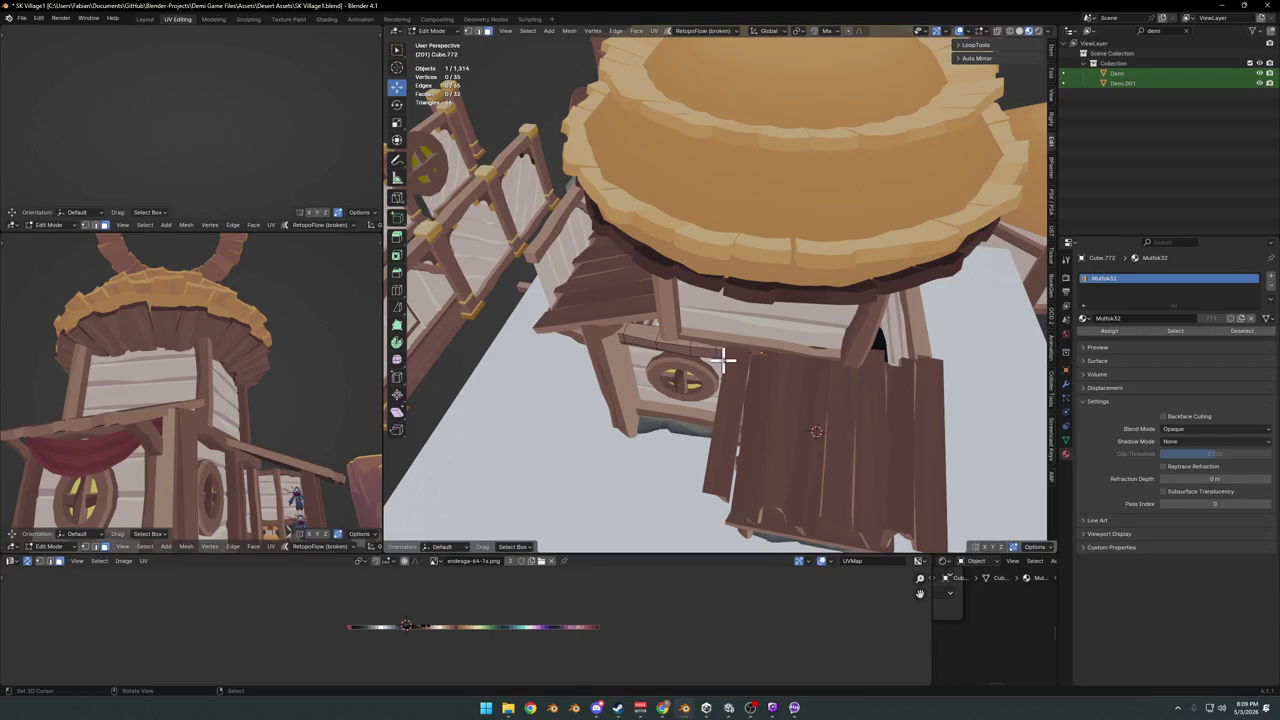
- Switch back to Object Mode and select the plank wall panel beside the doorway
mouse_move(709, 307)
middle_mouse_down()
mouse_move(686, 357)
mouse_move(714, 380)
mouse_move(737, 343)
mouse_move(734, 366)
mouse_move(700, 337)
mouse_move(720, 323)
mouse_move(751, 337)
mouse_move(620, 346)
mouse_move(611, 351)
mouse_move(735, 340)
mouse_move(597, 372)
mouse_move(517, 366)
mouse_move(509, 404)
mouse_move(760, 393)
mouse_move(732, 350)
mouse_move(789, 323)
mouse_move(722, 385)
middle_mouse_up()
key("Tab")
left_click(740, 365)
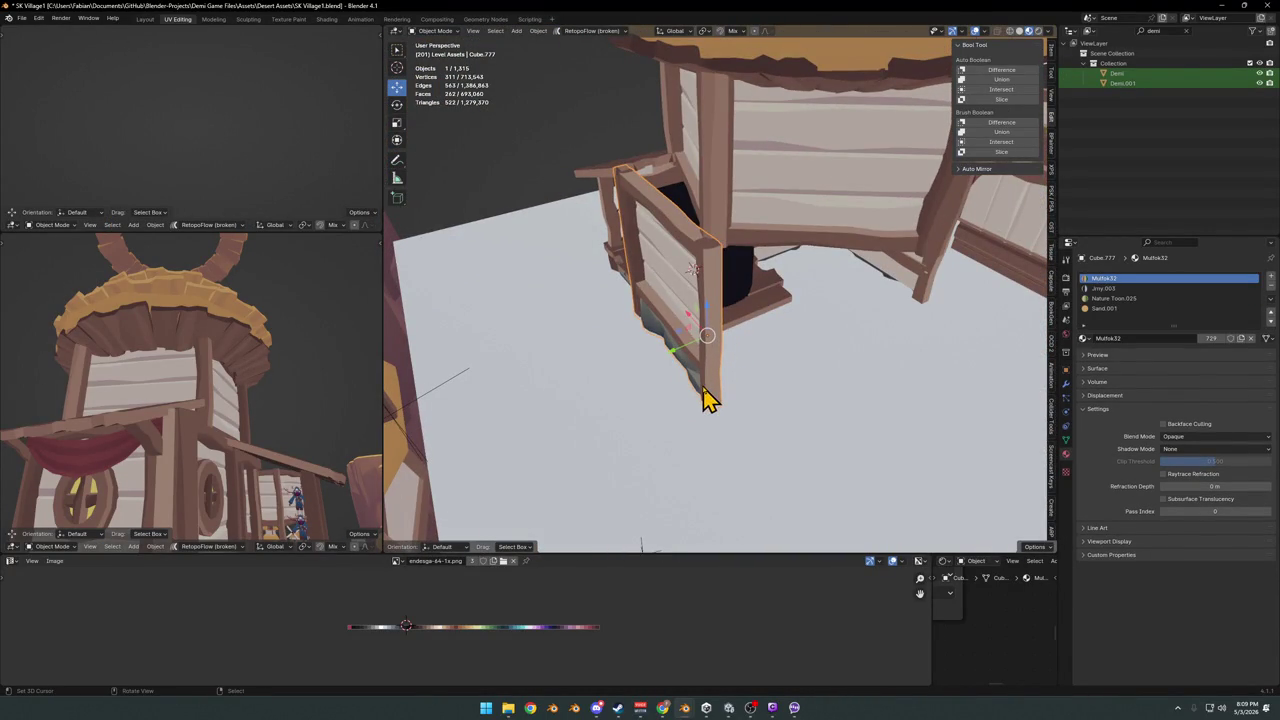
- Duplicate the plank wall panel in place, turn it 90° on Z, and slide it along Y and X
key("shift+d")
right_click(750, 380)
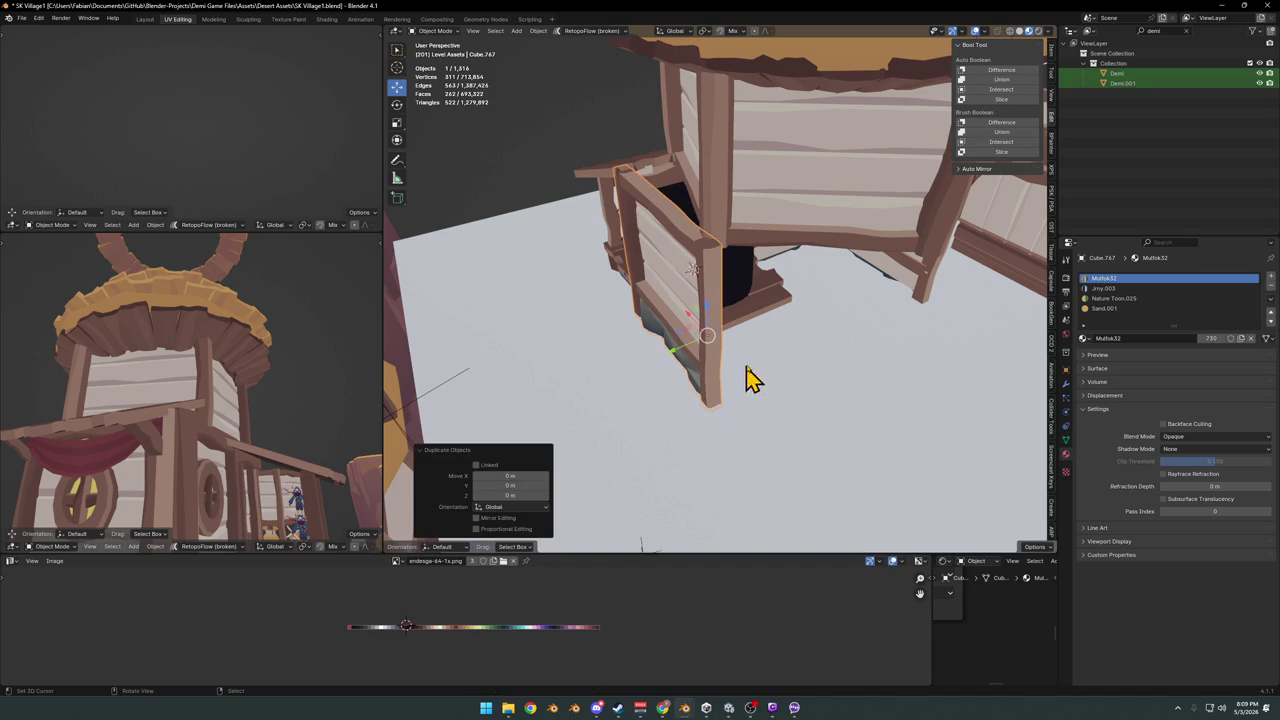
type("r")
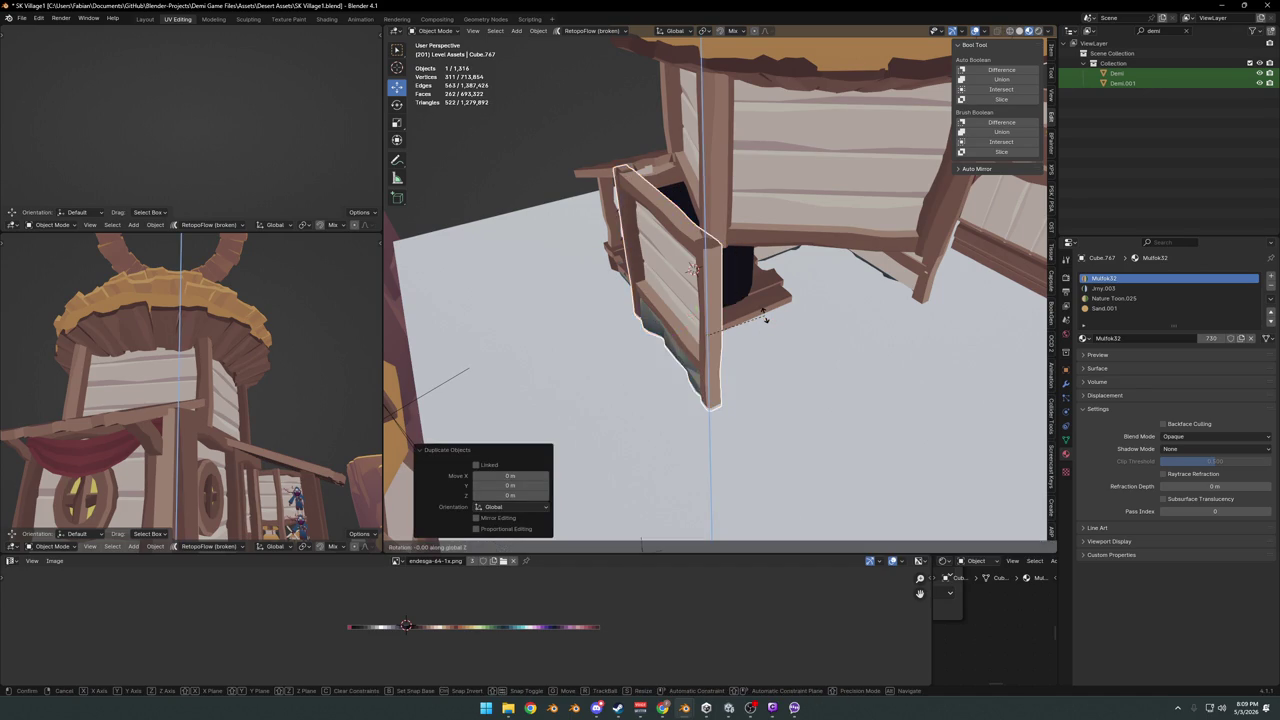
type("z90")
key("Return")
middle_click_drag(766, 329, 650, 297)
key("g")
key("y")
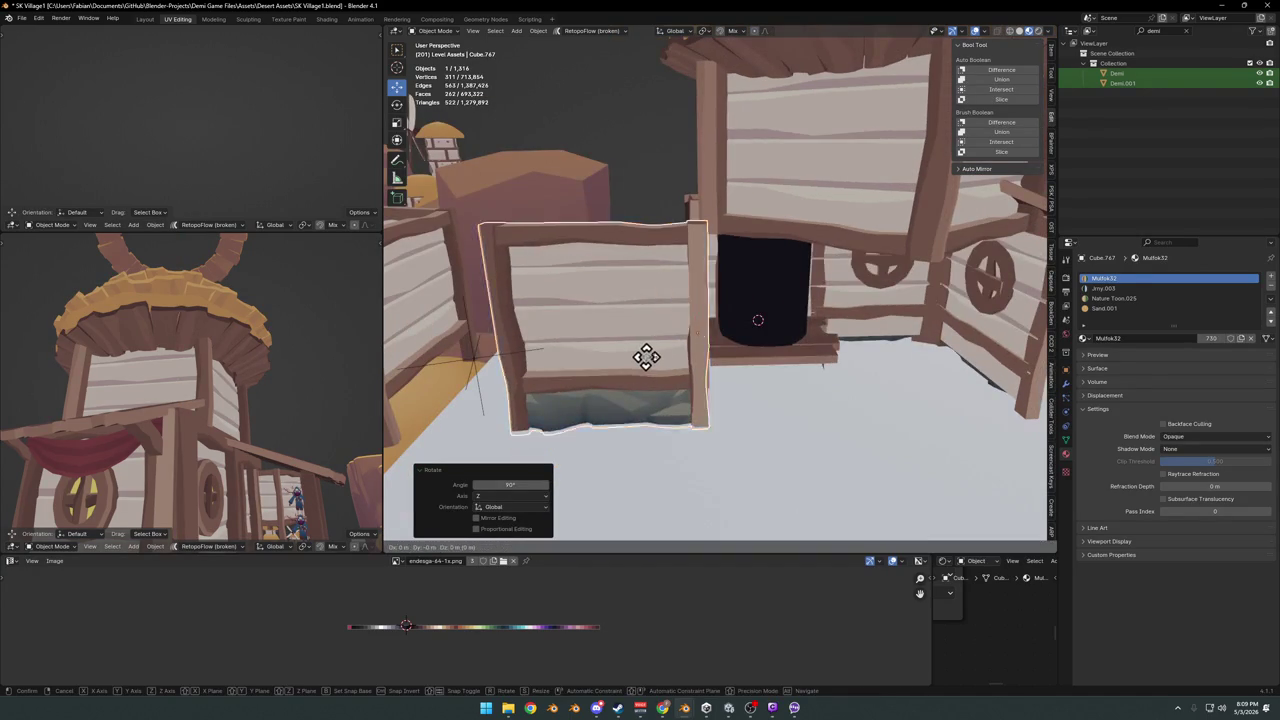
left_click(805, 370)
middle_click_drag(805, 370, 788, 360)
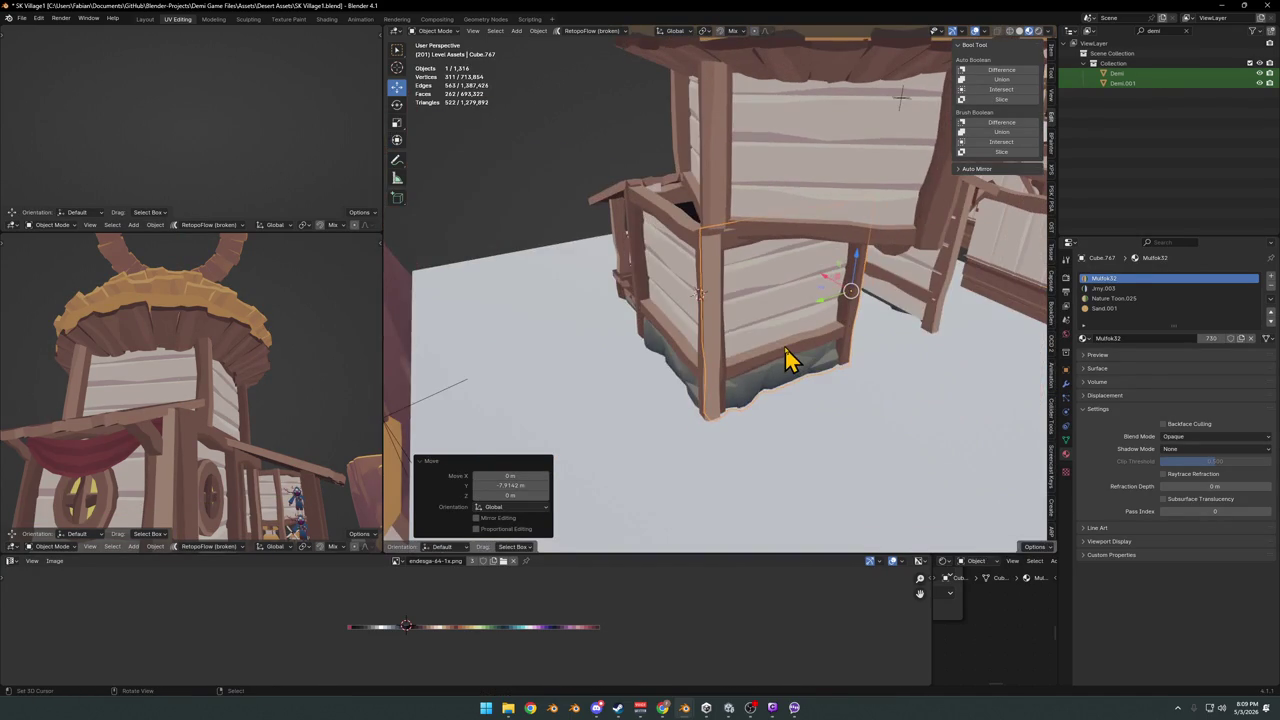
key("g")
key("x")
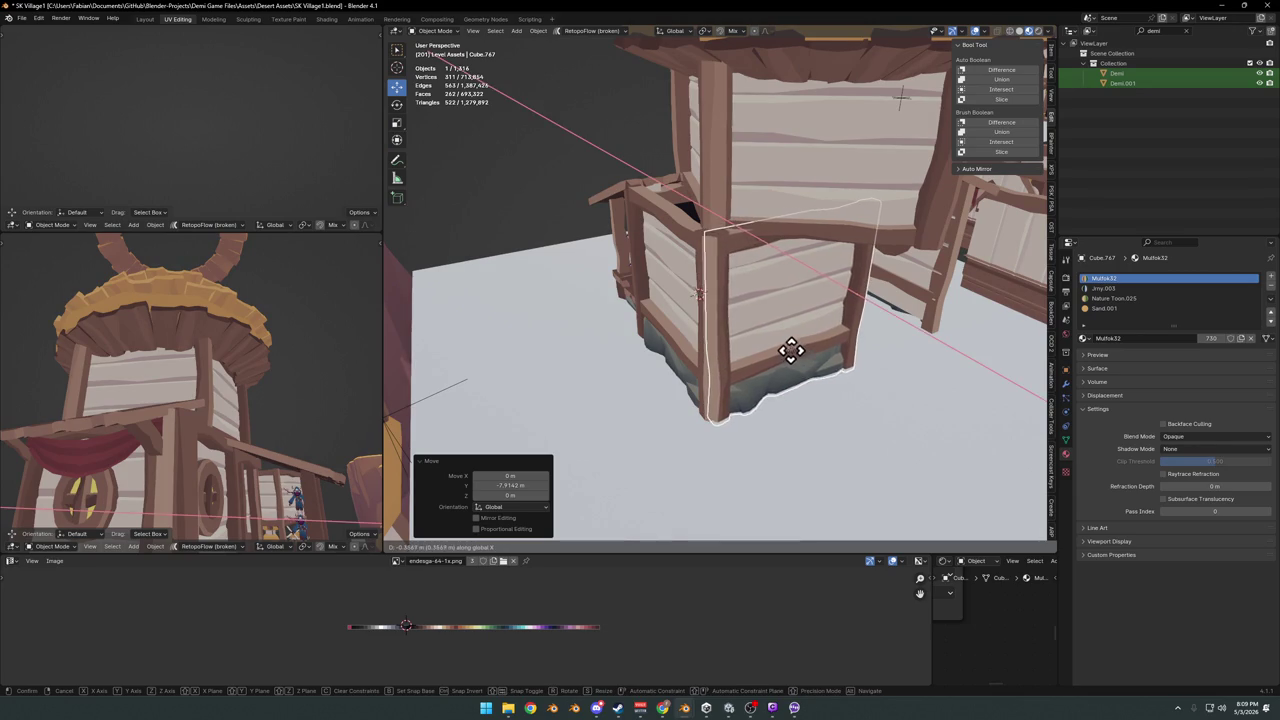
left_click(790, 350)
- Move the panel to the tower's corner at the same height and turn it -31.7° around Z
mouse_move(800, 363)
middle_mouse_down()
mouse_move(777, 337)
mouse_move(834, 357)
mouse_move(822, 332)
mouse_move(752, 348)
middle_mouse_up()
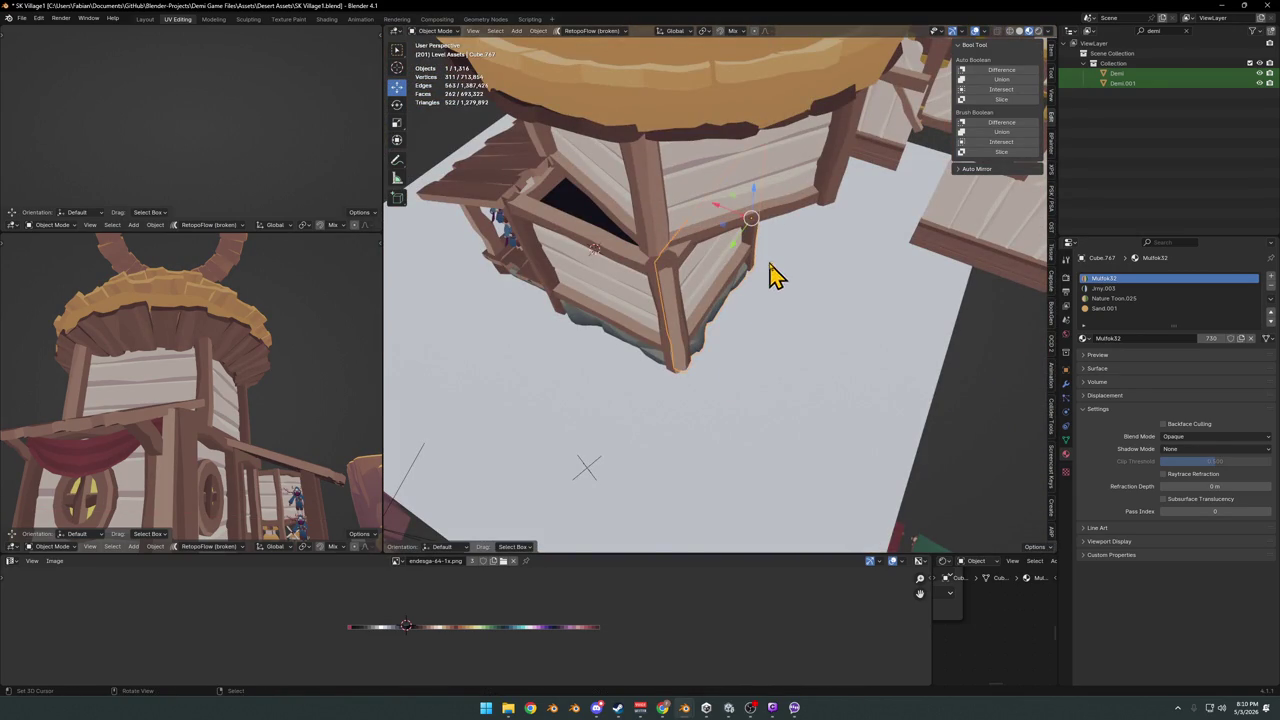
key("g")
key("shift+z")
left_click(836, 304)
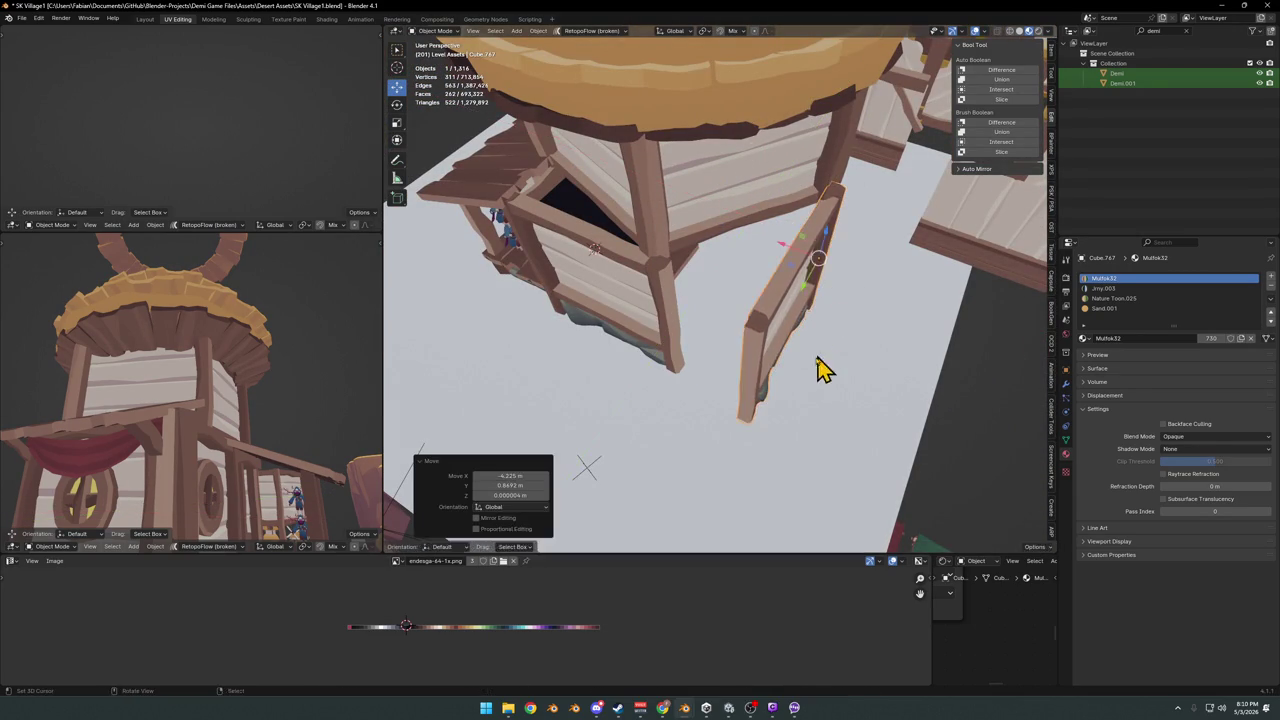
key("r")
key("z")
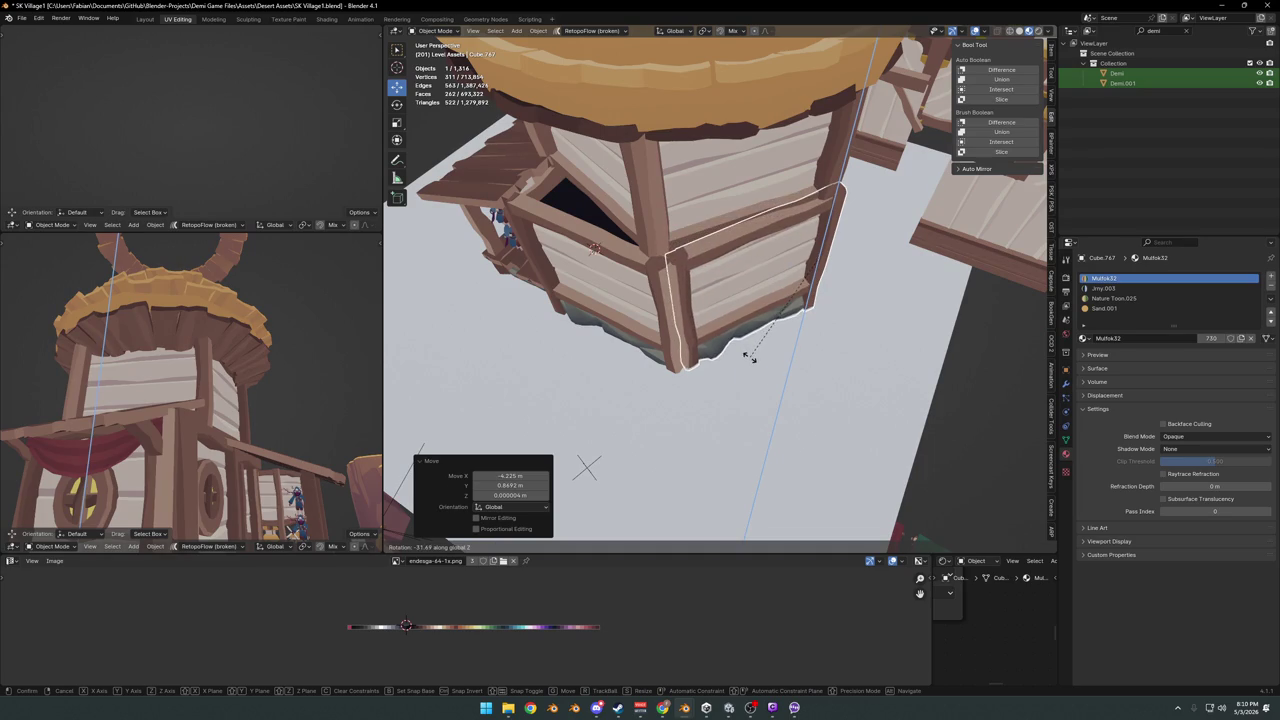
left_click(750, 358)
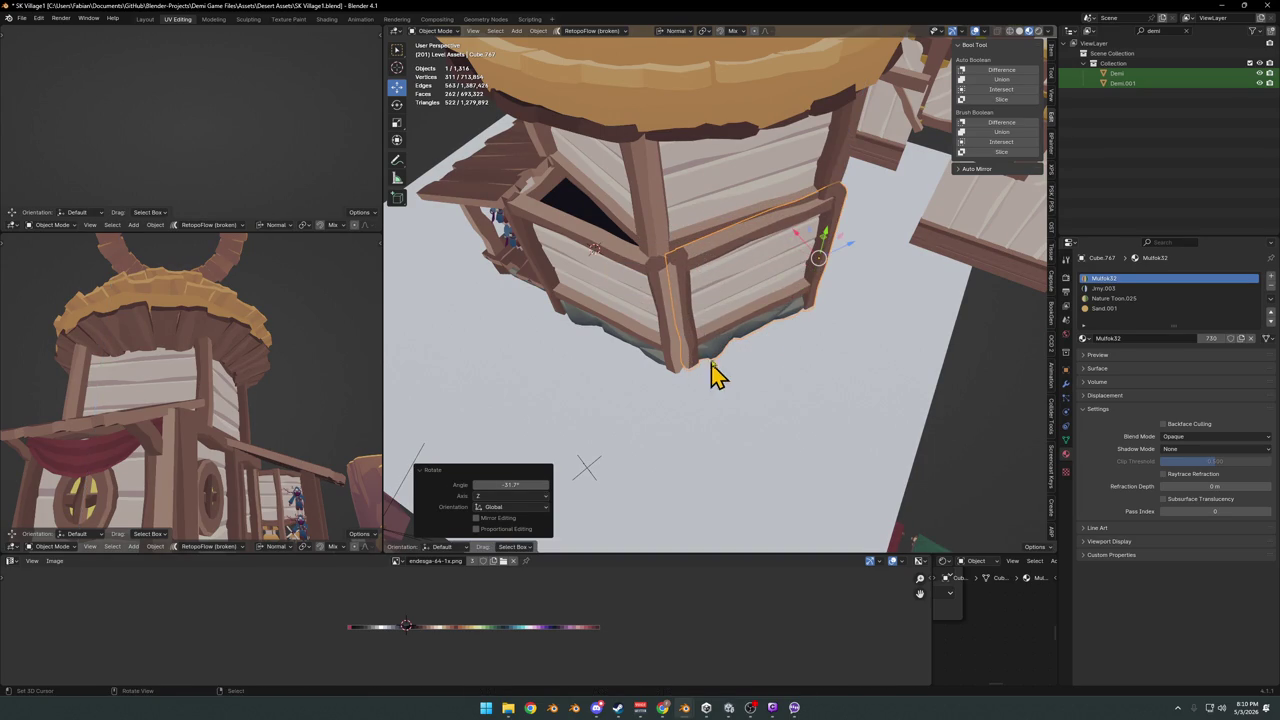
- Scale the panel to 0.970 along its own Z axis to fit between the corner posts
key("s")
key("x")
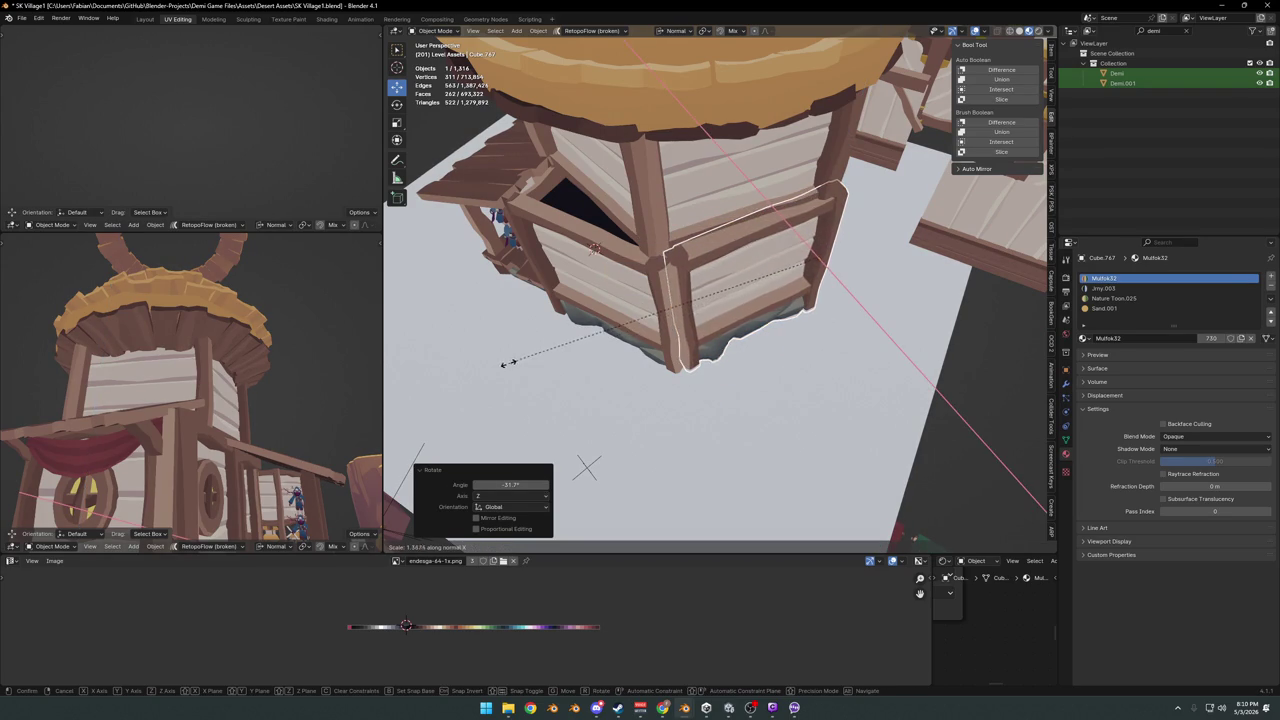
middle_click_drag(643, 357, 714, 337)
key("z")
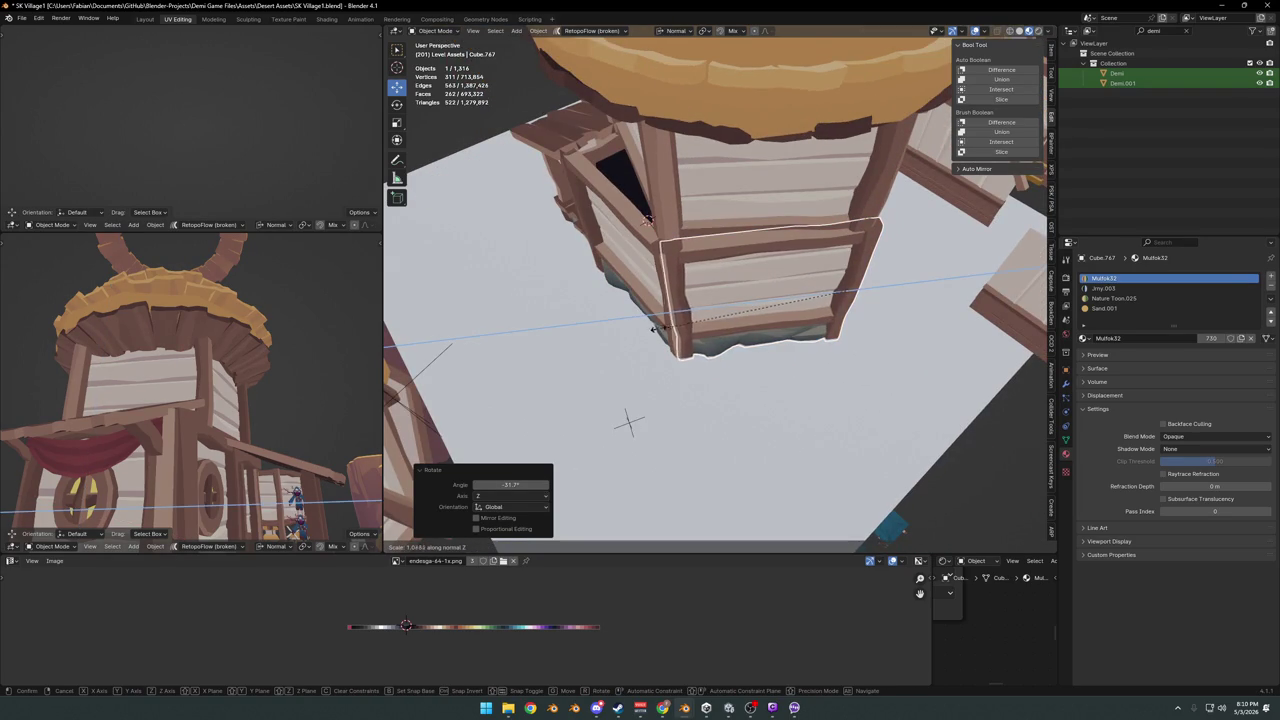
left_click(643, 327)
mouse_move(666, 337)
middle_mouse_down()
mouse_move(760, 355)
mouse_move(709, 351)
middle_mouse_up()
- Save the village file
key("ctrl+s")
scroll(748, 368, "up", 2)
scroll(748, 368, "up", 3)
- Shift the panel under the tower slightly and tilt it -1.53° on its Y axis
left_click(716, 362)
key("g")
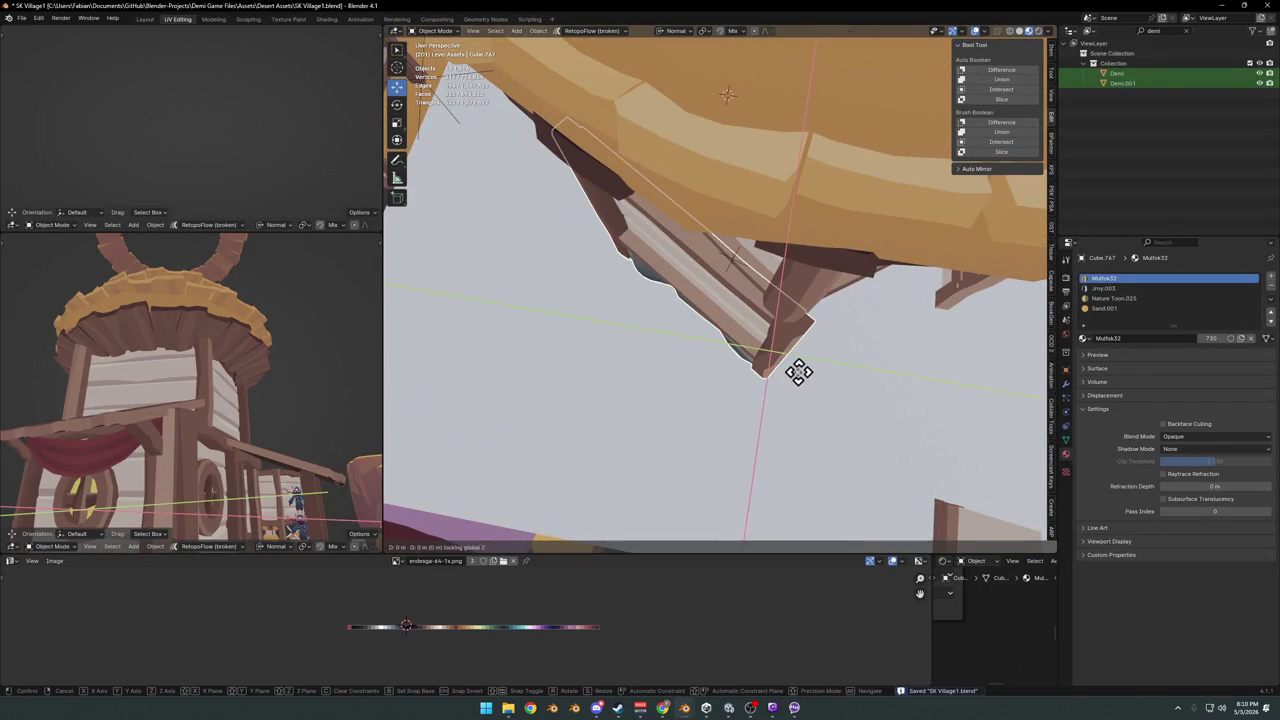
left_click(733, 410)
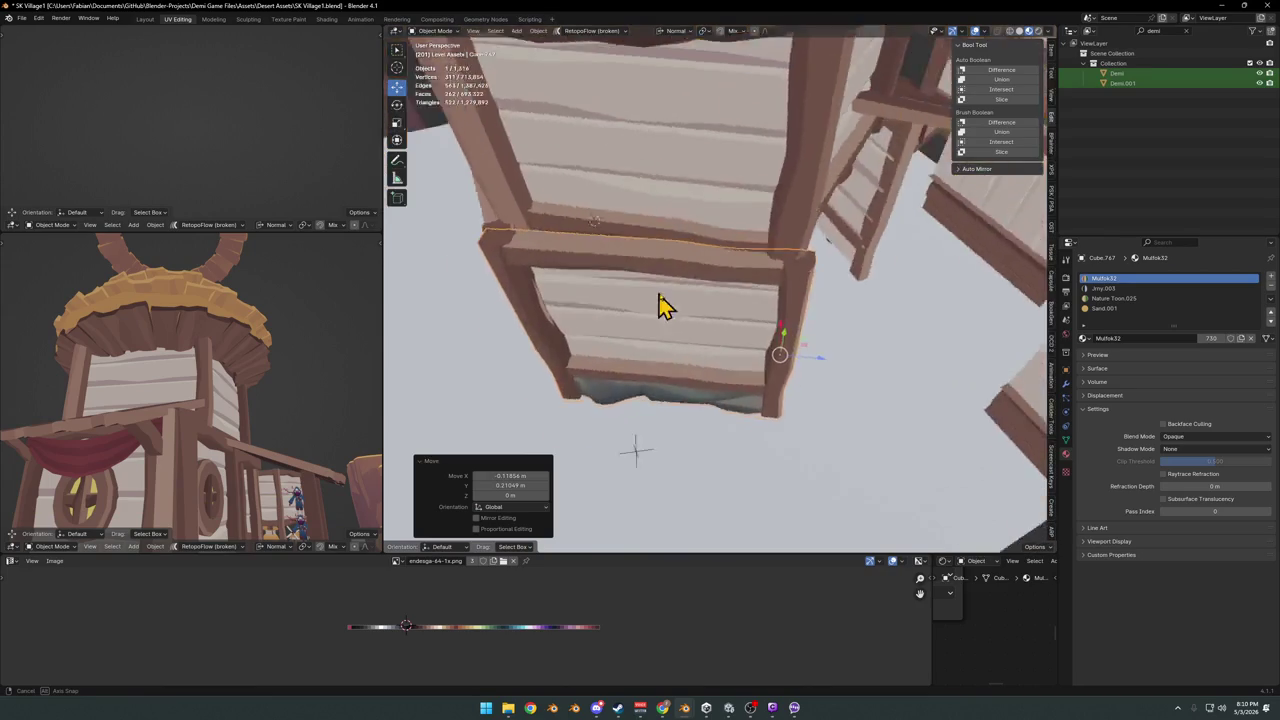
middle_click_drag(733, 410, 600, 449)
key("r")
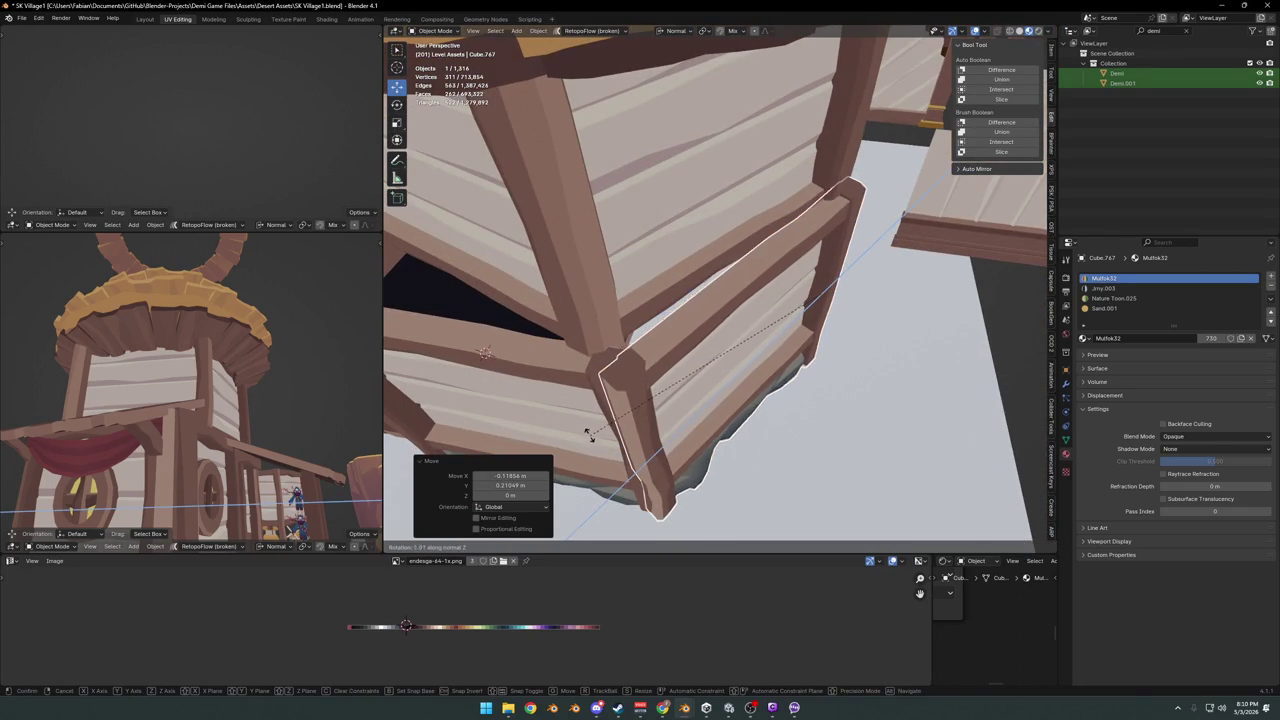
right_click(597, 441)
key("r")
key("y")
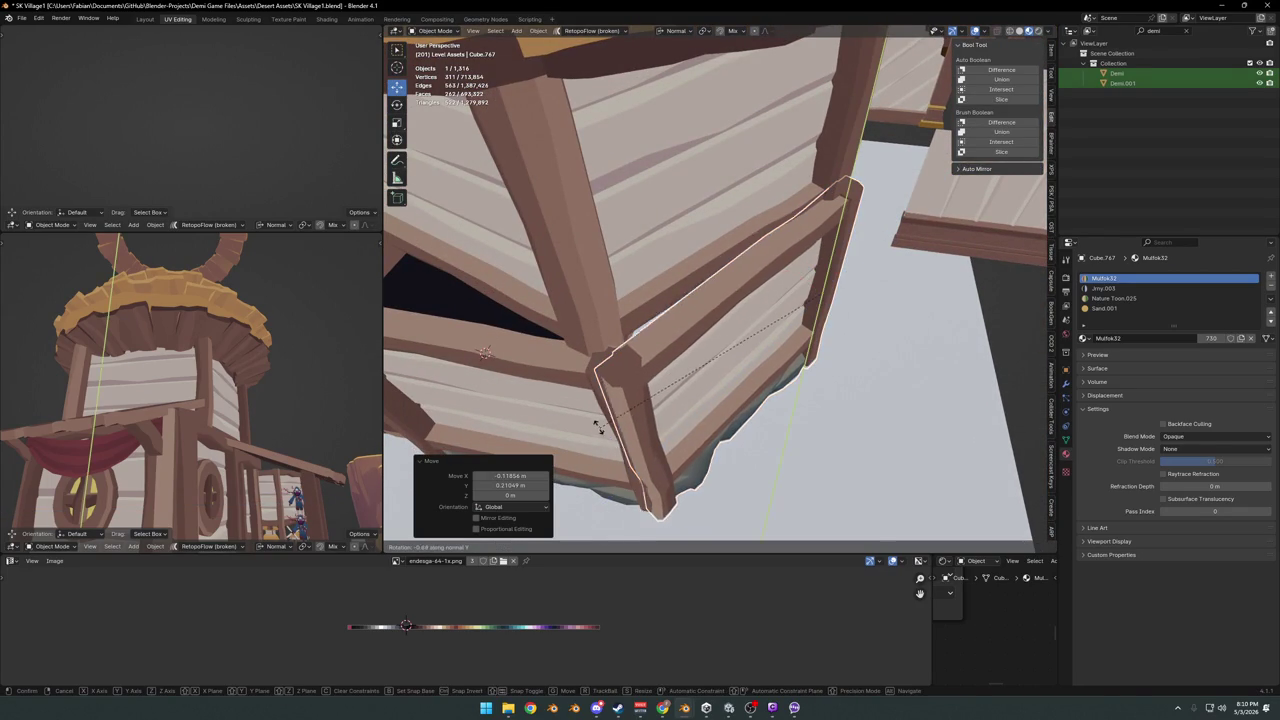
left_click(600, 420)
- Shorten the panel slightly, leaving its tilt unchanged
key("s")
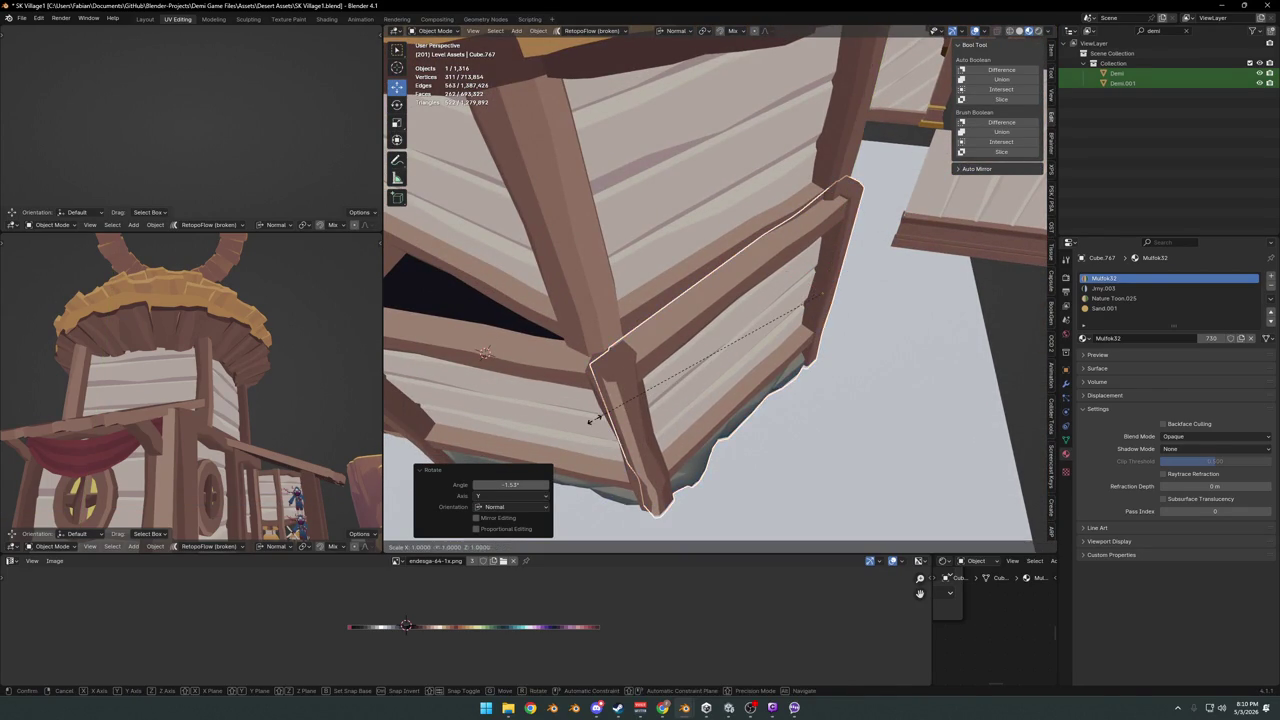
left_click(599, 422)
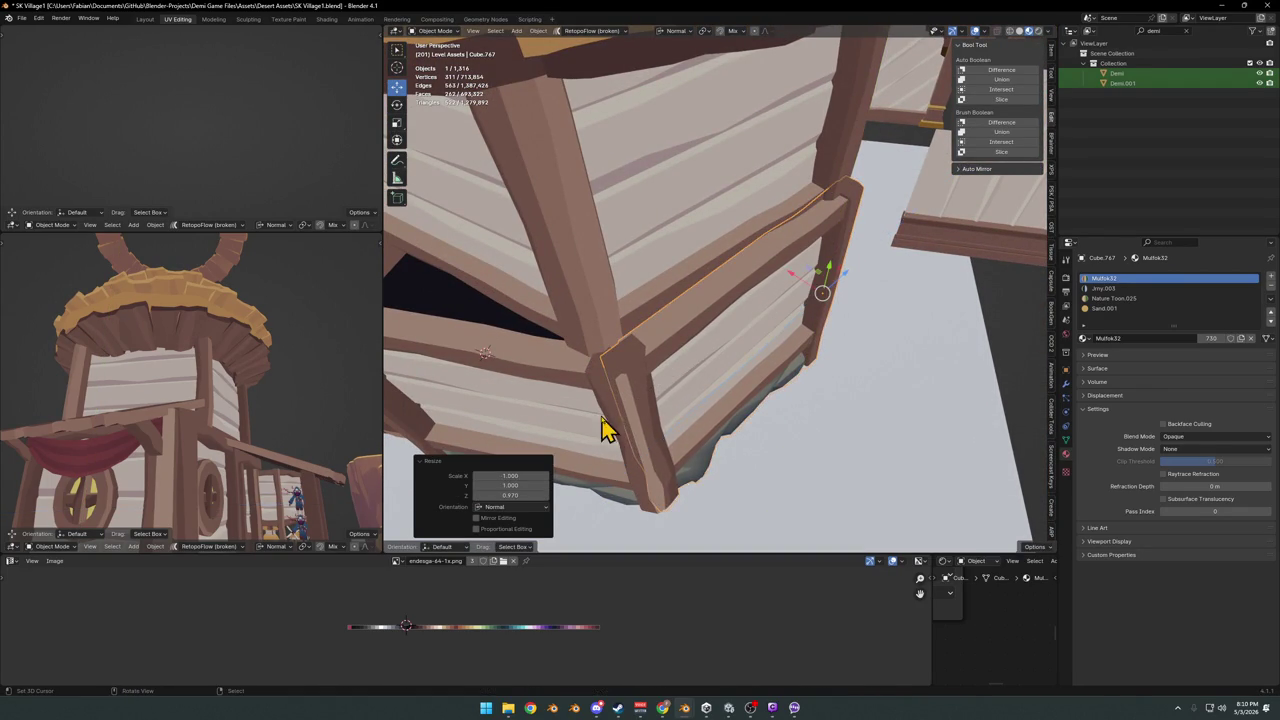
key("r")
key("y")
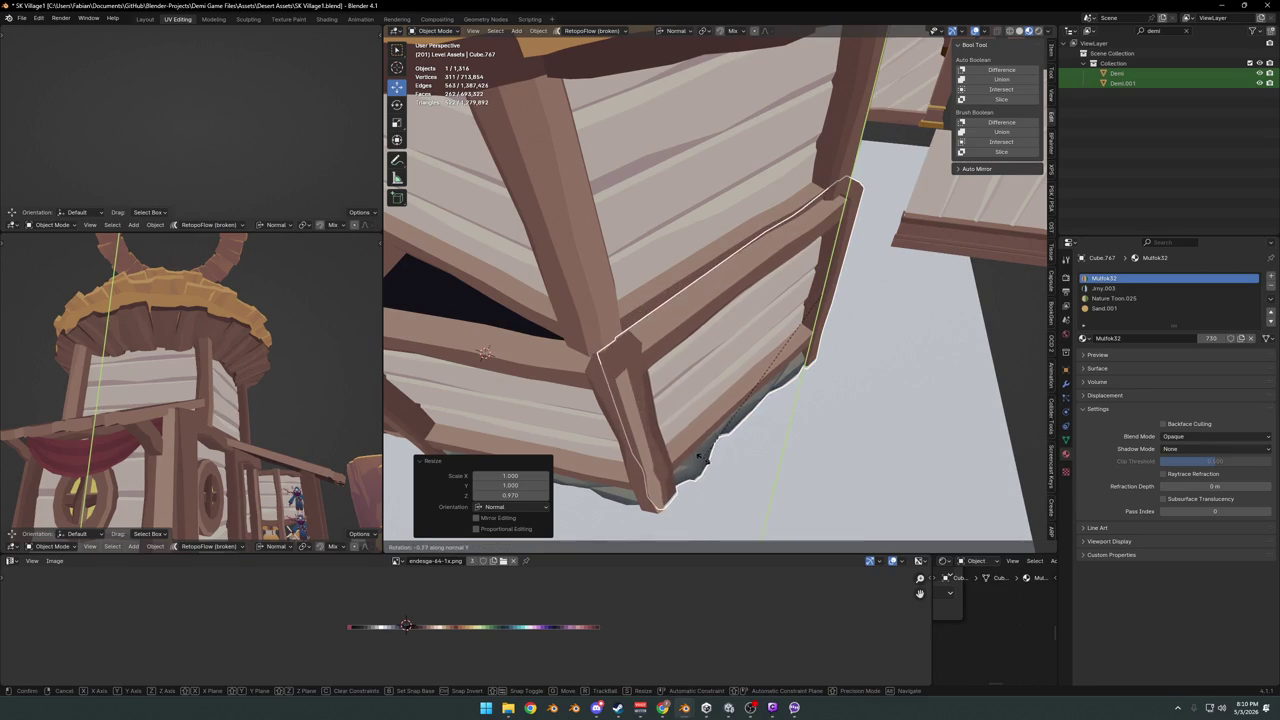
key("Escape")
mouse_move(711, 466)
middle_mouse_down()
mouse_move(657, 357)
mouse_move(620, 355)
mouse_move(677, 349)
mouse_move(597, 326)
mouse_move(570, 357)
mouse_move(644, 344)
middle_mouse_up()
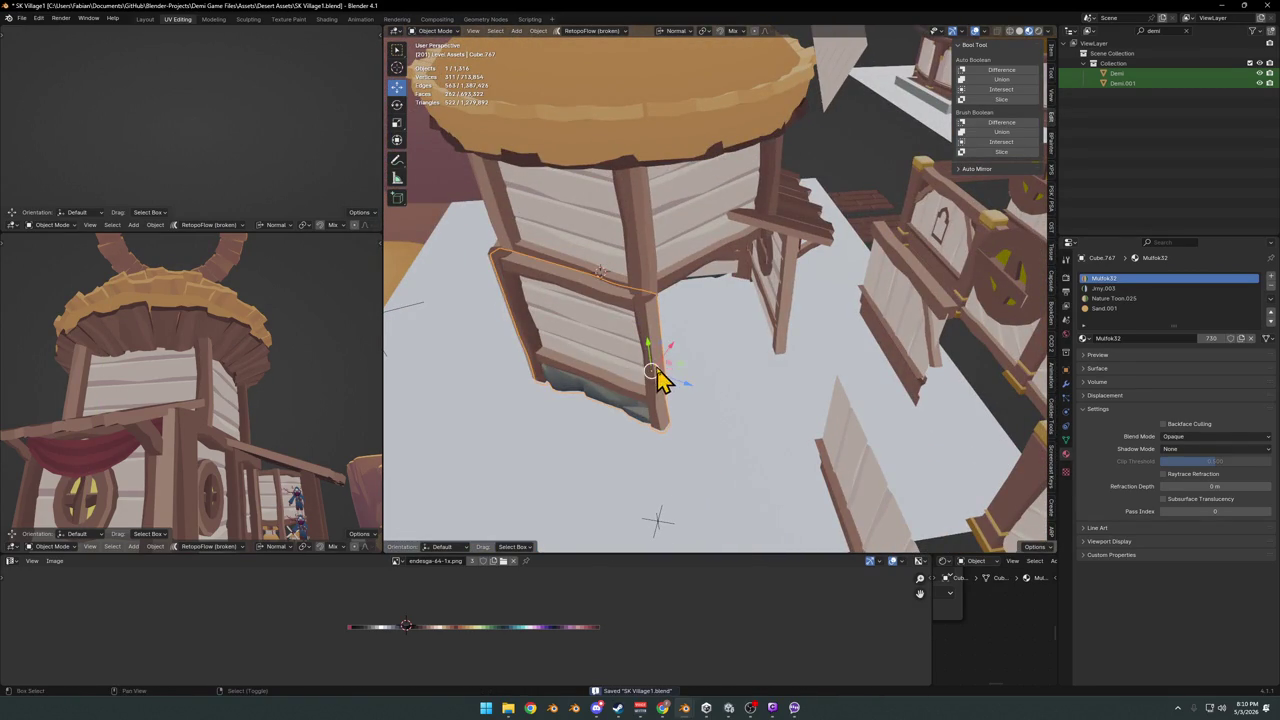
- Duplicate the fitted panel in place and start turning the copy around its Y axis
key("shift+d")
right_click(706, 358)
key("r")
key("y")
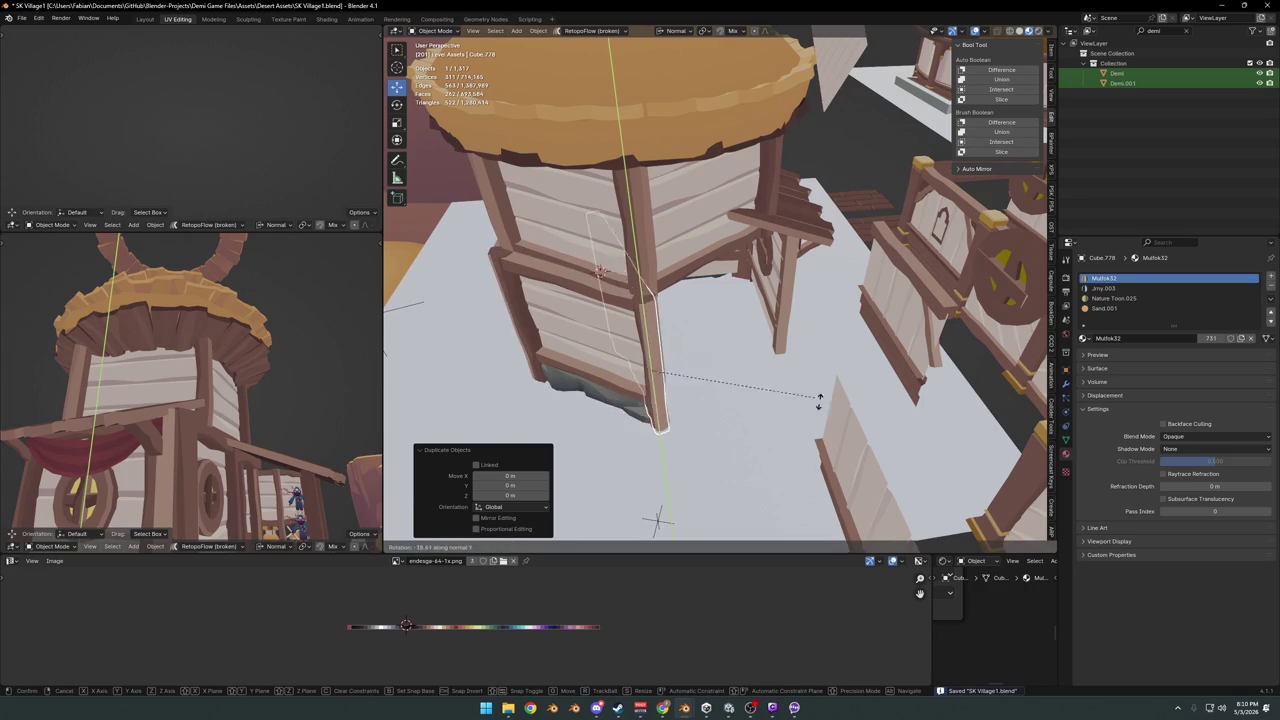
- Turn the copy -116°, mirror it across X, and move it along its X and Y axes into place
left_click(656, 433)
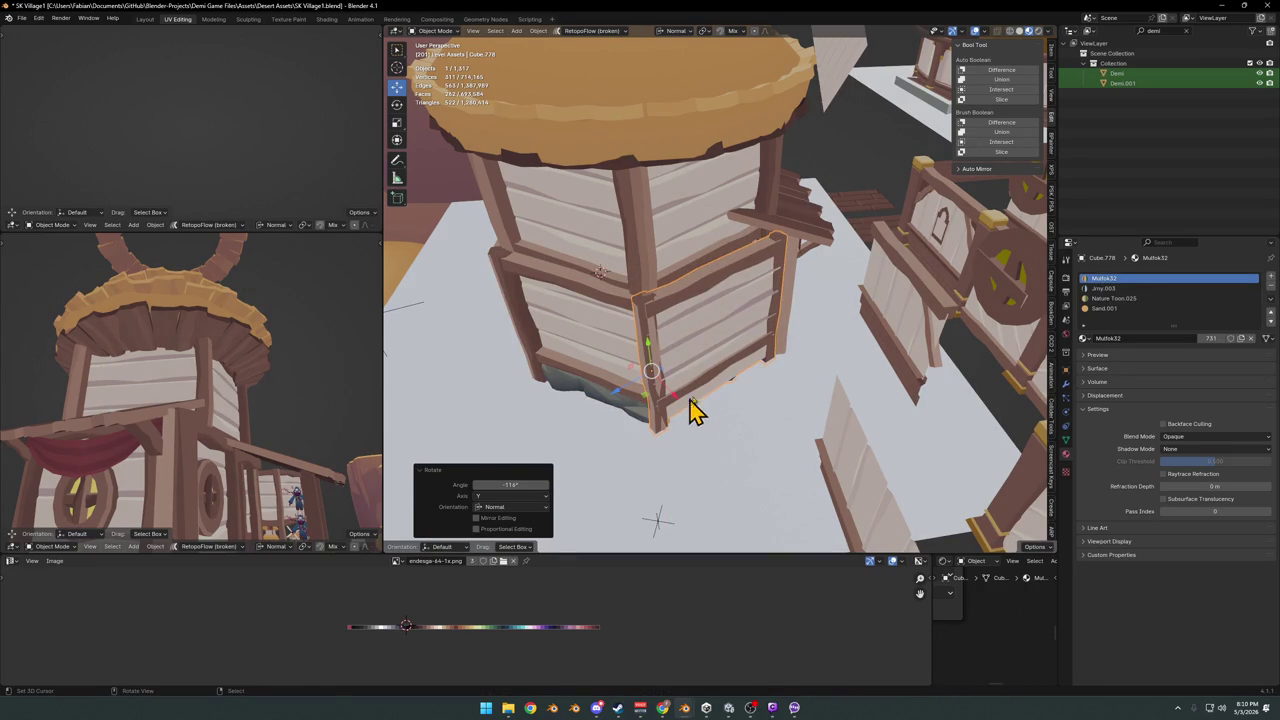
key("x")
left_click(686, 412)
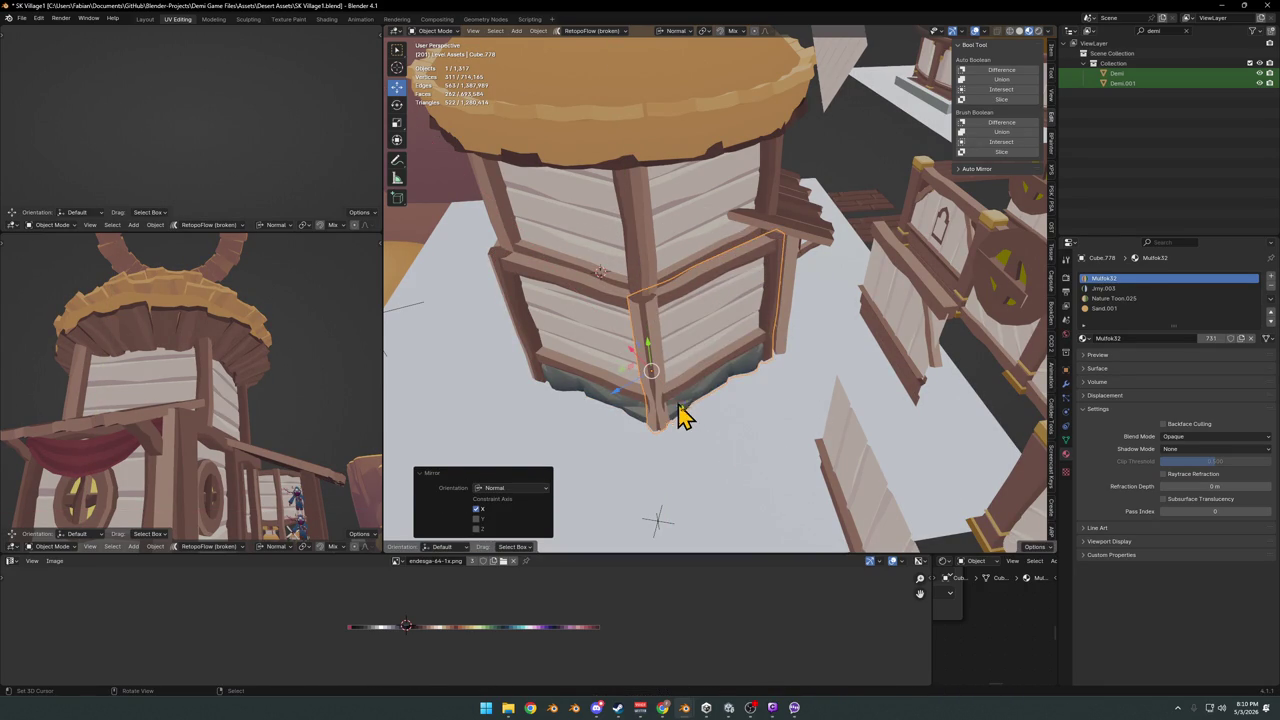
middle_click_drag(677, 368, 671, 371)
key("g")
key("x")
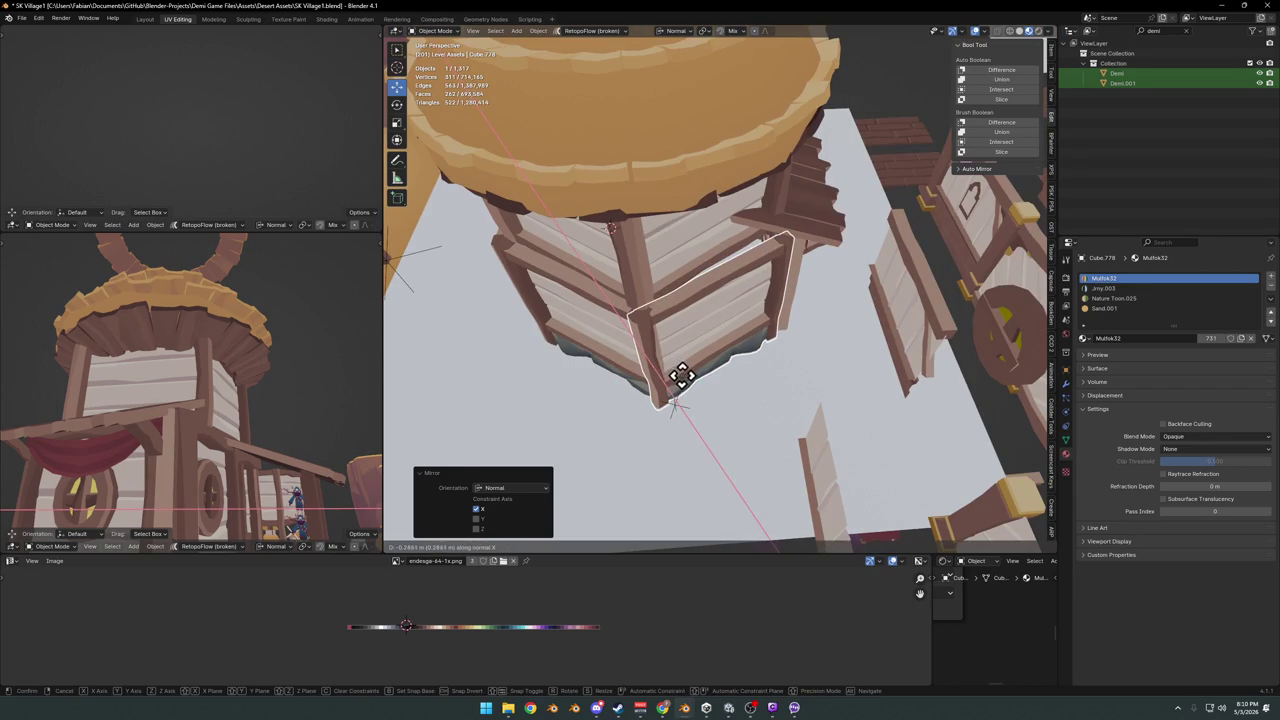
left_click(681, 375)
key("g")
key("y")
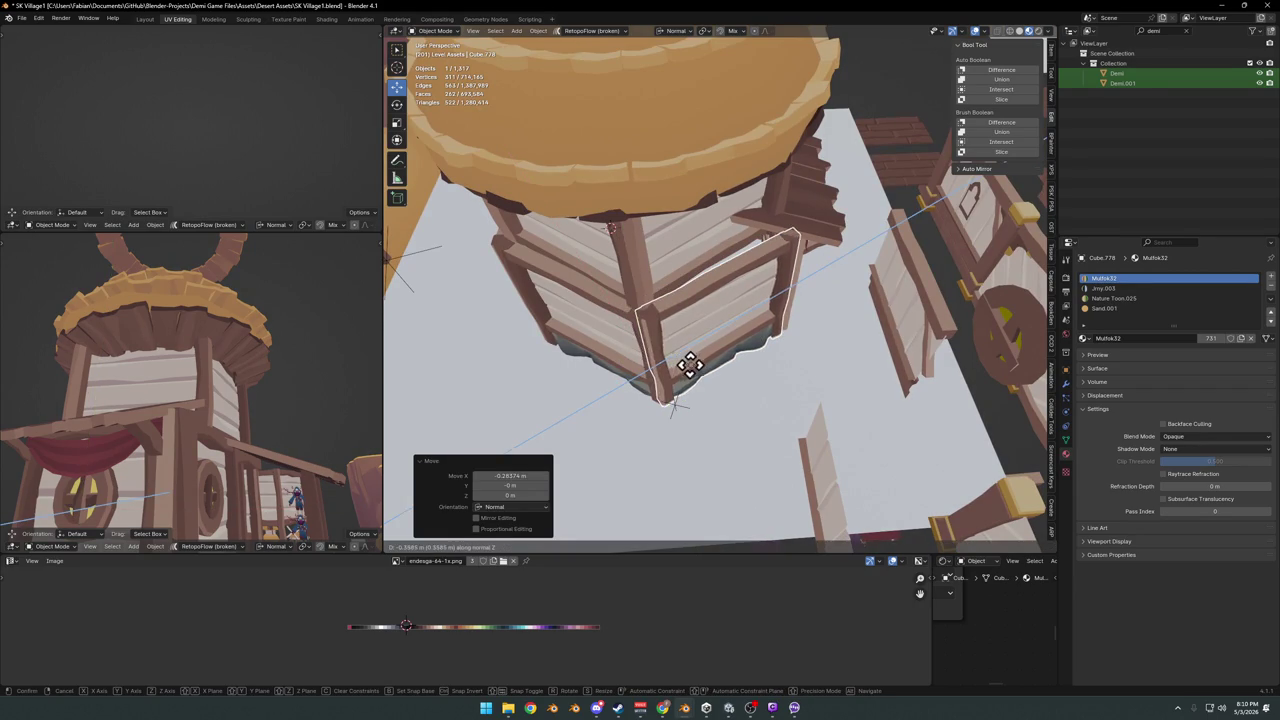
left_click(706, 365)
- Nudge the copy 0.1162 m along X and give it two tiny tilts on Y
middle_click_drag(706, 363, 735, 403)
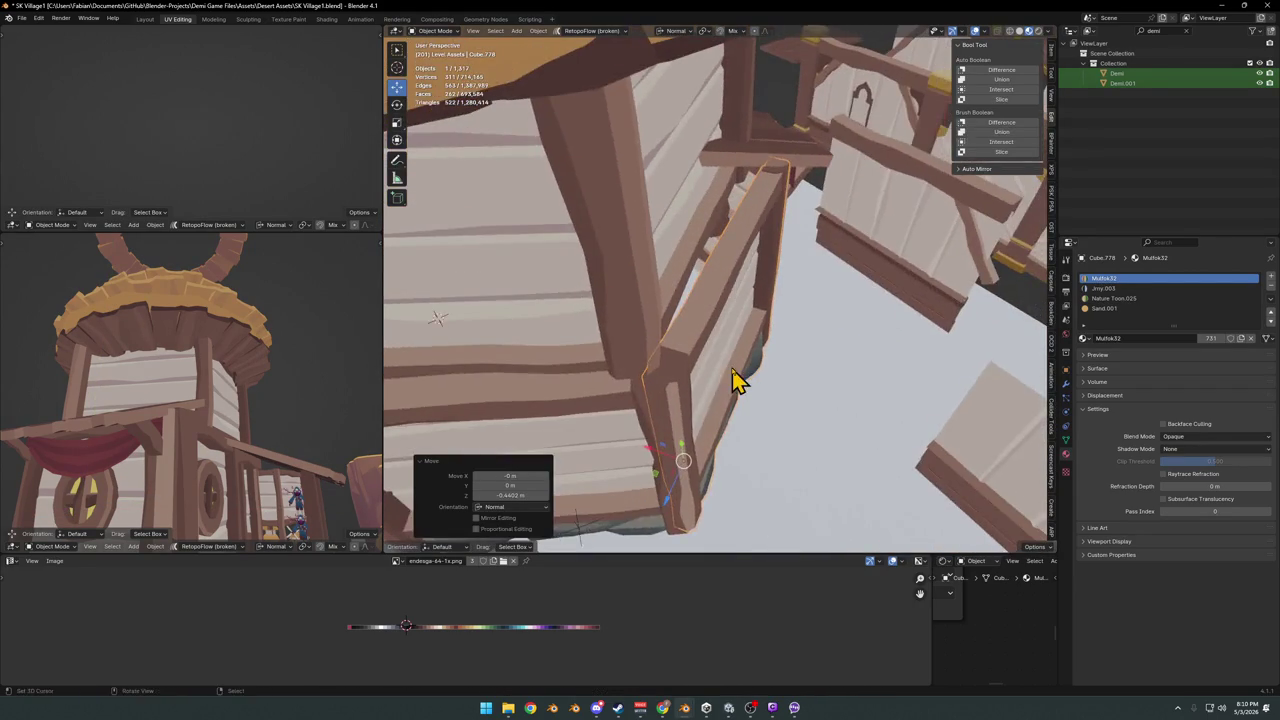
key("g")
key("x")
left_click(755, 402)
mouse_move(755, 402)
middle_mouse_down()
mouse_move(769, 371)
mouse_move(806, 386)
middle_mouse_up()
key("r")
key("y")
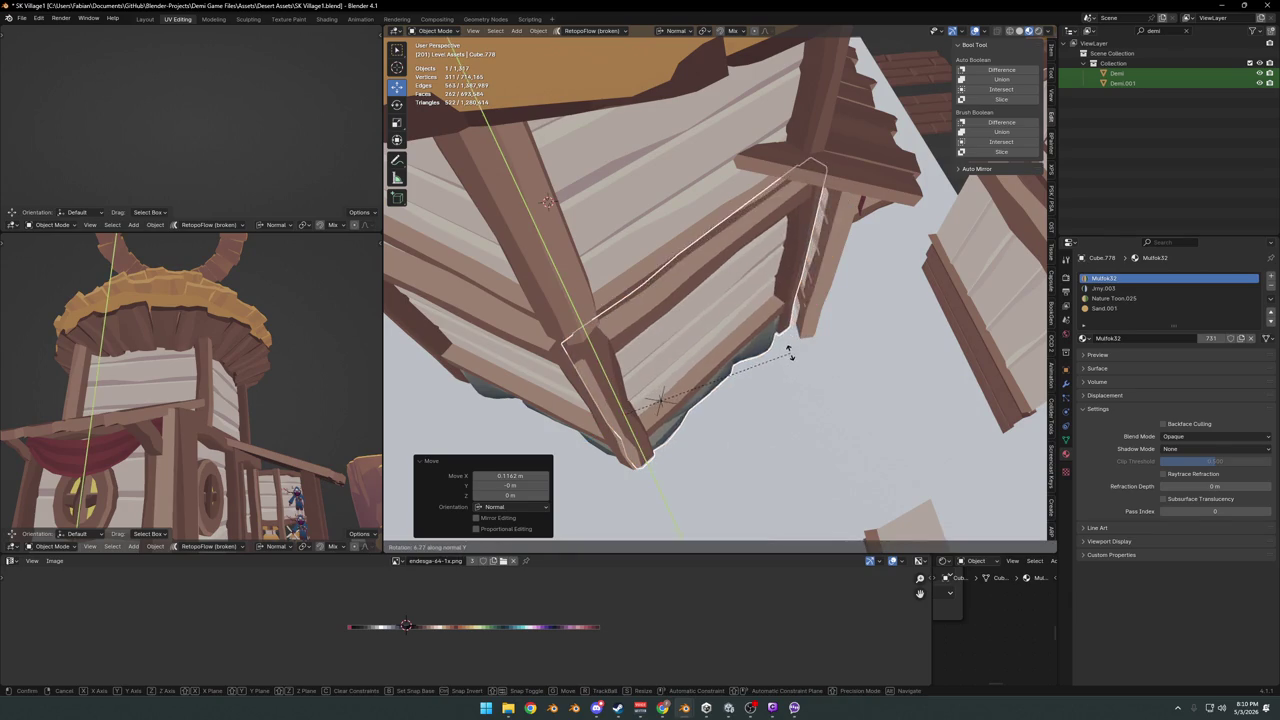
left_click(798, 372)
mouse_move(848, 374)
middle_mouse_down()
mouse_move(771, 343)
mouse_move(826, 372)
mouse_move(766, 349)
mouse_move(806, 378)
middle_mouse_up()
key("r")
key("y")
left_click(824, 361)
- Scale the door-frame board to 1.041 along Z, then deselect it
key("s")
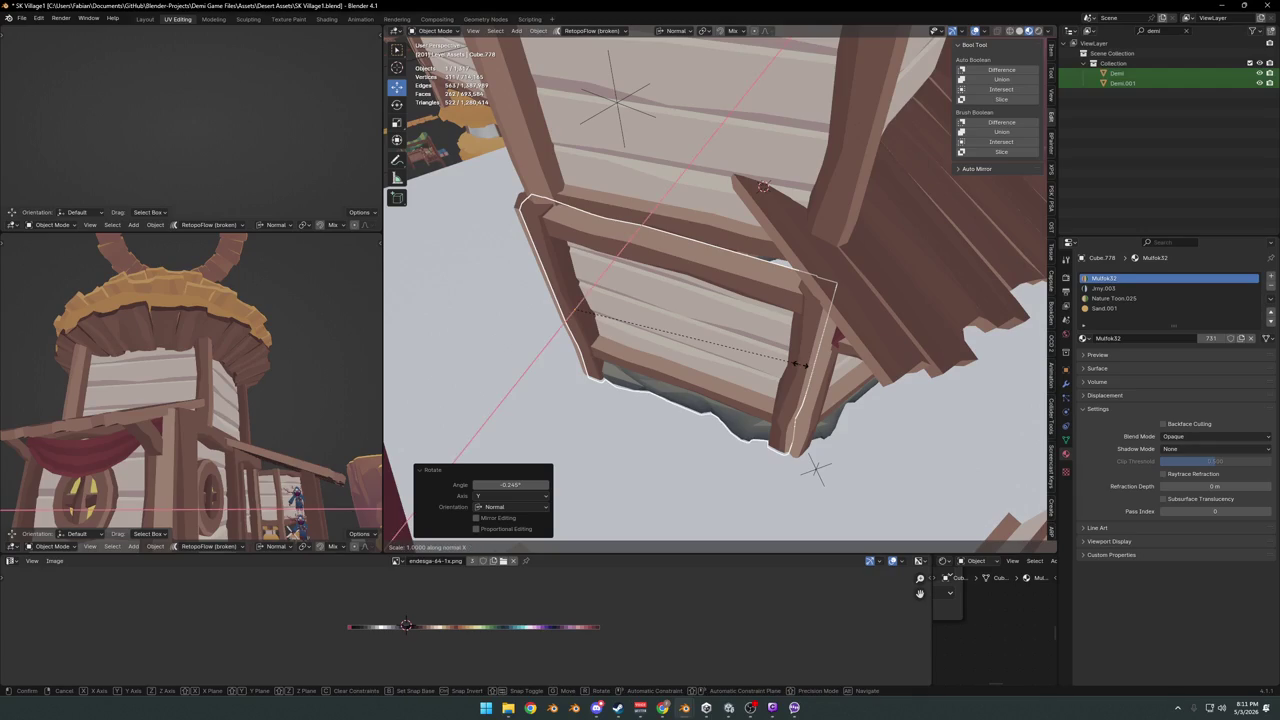
left_click(812, 368)
mouse_move(814, 371)
middle_mouse_down()
mouse_move(811, 337)
mouse_move(776, 320)
mouse_move(789, 349)
mouse_move(715, 320)
mouse_move(694, 337)
mouse_move(569, 320)
mouse_move(871, 320)
mouse_move(849, 306)
mouse_move(849, 286)
mouse_move(734, 357)
mouse_move(757, 323)
mouse_move(766, 351)
mouse_move(880, 350)
mouse_move(783, 363)
mouse_move(769, 409)
mouse_move(708, 349)
mouse_move(708, 331)
mouse_move(718, 313)
mouse_move(728, 329)
mouse_move(777, 329)
mouse_move(680, 320)
mouse_move(722, 307)
mouse_move(720, 329)
mouse_move(703, 326)
mouse_move(851, 357)
mouse_move(763, 366)
mouse_move(752, 362)
mouse_move(771, 357)
mouse_move(657, 337)
mouse_move(623, 354)
mouse_move(680, 333)
mouse_move(680, 303)
mouse_move(697, 310)
middle_mouse_up()
key("alt+a")
- Save SK Village1.blend, then orbit and zoom around the house to inspect it
key("ctrl+s")
scroll(708, 349, "down", 2)
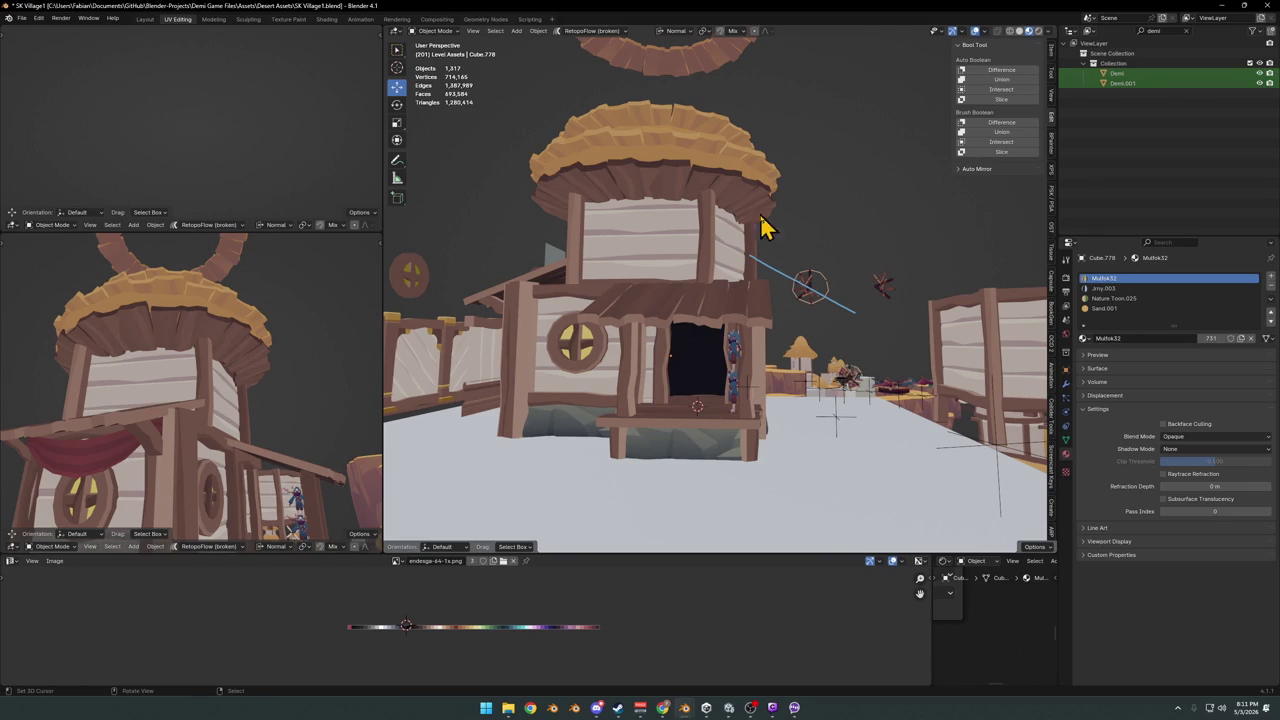
middle_click_drag(760, 228, 755, 290)
mouse_move(890, 358)
middle_mouse_down()
mouse_move(729, 371)
mouse_move(764, 340)
mouse_move(803, 443)
mouse_move(718, 403)
mouse_move(706, 443)
mouse_move(794, 409)
mouse_move(878, 410)
mouse_move(857, 400)
mouse_move(820, 420)
mouse_move(708, 377)
mouse_move(720, 391)
mouse_move(777, 374)
mouse_move(751, 389)
mouse_move(737, 386)
mouse_move(800, 366)
mouse_move(672, 428)
mouse_move(714, 377)
mouse_move(751, 366)
mouse_move(703, 400)
mouse_move(590, 438)
mouse_move(709, 406)
mouse_move(634, 420)
mouse_move(654, 400)
mouse_move(769, 389)
mouse_move(789, 337)
mouse_move(703, 343)
mouse_move(733, 338)
mouse_move(680, 371)
mouse_move(717, 386)
mouse_move(655, 408)
middle_mouse_up()
scroll(730, 355, "up", 3)
scroll(803, 443, "up", 2)
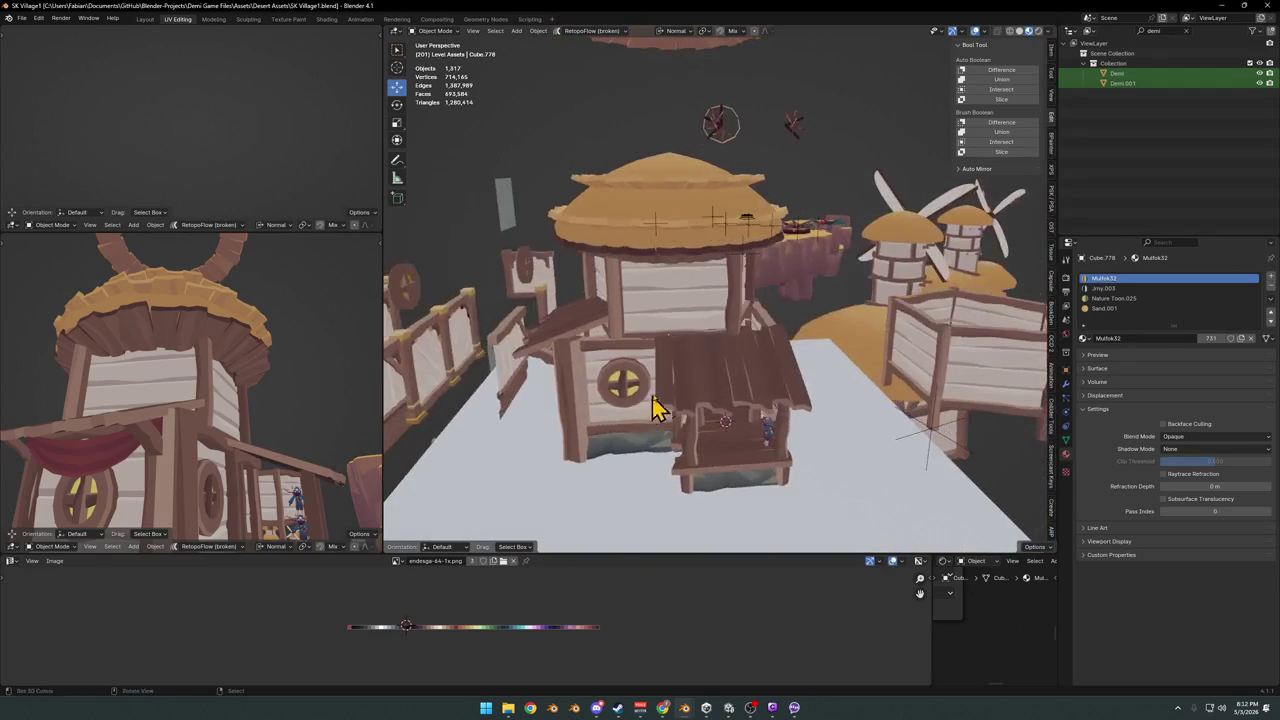
middle_click_drag(757, 395, 757, 414)
mouse_move(186, 471)
middle_mouse_down()
mouse_move(277, 447)
mouse_move(303, 400)
mouse_move(277, 389)
mouse_move(189, 400)
mouse_move(263, 389)
mouse_move(226, 409)
mouse_move(197, 402)
mouse_move(290, 393)
middle_mouse_up()
mouse_move(730, 313)
middle_mouse_down()
mouse_move(743, 329)
mouse_move(837, 317)
mouse_move(851, 289)
mouse_move(894, 306)
mouse_move(763, 354)
mouse_move(752, 372)
mouse_move(694, 371)
mouse_move(727, 347)
mouse_move(829, 337)
mouse_move(757, 334)
mouse_move(823, 309)
mouse_move(757, 338)
middle_mouse_up()
key("ctrl+s")
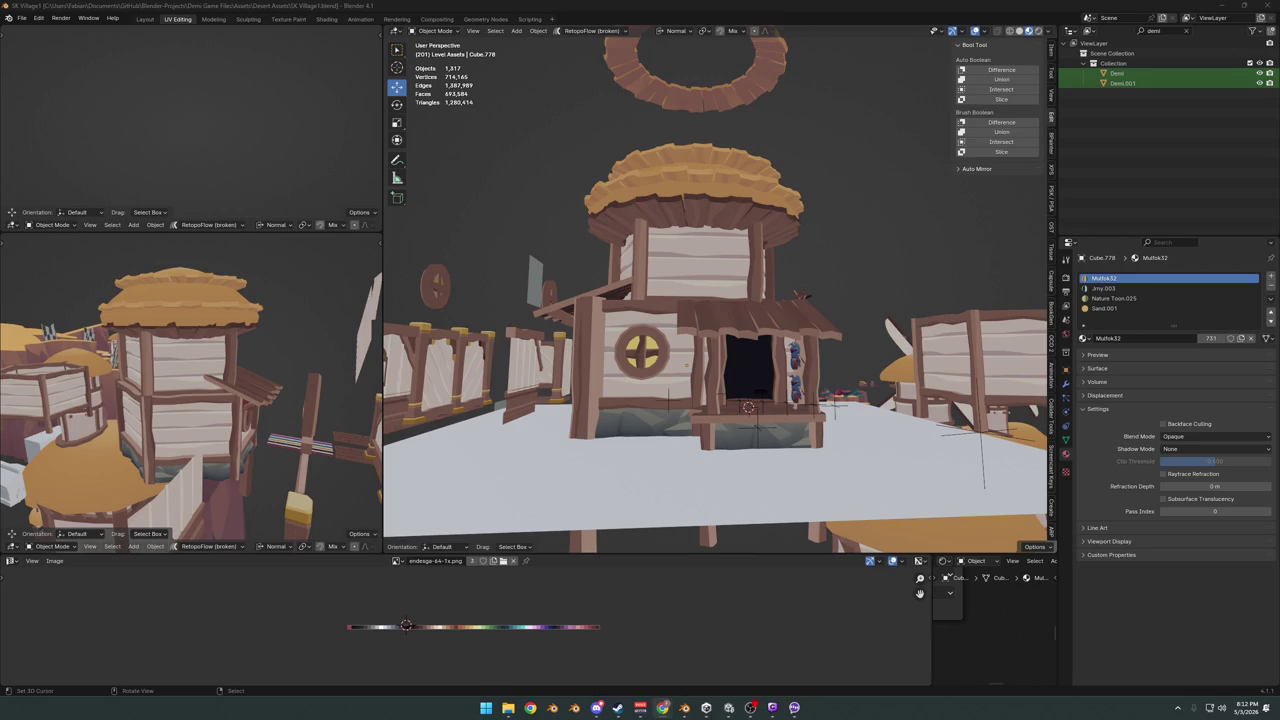
mouse_move(597, 310)
middle_mouse_down()
mouse_move(728, 347)
mouse_move(664, 345)
middle_mouse_up()
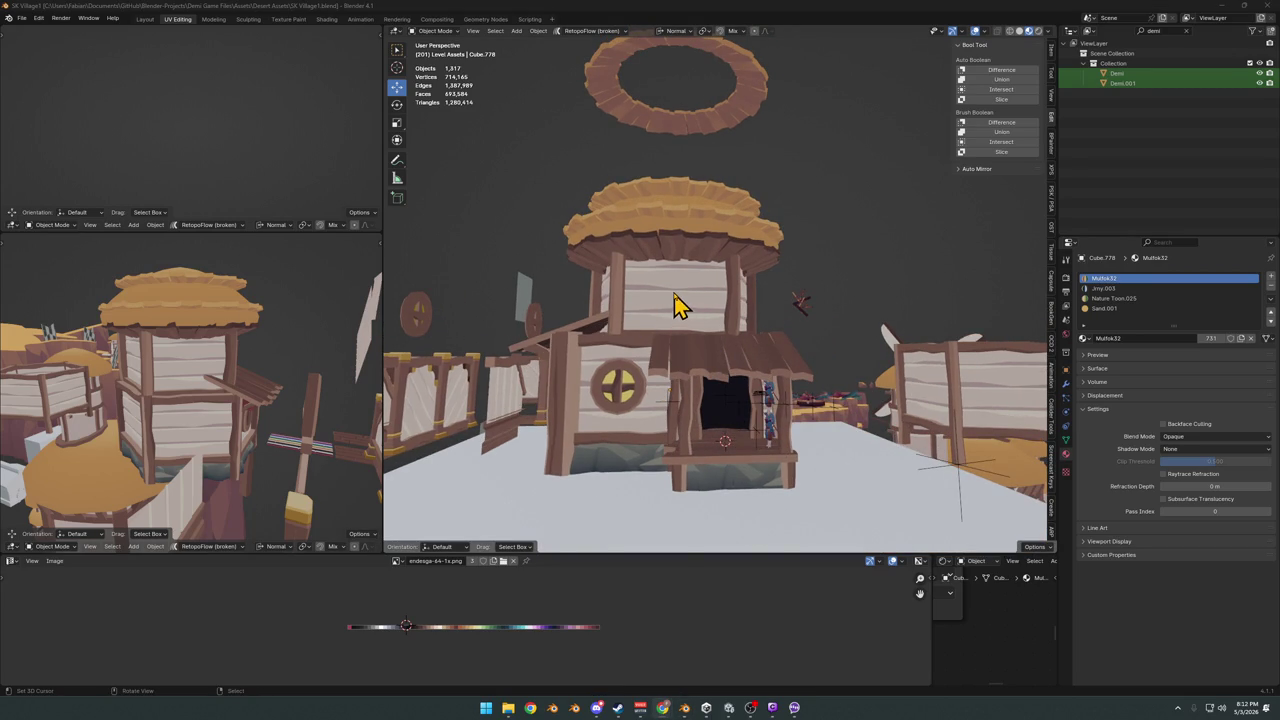
mouse_move(686, 294)
middle_mouse_down()
mouse_move(708, 303)
mouse_move(651, 316)
mouse_move(743, 409)
mouse_move(766, 371)
mouse_move(835, 395)
mouse_move(686, 429)
middle_mouse_up()
scroll(705, 305, "up", 2)
scroll(688, 330, "down", 3)
scroll(700, 350, "up", 2)
- Duplicate the arched door frame, snap the copy to the cursor, and turn it 90° on Z
left_click(690, 425)
key("shift+d")
key("Escape")
mouse_move(953, 322)
middle_mouse_down()
mouse_move(877, 294)
mouse_move(811, 323)
mouse_move(793, 312)
middle_mouse_up()
key("shift+s")
left_click(857, 294)
scroll(851, 309, "up", 3)
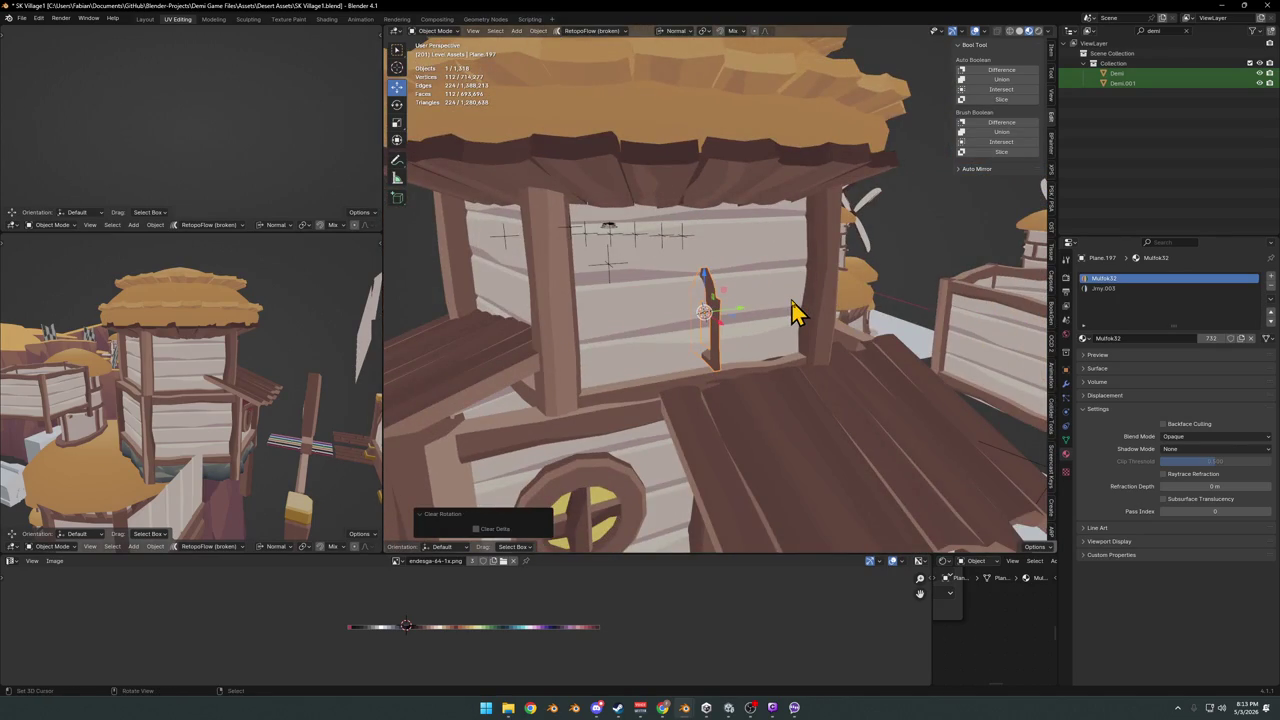
type("rz90")
key("Return")
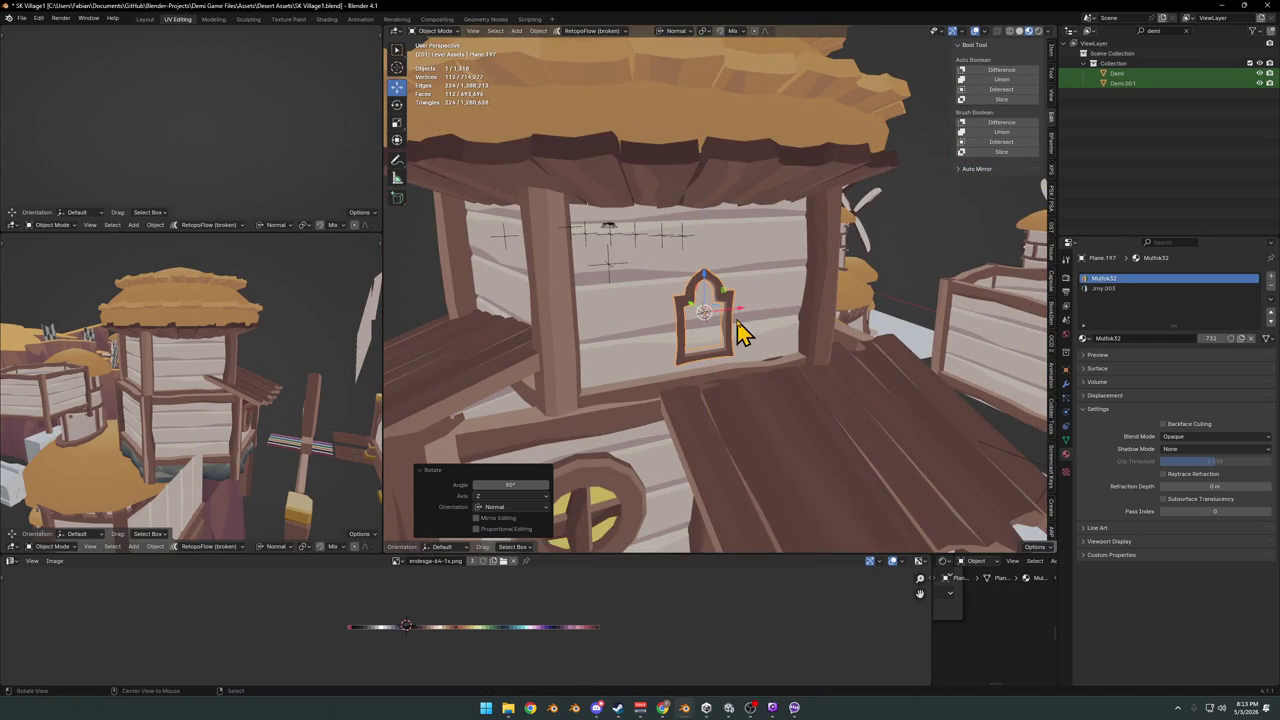
- Raise the window copy 0.963 m, enlarge it, and shift it slightly sideways in the upper wall
middle_click_drag(740, 332, 714, 334)
key("g")
key("z")
left_click(726, 294)
key("s")
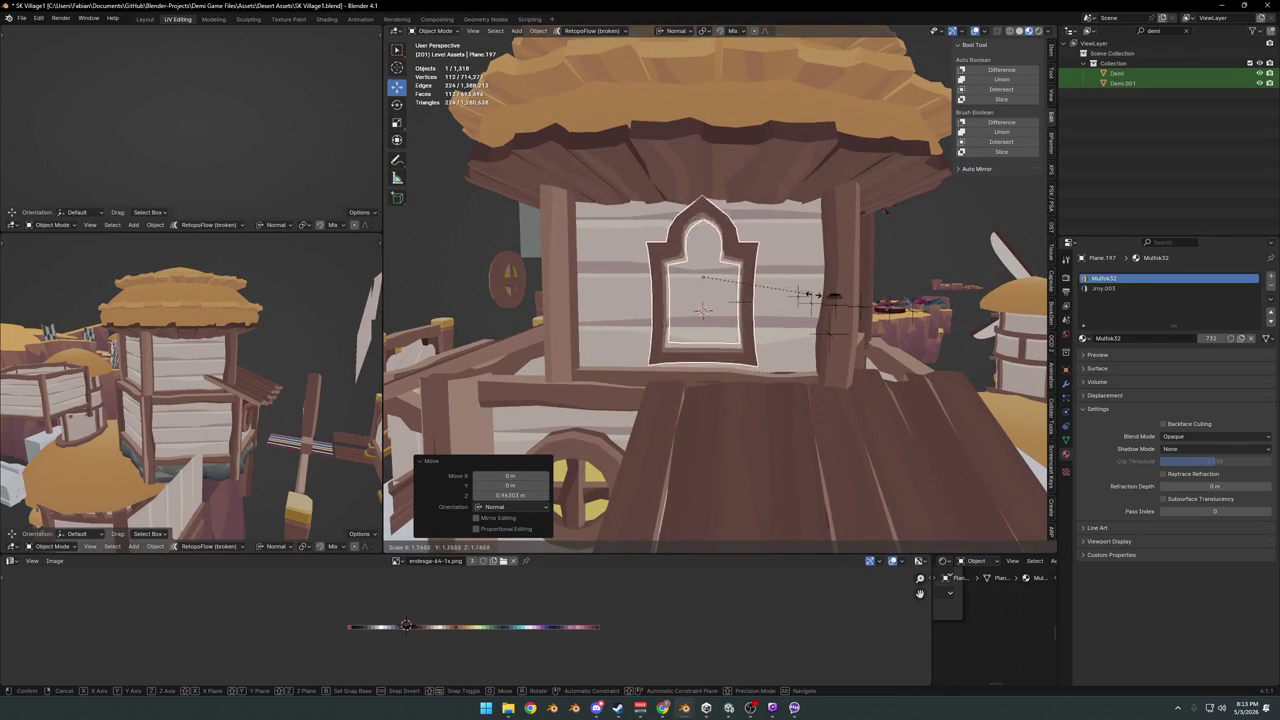
left_click(805, 298)
mouse_move(805, 298)
middle_mouse_down()
mouse_move(691, 314)
mouse_move(760, 308)
middle_mouse_up()
key("g")
key("x")
left_click(758, 297)
key("alt+a")
- Zoom in on the new upper window and save the village file
scroll(745, 314, "down", 5)
scroll(760, 308, "up", 3)
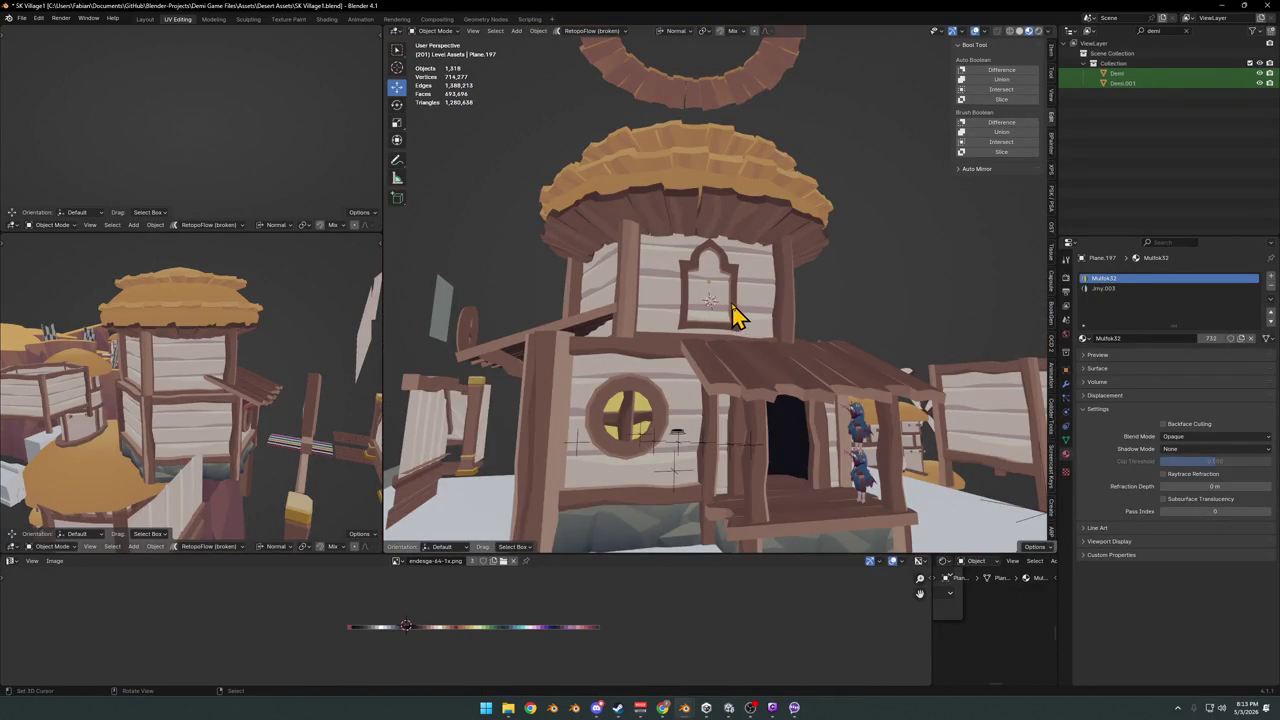
scroll(733, 315, "down", 2)
scroll(751, 320, "down", 3)
mouse_move(733, 314)
middle_mouse_down()
mouse_move(751, 294)
mouse_move(737, 320)
middle_mouse_up()
scroll(751, 294, "up", 4)
key("ctrl+s")
- Select the upper window frame and try a depth move along Y, cancelling it
left_click(759, 297)
key("g")
key("y")
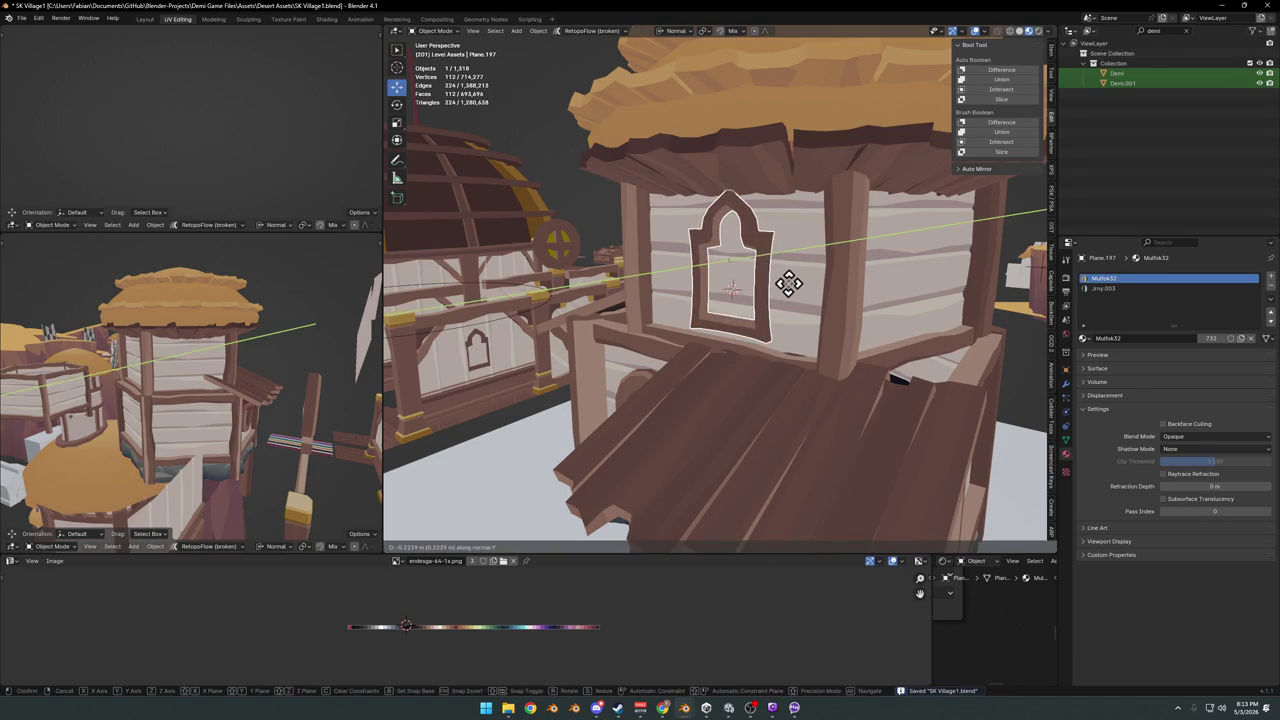
right_click(815, 275)
mouse_move(731, 320)
middle_mouse_down()
mouse_move(820, 306)
mouse_move(728, 314)
mouse_move(706, 351)
mouse_move(737, 314)
mouse_move(729, 291)
mouse_move(737, 320)
middle_mouse_up()
scroll(752, 310, "down", 3)
scroll(737, 320, "up", 3)
- Duplicate the arched window frame in place and pick the round lower window's centre as target
left_click(766, 294)
key("shift+d")
right_click(673, 400)
left_click(670, 402)
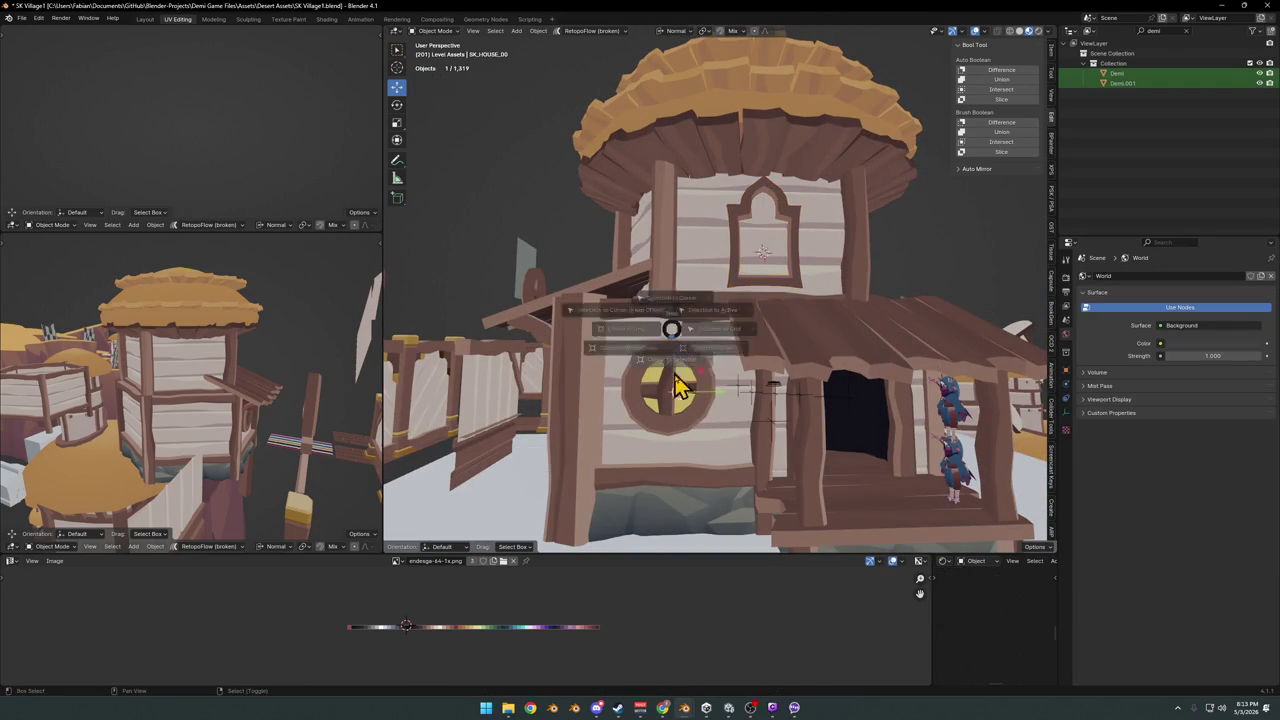
left_click(657, 400)
left_click(737, 290)
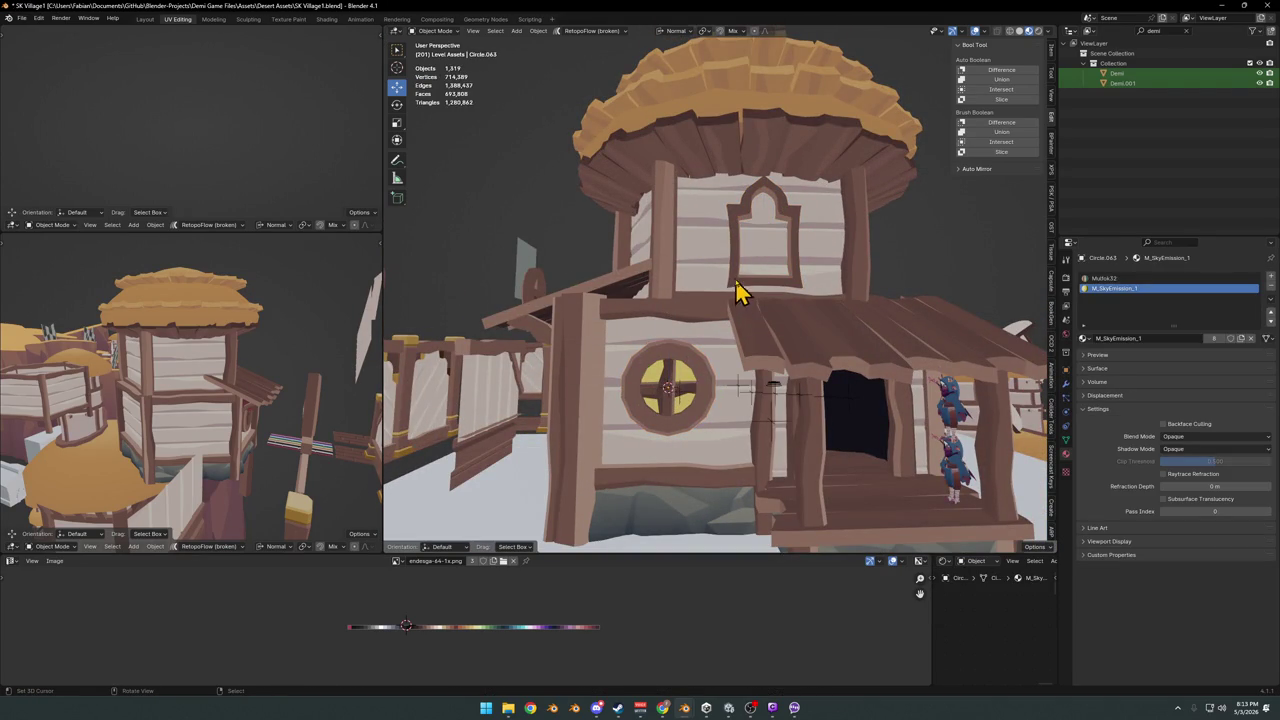
- Snap the arched window copy onto the round window, then delete the round window Circle.063
left_click(737, 290)
key("shift+s")
left_click(737, 258)
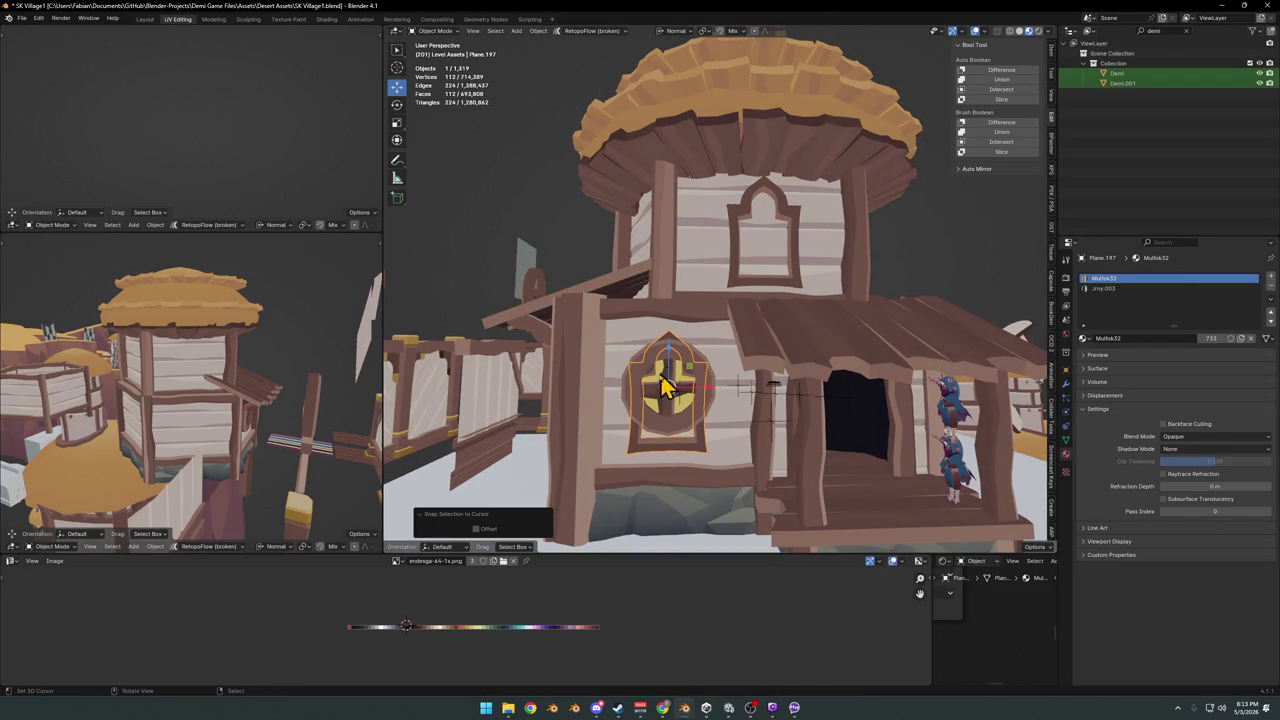
left_click(662, 435)
key("Delete")
scroll(720, 380, "up", 3)
scroll(730, 345, "up", 3)
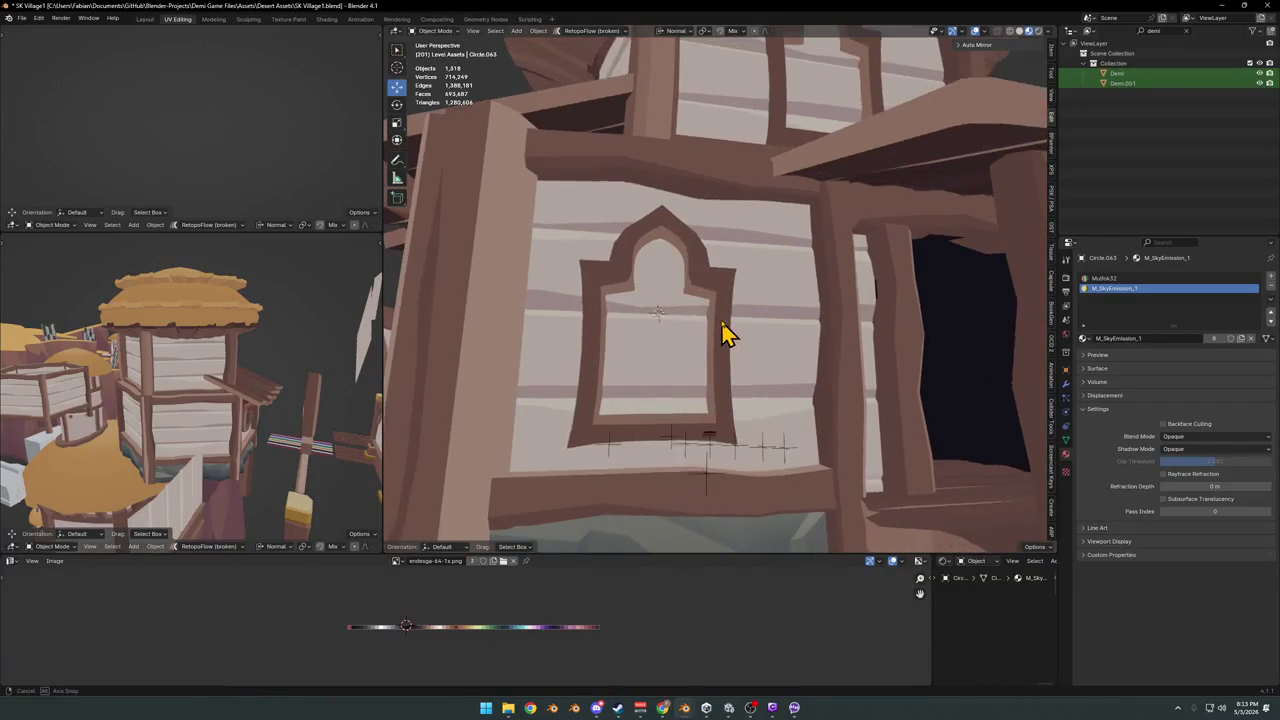
- Reposition the arched window on the tower's lower wall and zoom out to check the building
left_click(723, 323)
key("g")
left_click(741, 310)
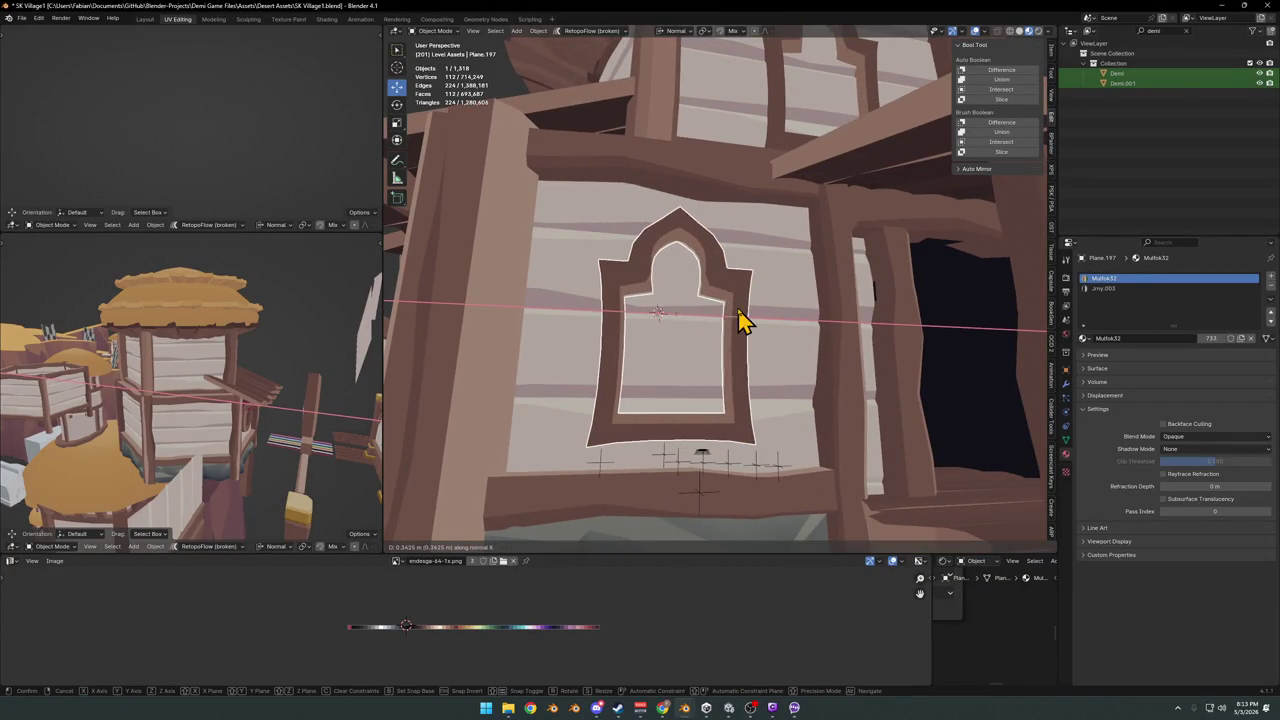
scroll(740, 320, "down", 5)
mouse_move(737, 323)
middle_mouse_down()
mouse_move(703, 345)
mouse_move(755, 342)
middle_mouse_up()
scroll(706, 347, "down", 4)
scroll(770, 350, "up", 5)
scroll(785, 347, "up", 3)
scroll(737, 351, "down", 4)
scroll(751, 329, "down", 3)
scroll(777, 337, "up", 4)
scroll(666, 414, "up", 3)
- In Edit Mode, add a centred loop cut to the lower arched window
mouse_move(666, 414)
middle_mouse_down()
mouse_move(749, 349)
mouse_move(706, 347)
middle_mouse_up()
left_click(731, 362)
scroll(731, 362, "up", 4)
key("Tab")
key("ctrl+r")
left_click(718, 316)
right_click(718, 316)
- Separate the window's inner face into its own pane object and save SK Village1.blend
left_click(718, 316)
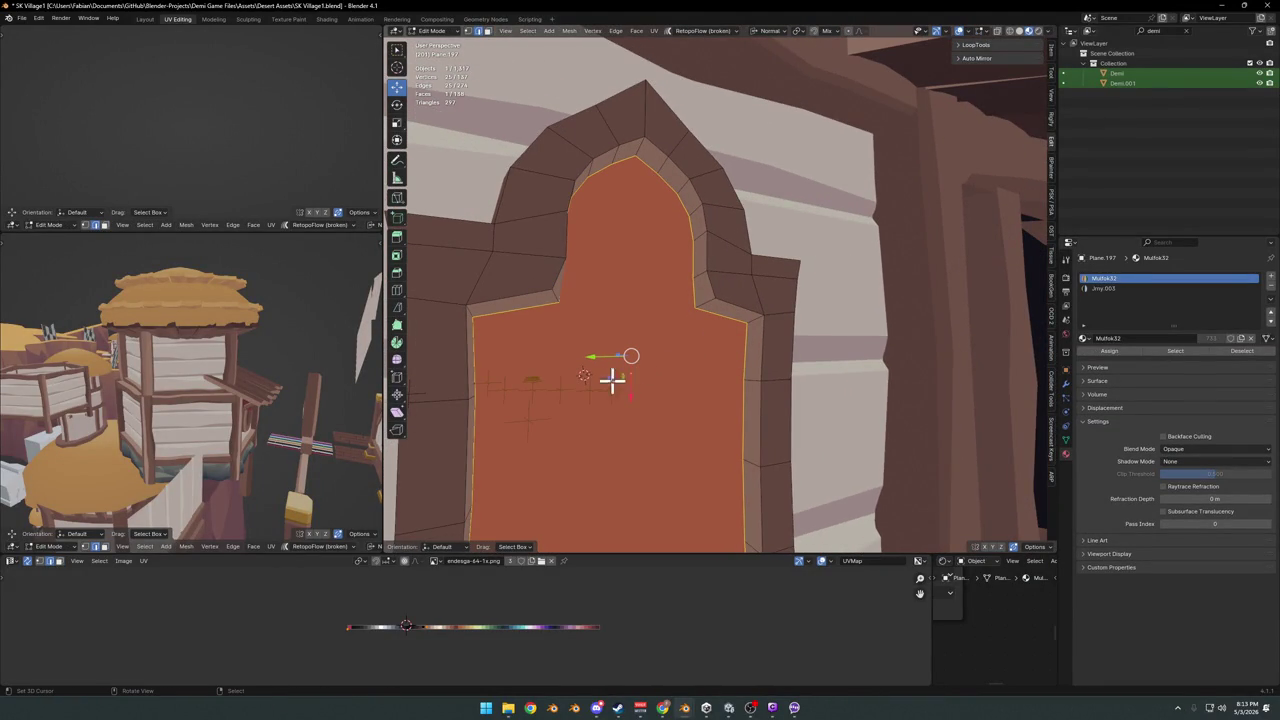
key("p")
left_click(610, 425)
key("Tab")
key("ctrl+s")
left_click(677, 388)
scroll(677, 388, "down", 5)
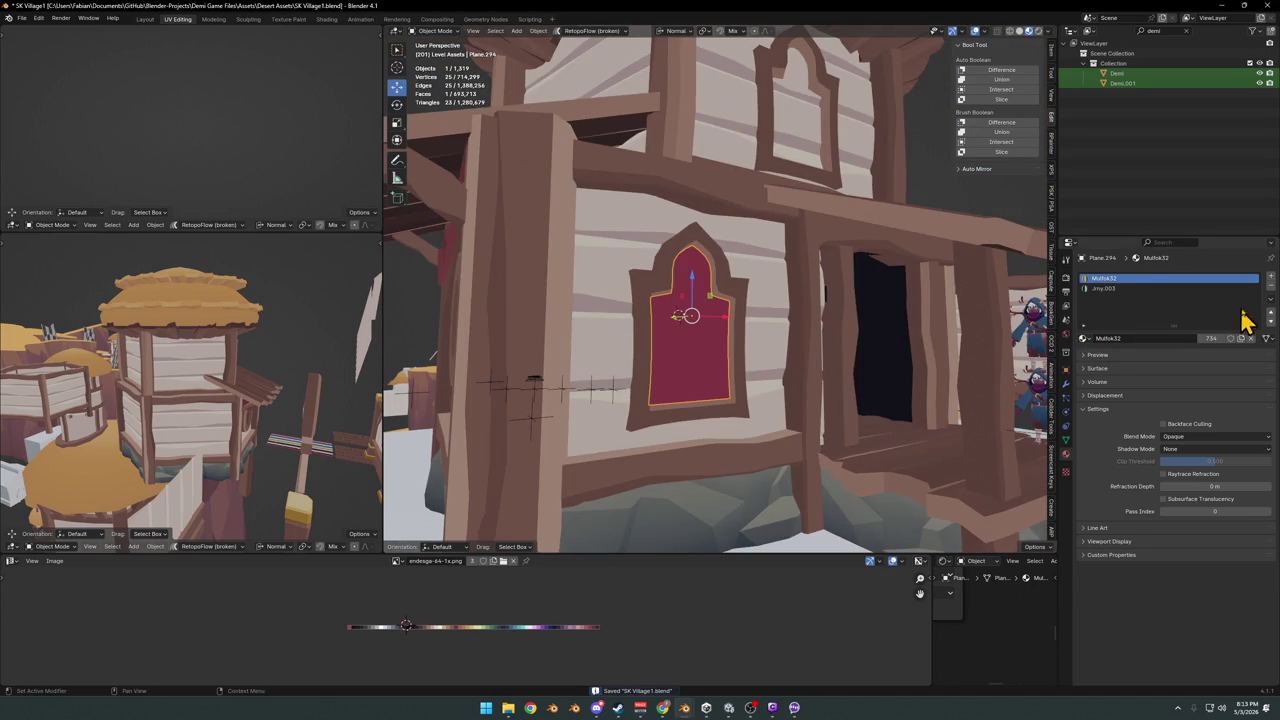
- Remove the pane's red material and assign M_SkyEmission_1, found by searching 'sky'
left_click(1270, 287)
left_click(1270, 287)
left_click(1082, 318)
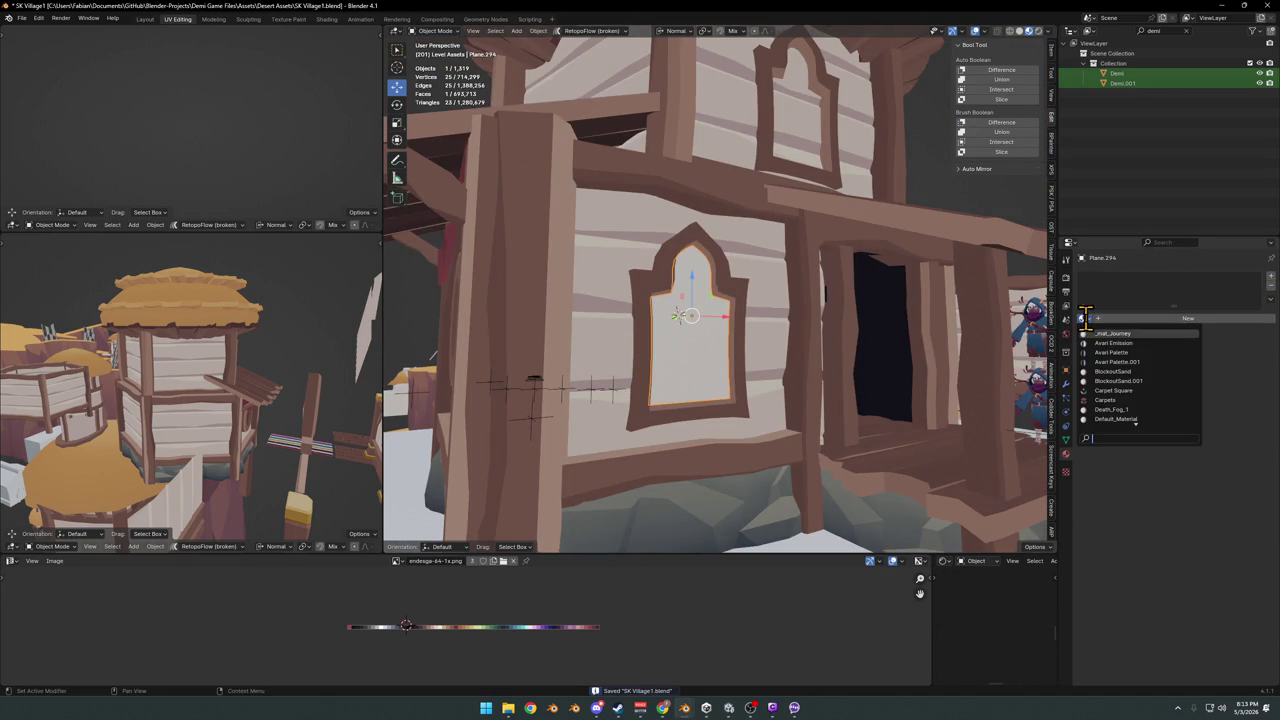
type("sky")
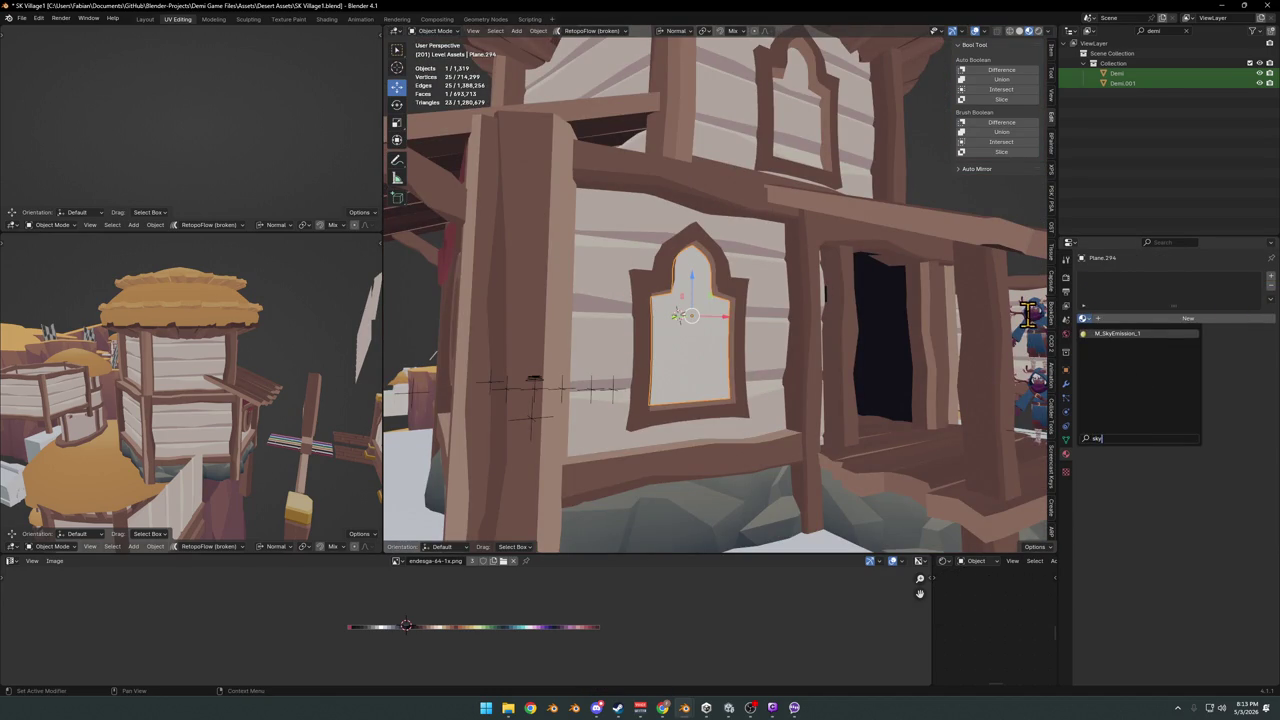
key("Return")
mouse_move(200, 471)
middle_mouse_down()
mouse_move(100, 378)
mouse_move(240, 420)
middle_mouse_up()
scroll(249, 423, "up", 3)
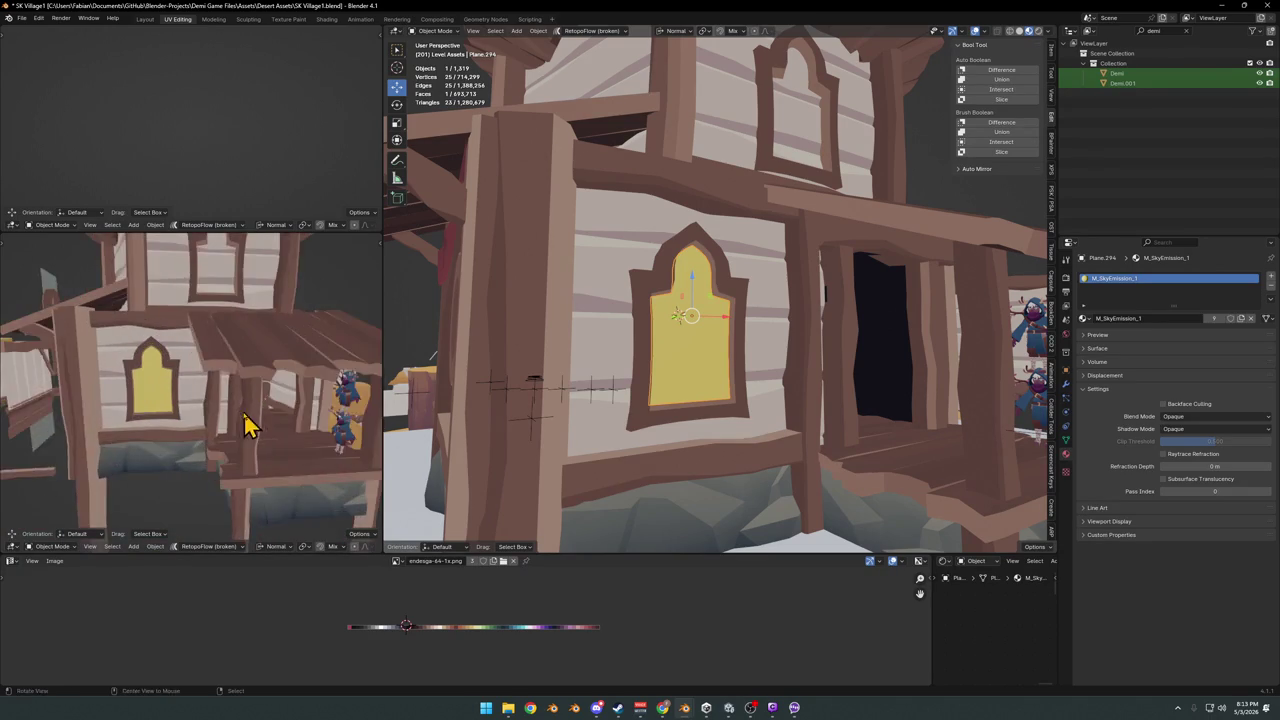
scroll(235, 415, "up", 2)
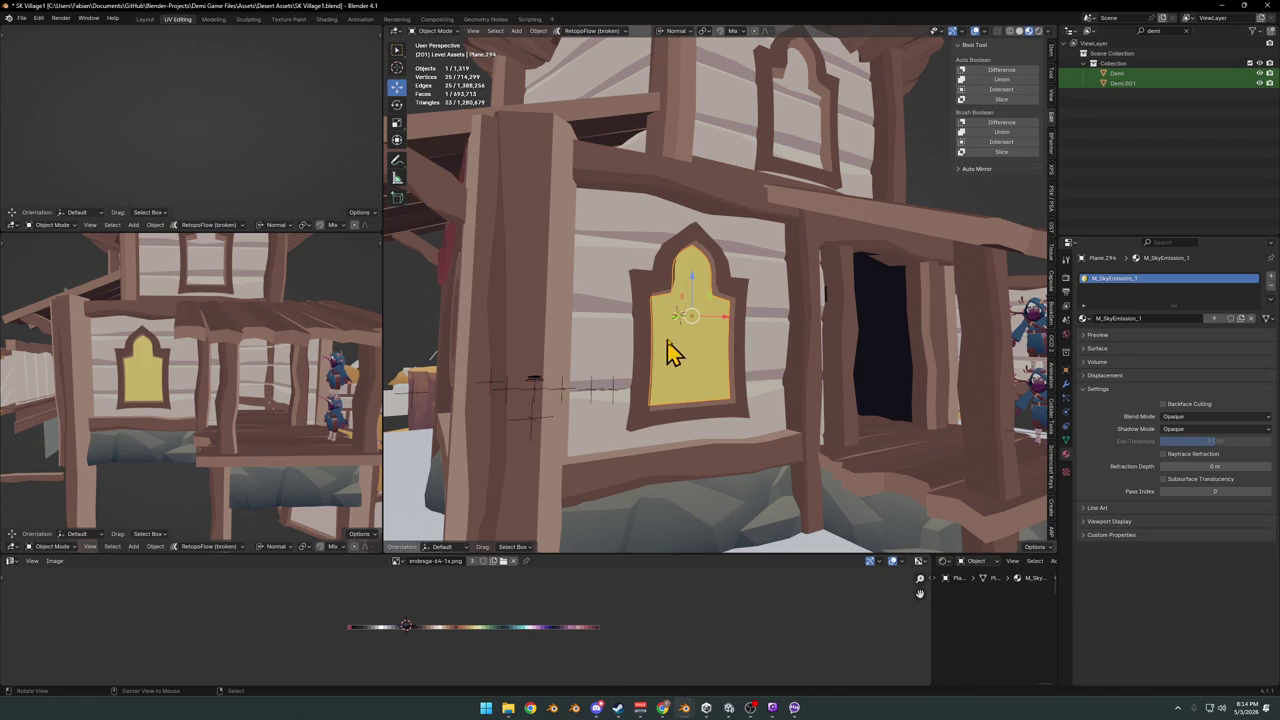
- Orbit back to the arched window and open the yellow pane Plane.294 in Edit Mode
scroll(735, 315, "up", 4)
mouse_move(706, 349)
middle_mouse_down()
mouse_move(671, 329)
mouse_move(697, 340)
mouse_move(697, 312)
mouse_move(791, 323)
mouse_move(737, 354)
mouse_move(723, 346)
mouse_move(762, 336)
middle_mouse_up()
key("alt+a")
scroll(690, 340, "up", 2)
scroll(726, 340, "down", 2)
scroll(723, 335, "up", 2)
scroll(771, 333, "down", 2)
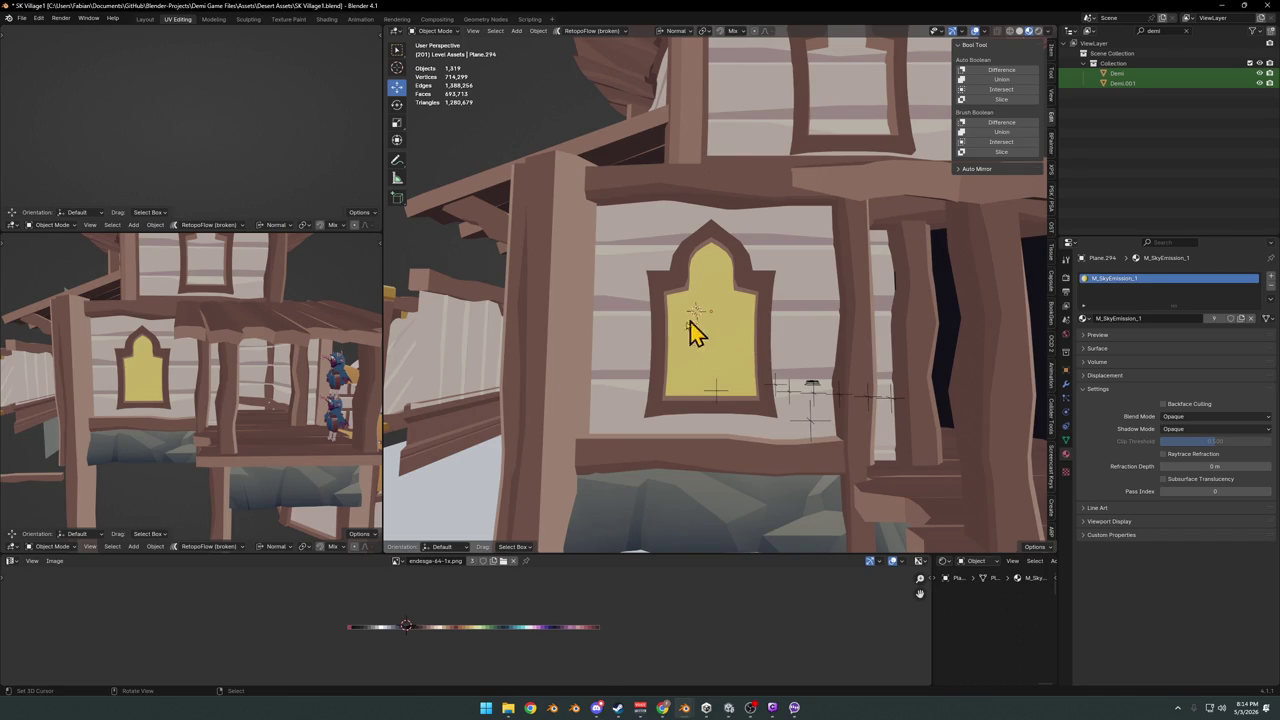
scroll(733, 310, "up", 4)
mouse_move(737, 323)
middle_mouse_down()
mouse_move(720, 320)
mouse_move(760, 346)
middle_mouse_up()
left_click(716, 306)
scroll(729, 366, "up", 2)
scroll(754, 329, "up", 2)
key("Tab")
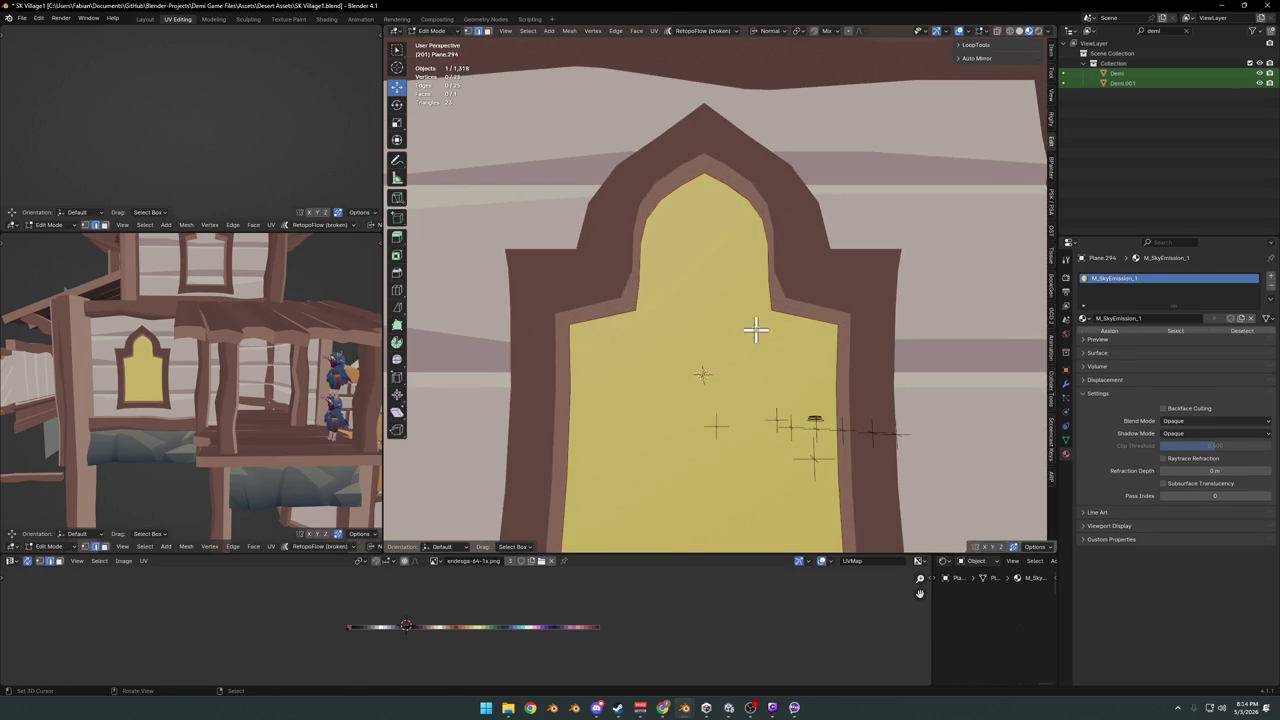
- Edit the brown arch frame instead, duplicating one of its faces and sliding it onto the window
key("Tab")
left_click(711, 178)
key("Tab")
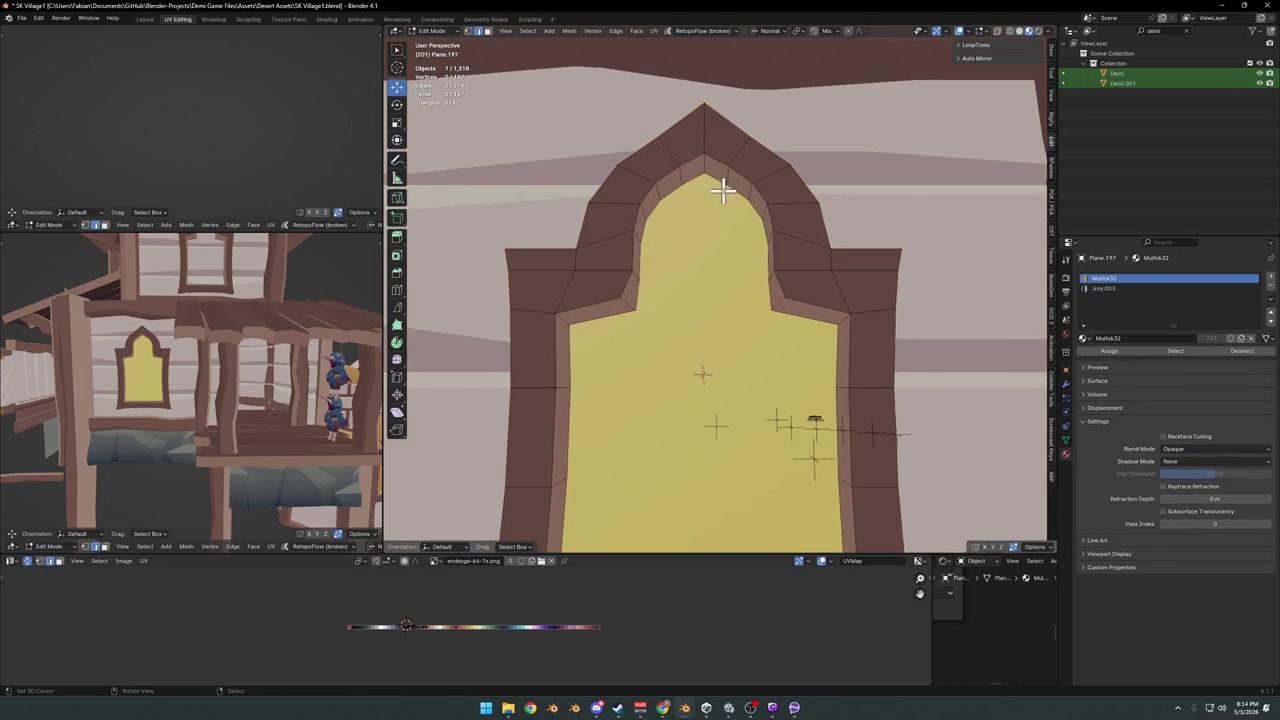
scroll(706, 234, "down", 5)
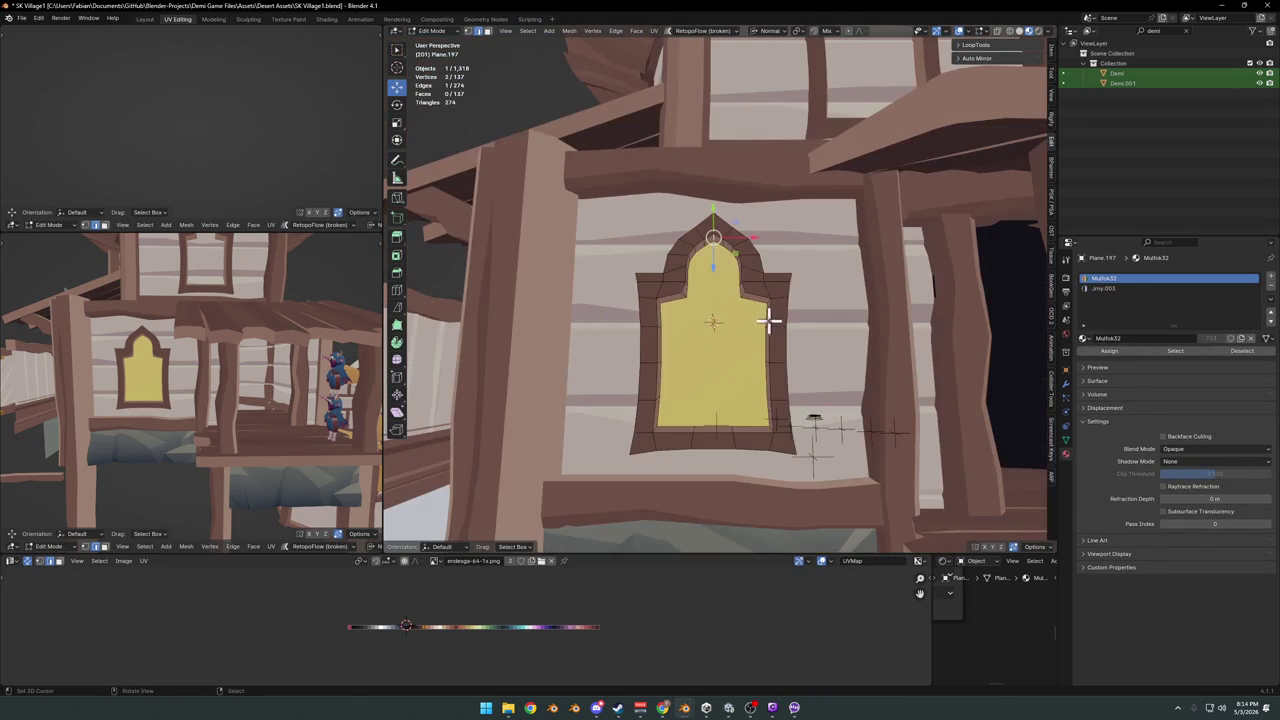
scroll(748, 430, "up", 3)
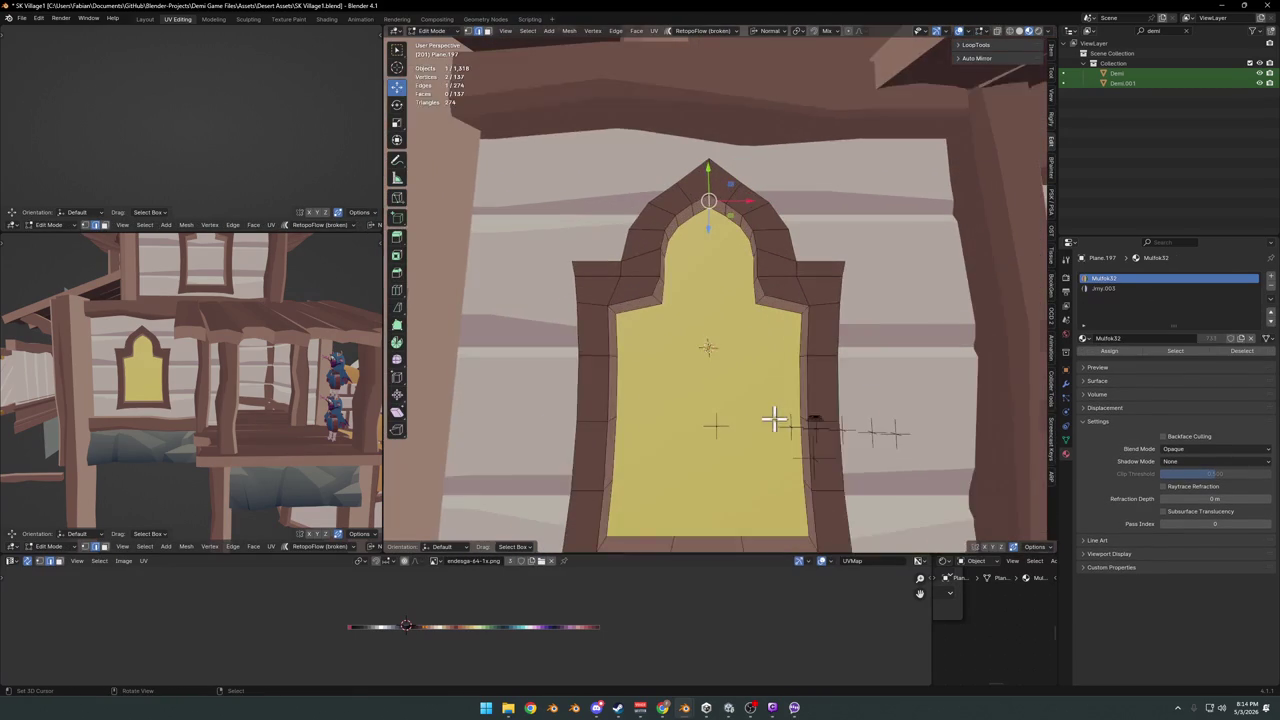
left_click(822, 385, "alt")
key("shift+d")
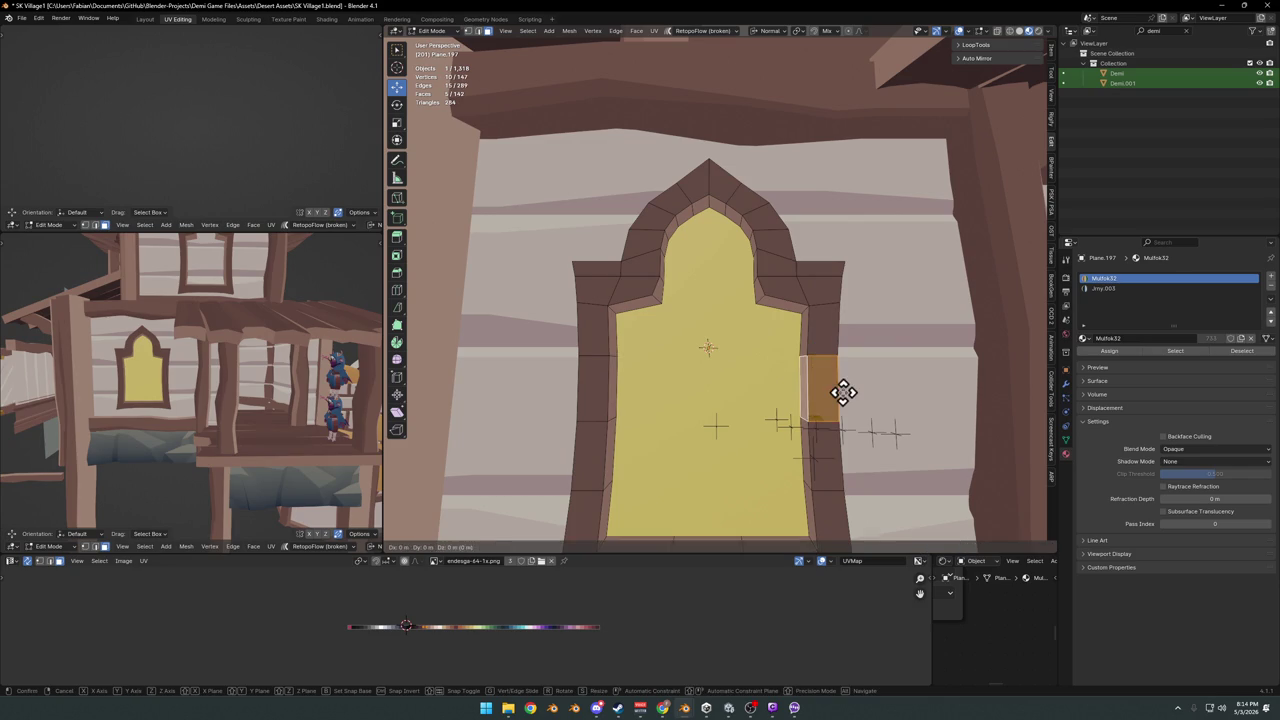
key("z")
left_click(737, 390)
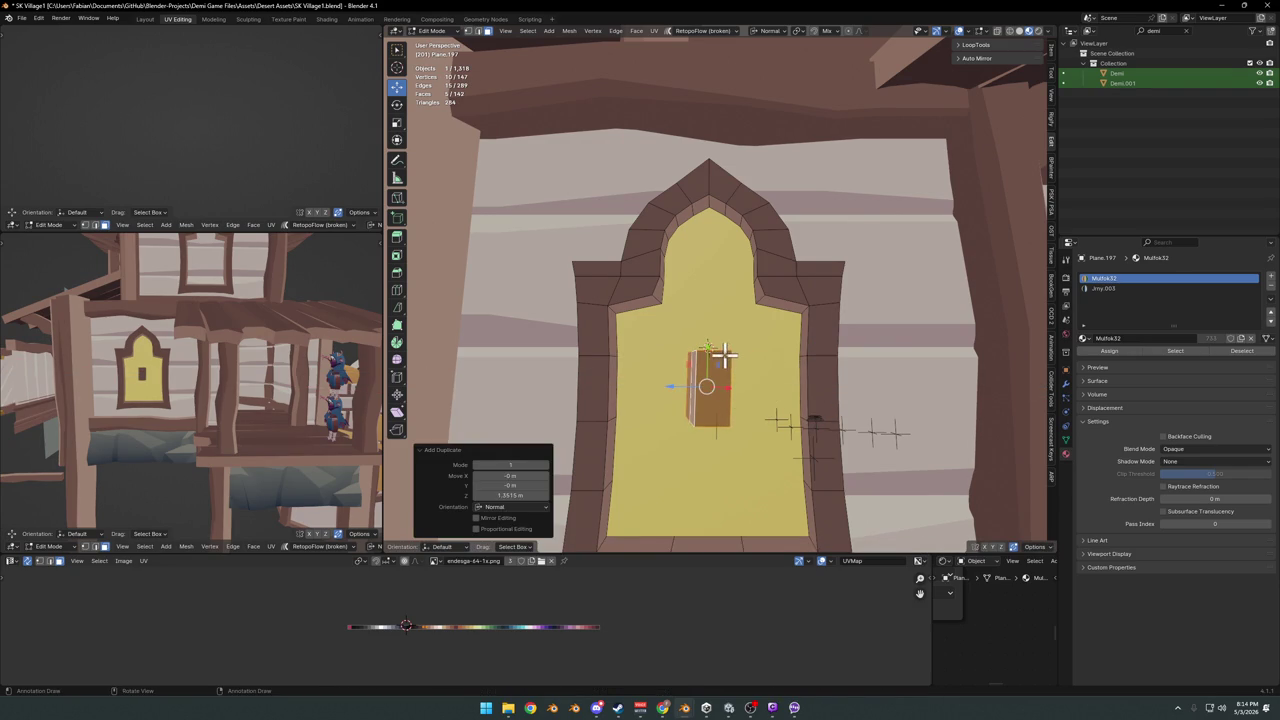
key("alt+a")
- Dissolve the copied box's extra geometry and push it inward along its normal
mouse_move(737, 406)
middle_mouse_down()
mouse_move(742, 437)
mouse_move(754, 429)
middle_mouse_up()
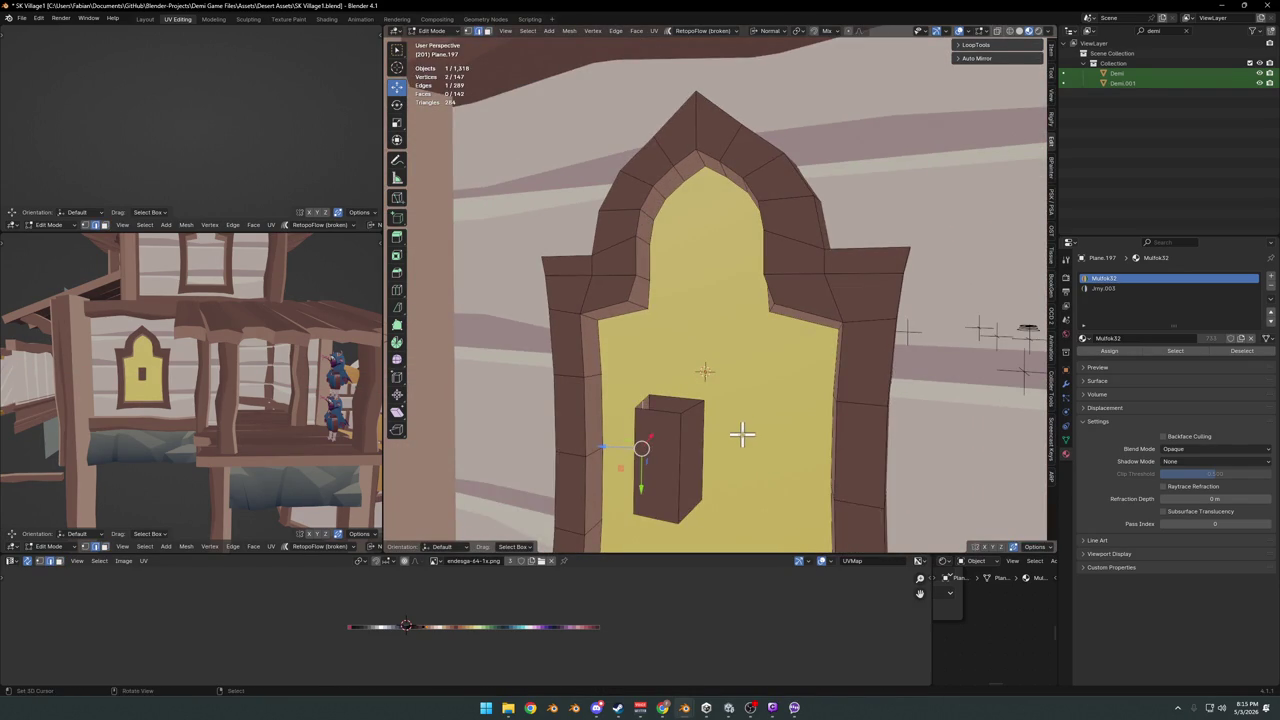
key("ctrl+x")
left_click(668, 417)
mouse_move(666, 423)
middle_mouse_down()
mouse_move(723, 409)
mouse_move(701, 422)
mouse_move(712, 453)
mouse_move(762, 487)
mouse_move(751, 443)
mouse_move(794, 486)
middle_mouse_up()
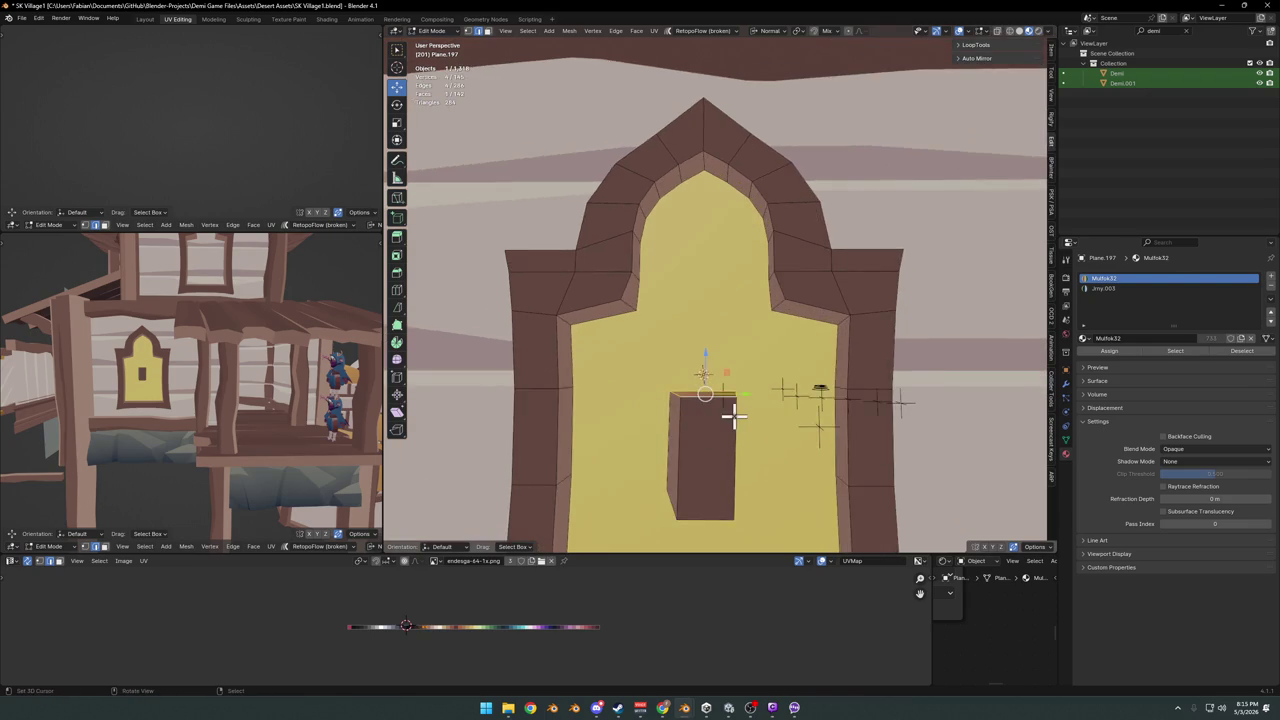
key("alt+a")
left_click(760, 466, "alt")
key("g")
key("z")
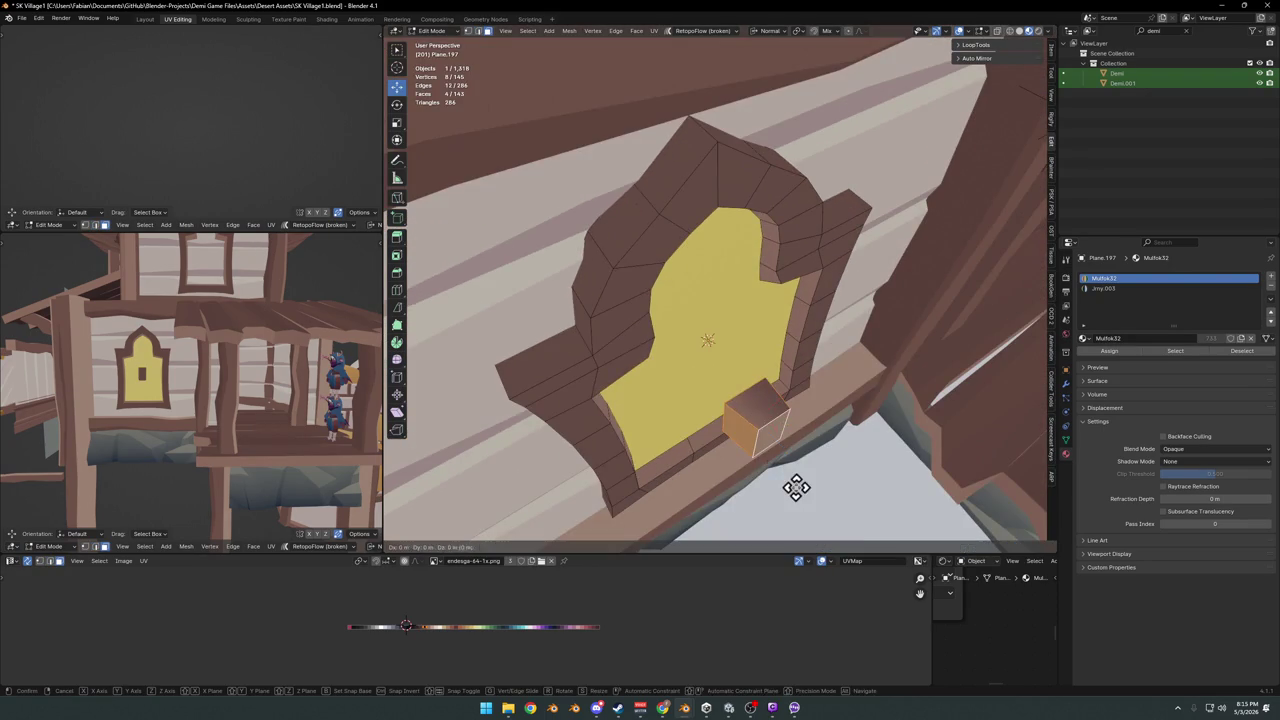
left_click(723, 452)
- In front view, stretch the box up to the arch top and thin it with Alt+S
key("KP_1")
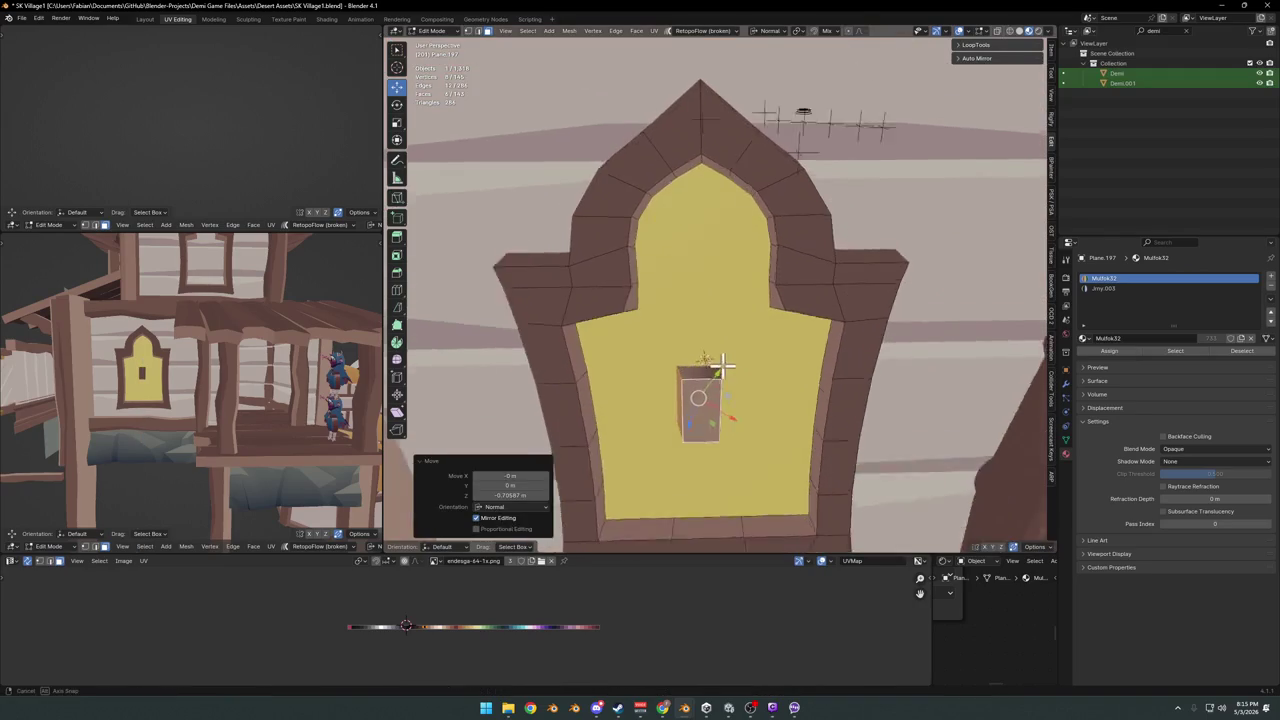
middle_click_drag(723, 400, 729, 335)
key("g")
key("z")
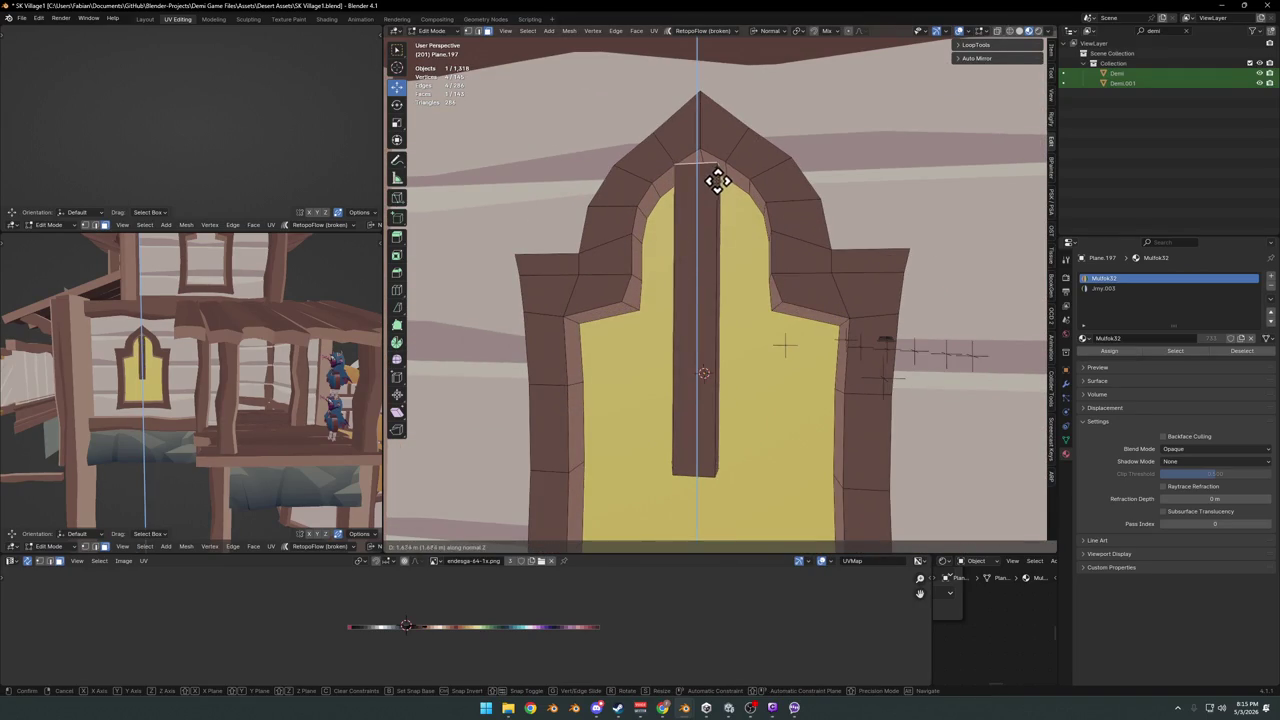
left_click(719, 167)
mouse_move(720, 157)
middle_mouse_down()
mouse_move(711, 220)
mouse_move(680, 280)
mouse_move(703, 287)
middle_mouse_up()
left_click(703, 287)
key("alt+s")
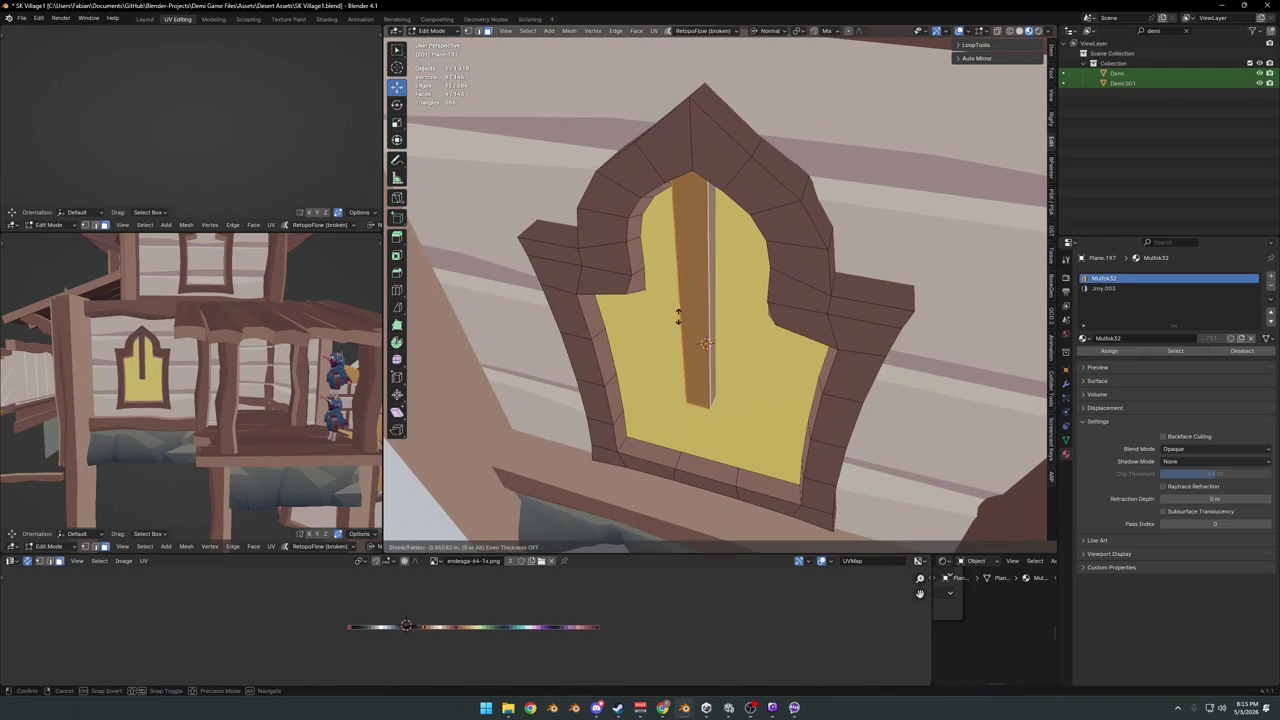
left_click(620, 348)
- Shift the upright strip about 0.04 m along global Y and flatten its face with S Z 0
mouse_move(620, 348)
middle_mouse_down()
mouse_move(752, 323)
mouse_move(743, 300)
middle_mouse_up()
key("comma")
left_click_drag(743, 300, 762, 304)
mouse_move(762, 304)
middle_mouse_down()
mouse_move(726, 366)
mouse_move(723, 280)
mouse_move(723, 346)
mouse_move(722, 318)
middle_mouse_up()
key("alt+a")
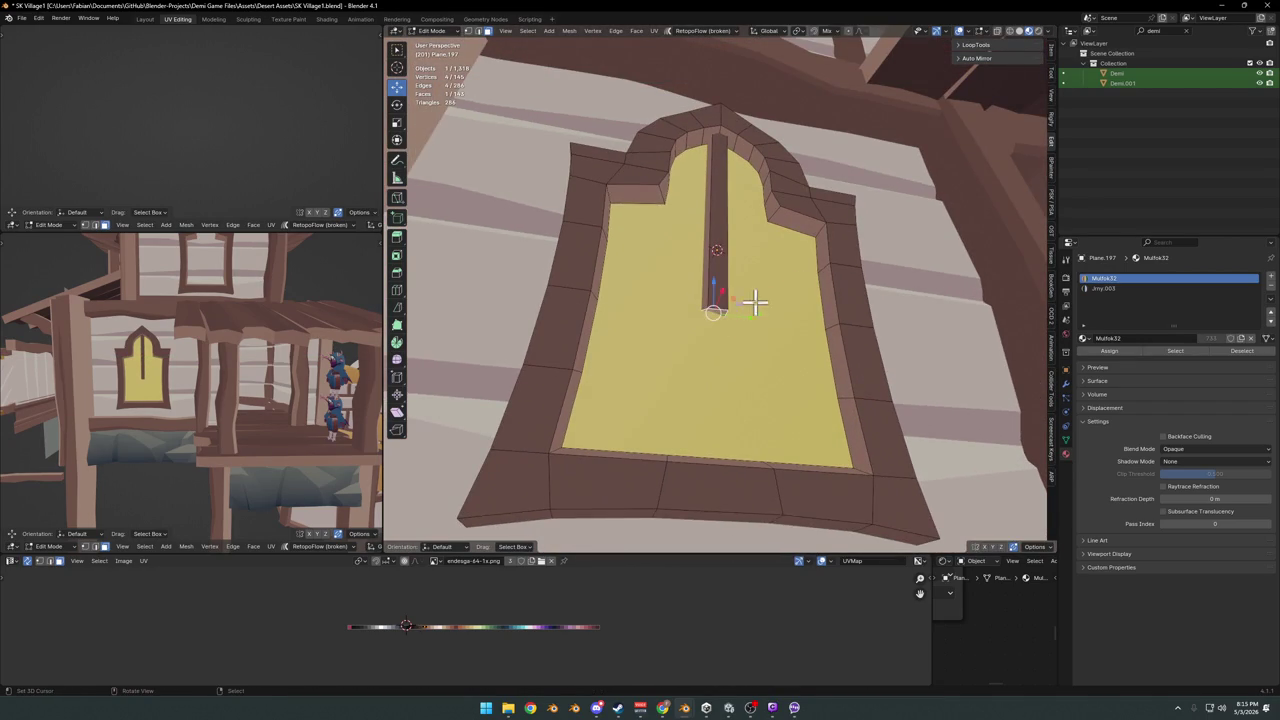
type("sz0")
key("Return")
- Extend the centre strip straight down along Z to the window sill
middle_click_drag(800, 285, 757, 286)
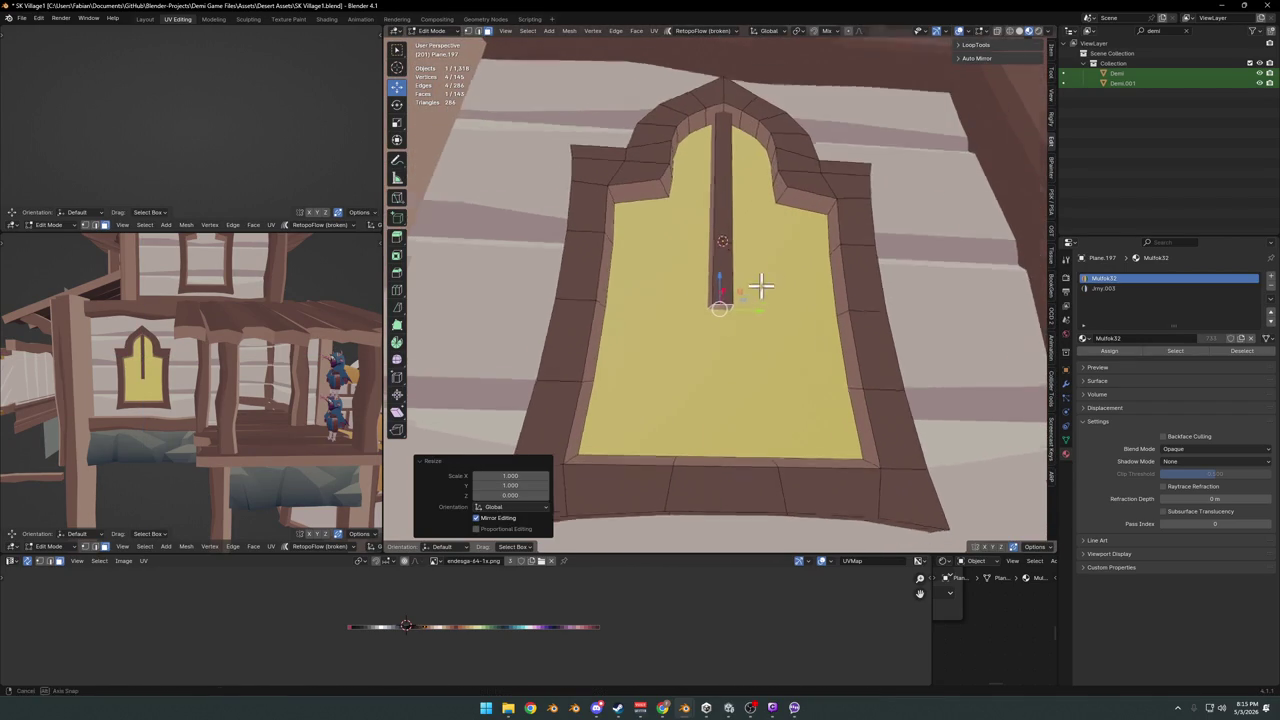
key("g")
key("z")
left_click(757, 451)
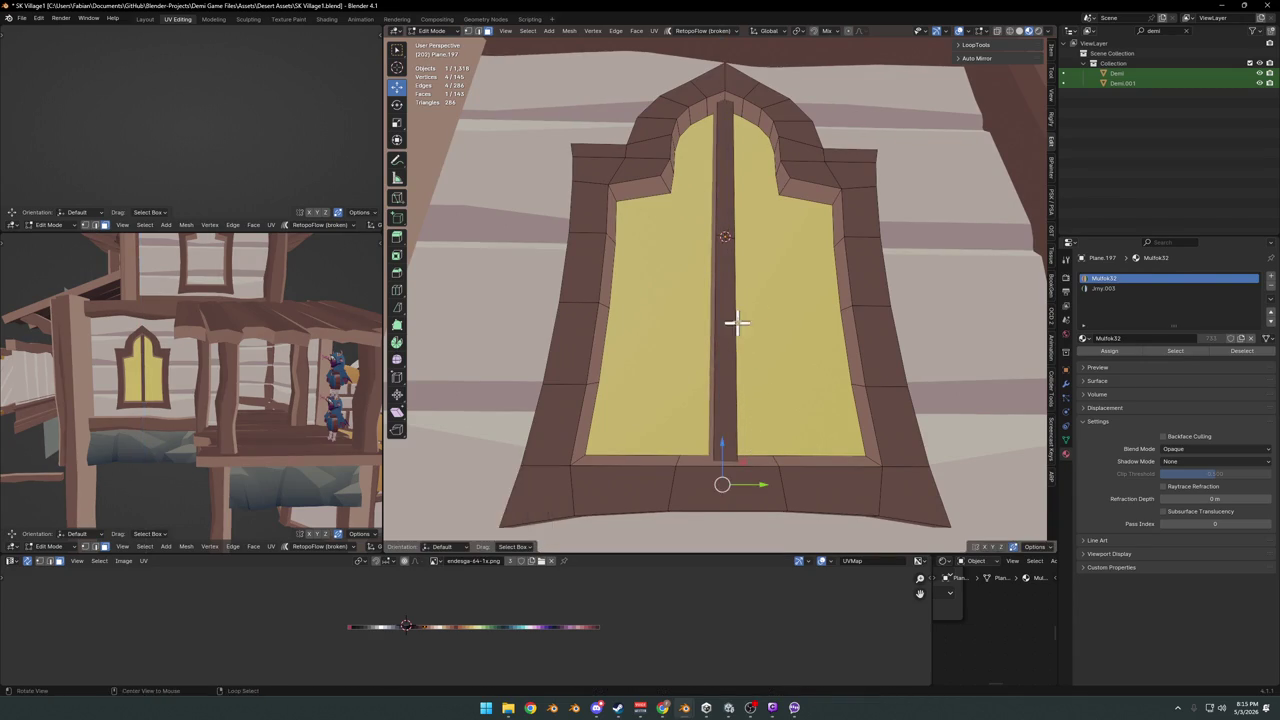
middle_click_drag(737, 486, 735, 330)
key("alt+a")
scroll(735, 330, "down", 1)
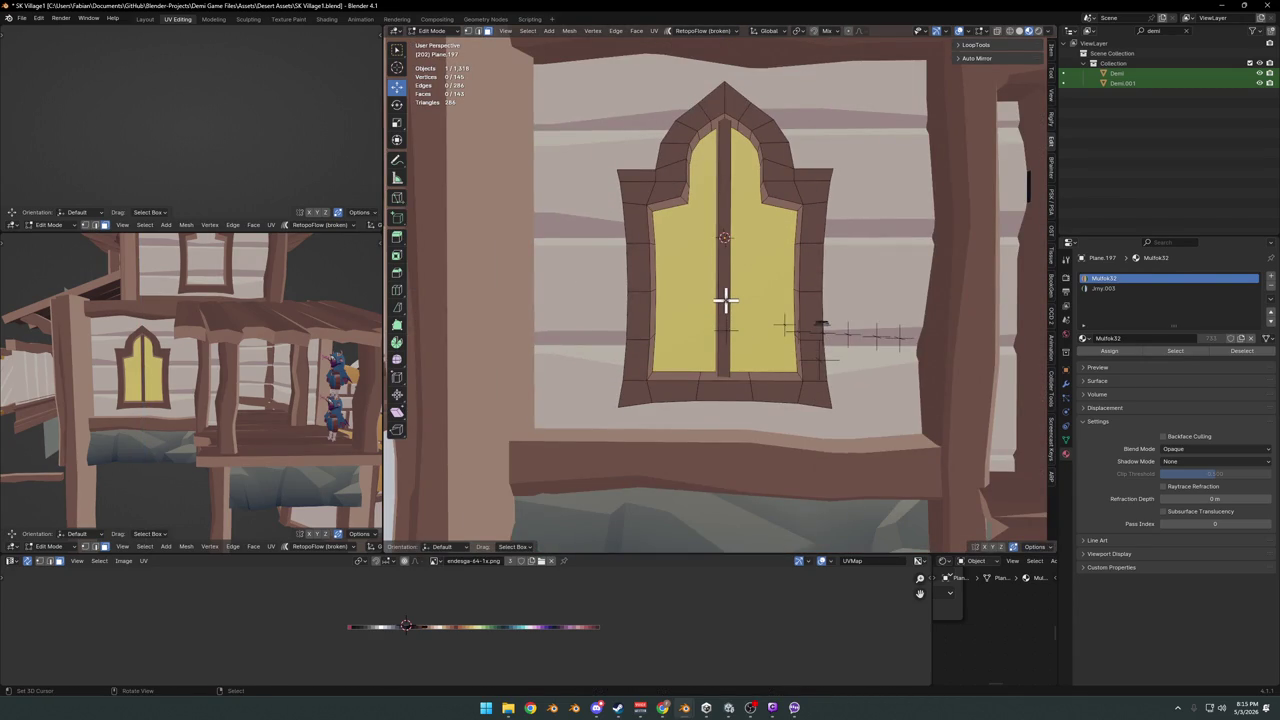
- Duplicate the centre strip in place and rotate the copy around X into a diagonal
key("l")
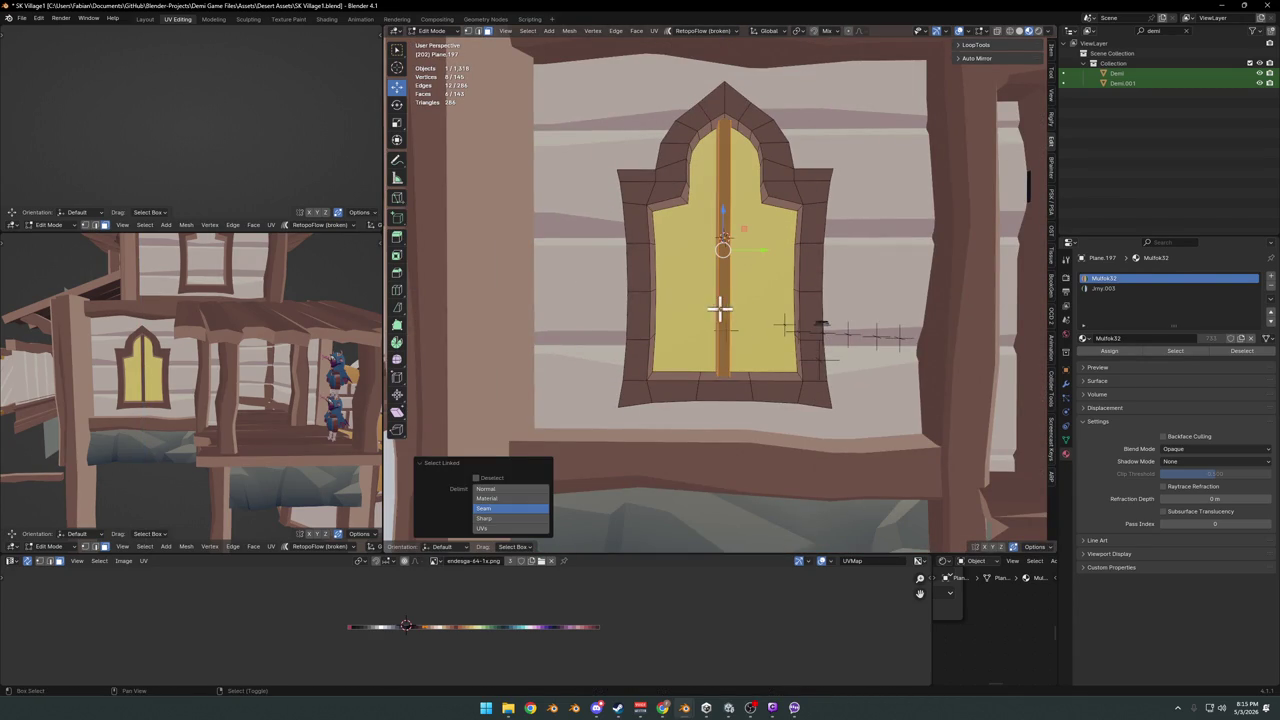
key("shift+d")
right_click(721, 310)
key("r")
key("y")
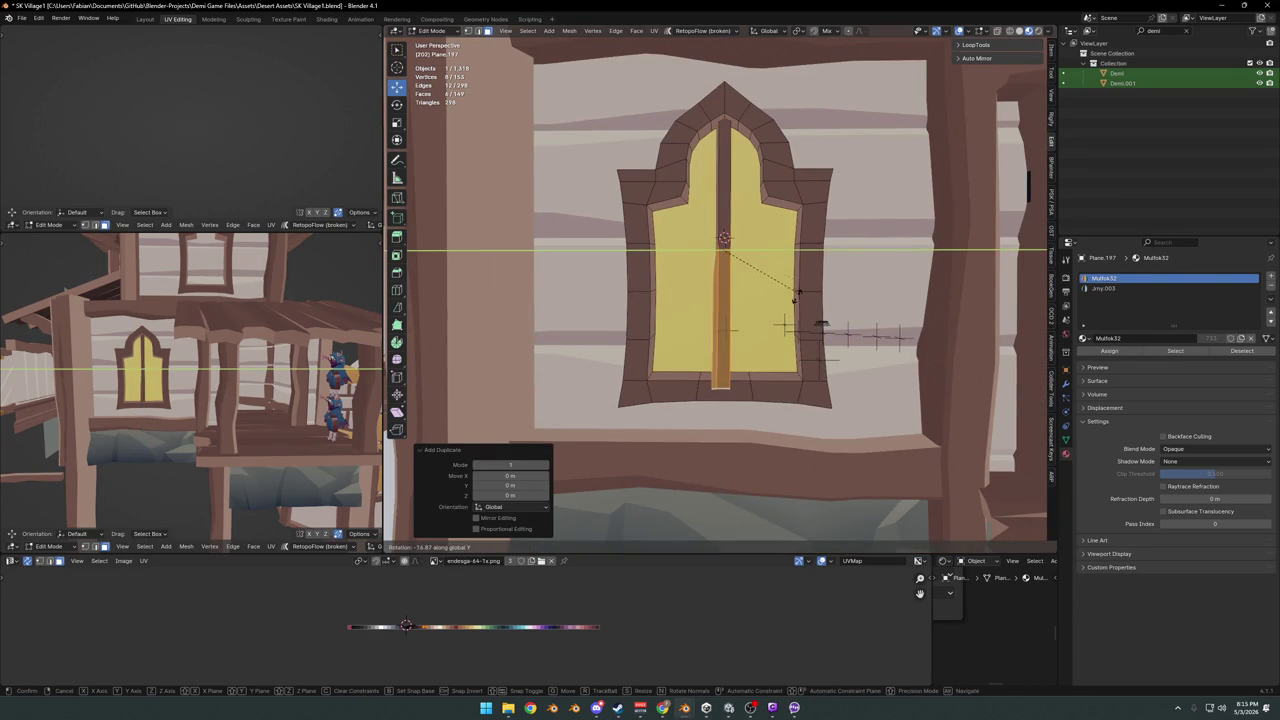
key("x")
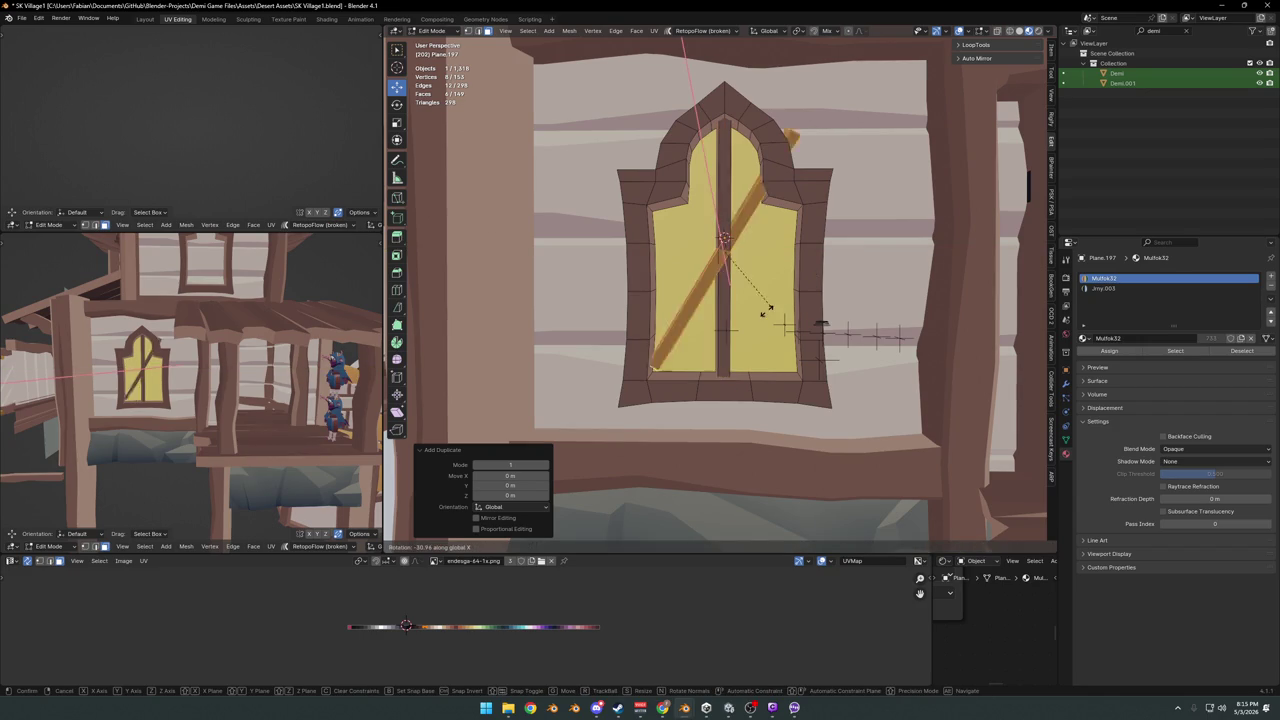
left_click(767, 315)
- Switch to Normal orientation and shorten the diagonal strip along its Y length
key("comma")
left_click(786, 300)
scroll(790, 335, "up", 1)
key("s")
key("y")
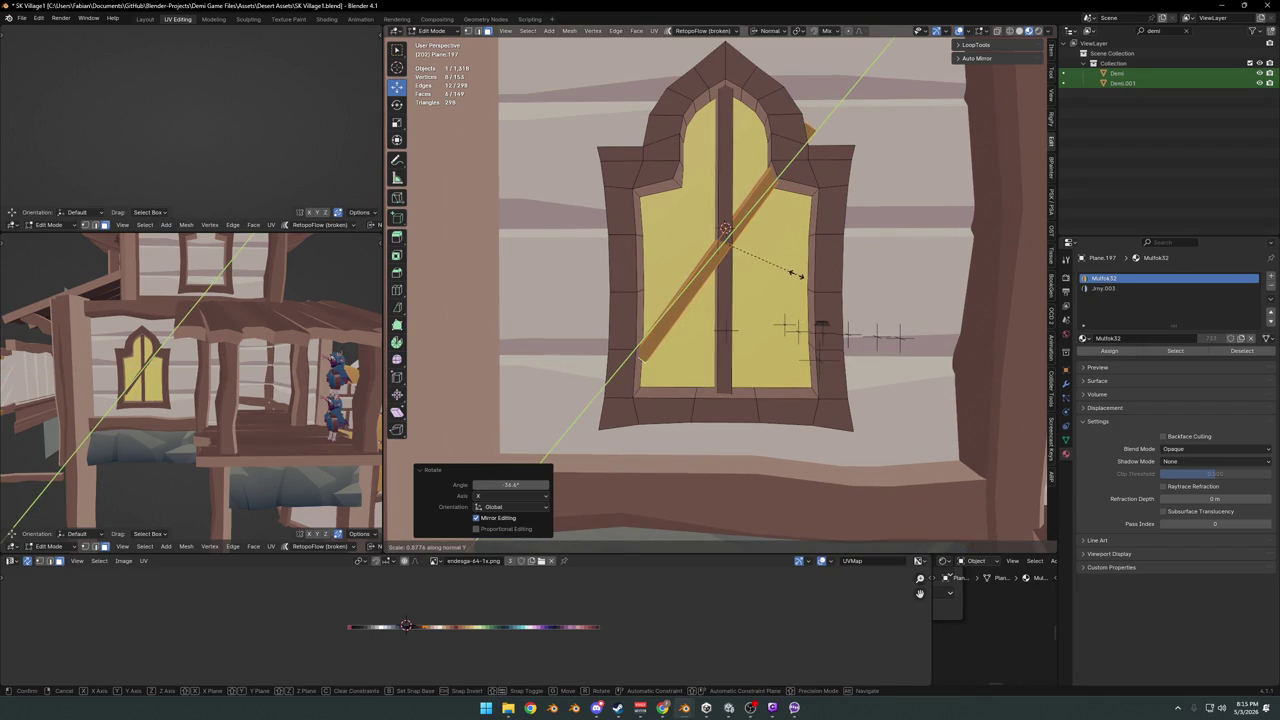
left_click(786, 281)
- Nudge the diagonal strip slightly inward along its normal
middle_click_drag(786, 281, 771, 291)
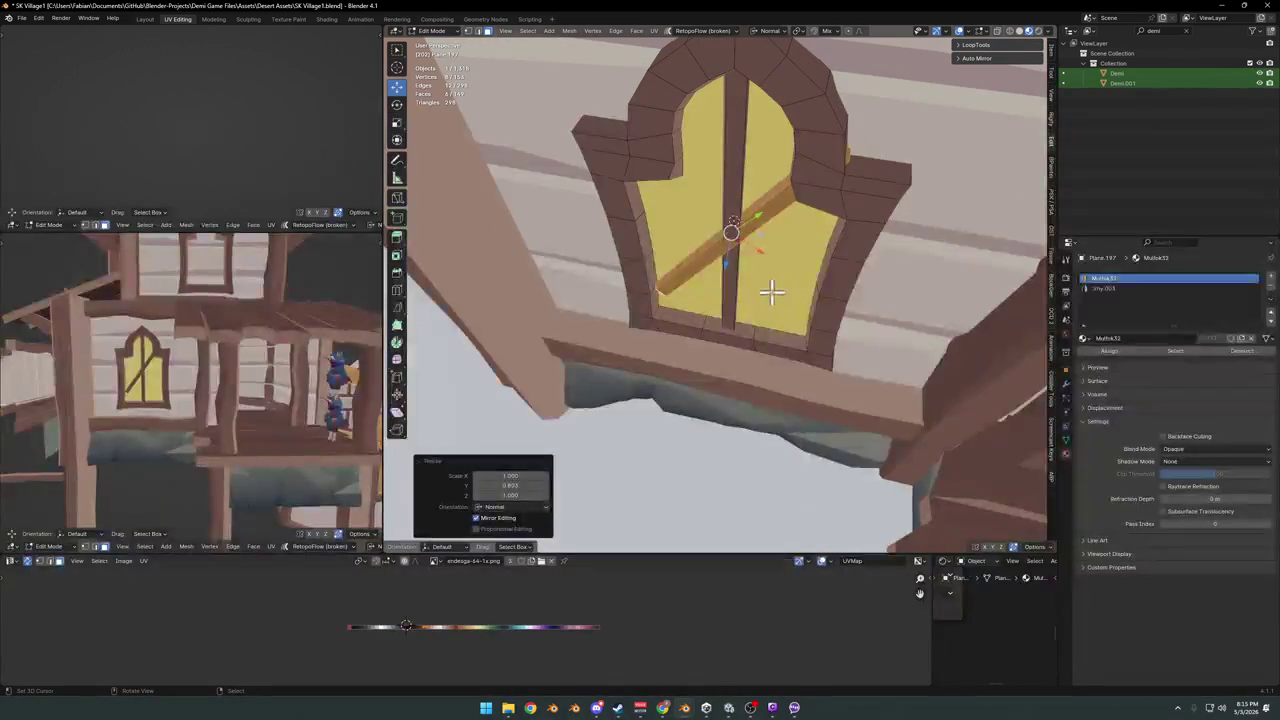
key("g")
key("z")
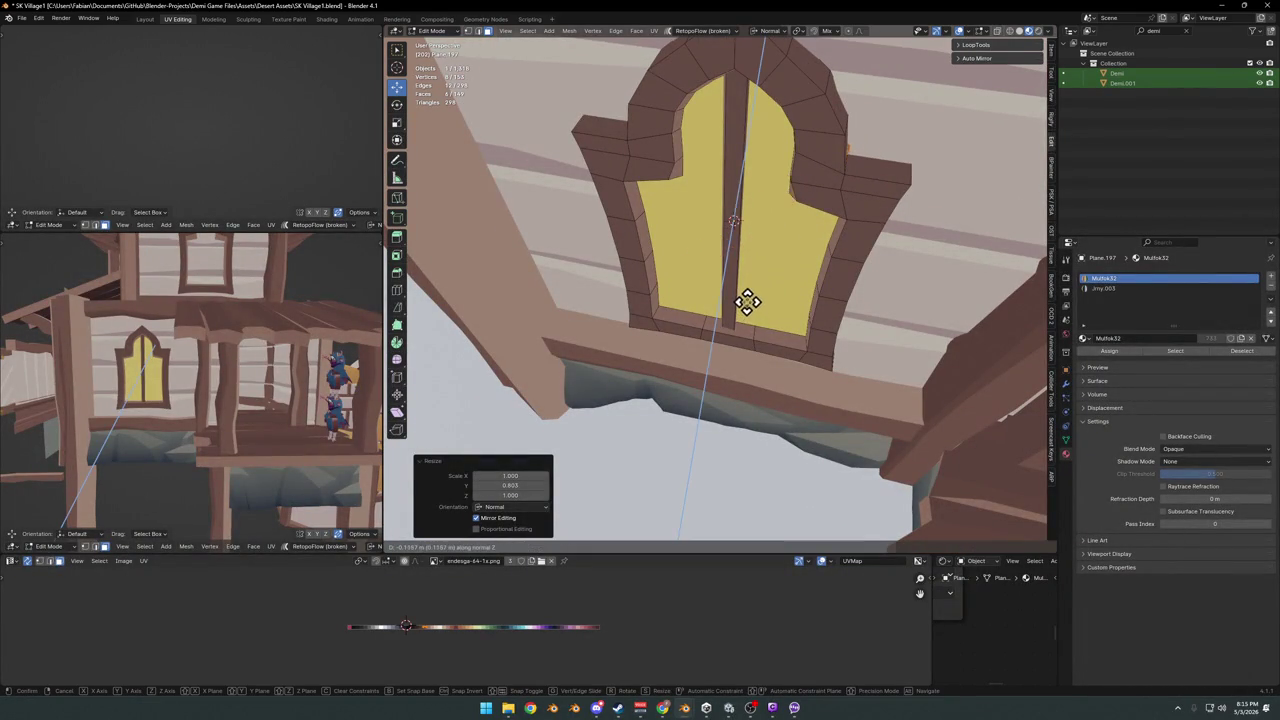
left_click(765, 285)
mouse_move(765, 285)
middle_mouse_down()
mouse_move(851, 163)
mouse_move(820, 170)
middle_mouse_up()
left_click(843, 149)
key("g")
right_click(820, 170)
key("alt+a")
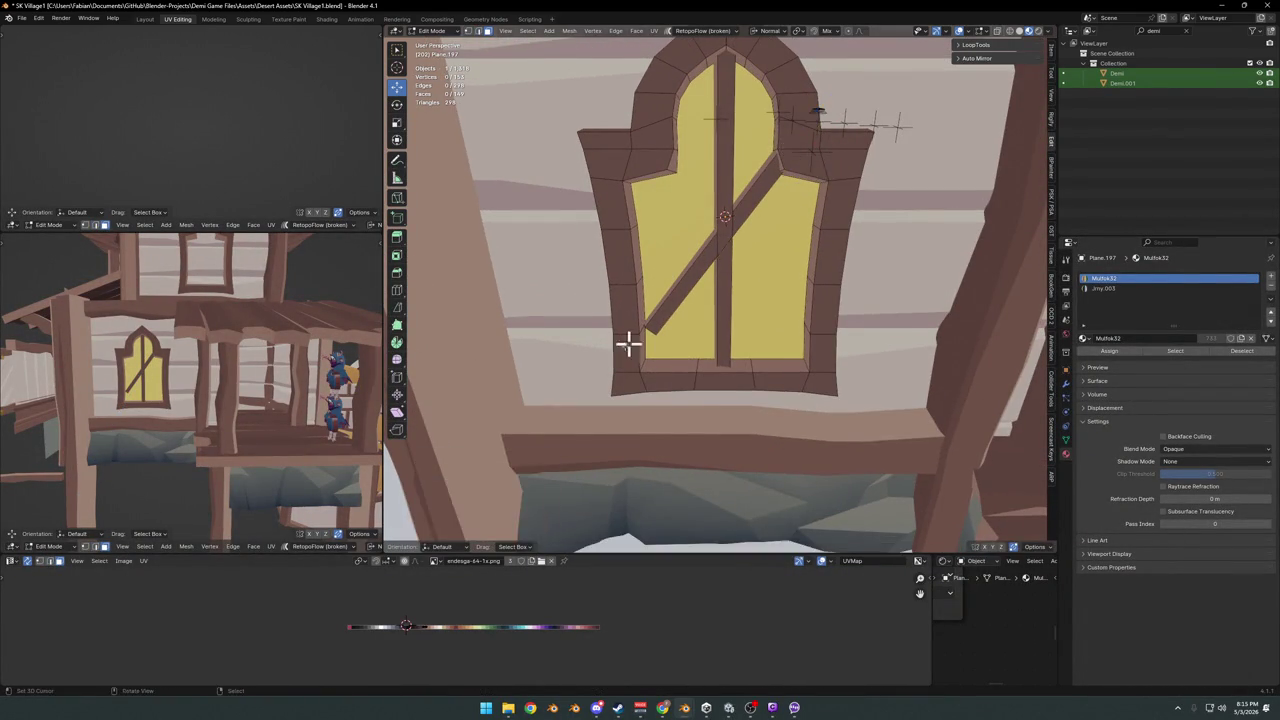
- Extend the brace's end face 0.4229 m along its normal toward the lower-left corner
middle_click_drag(629, 343, 645, 340)
left_click(706, 314)
key("g")
key("z")
left_click(701, 323)
scroll(240, 340, "down", 5)
middle_click_drag(243, 343, 265, 335)
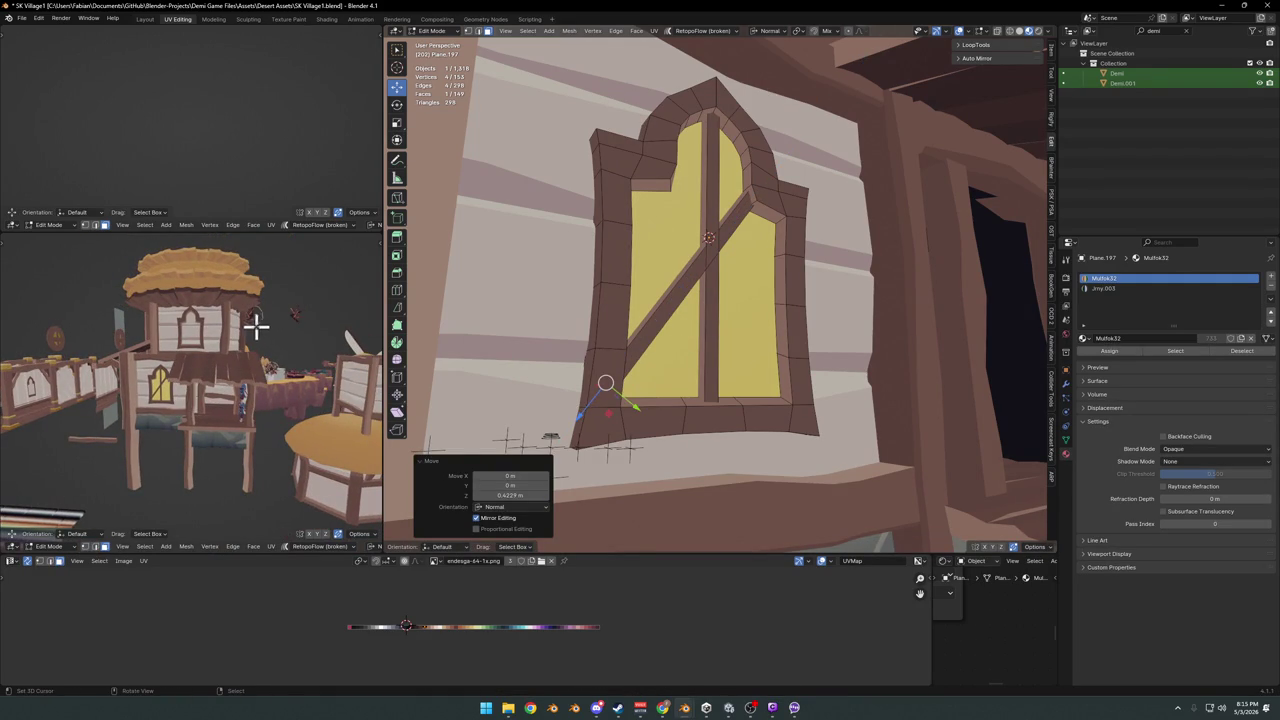
- Nudge the diagonal brace inward along its normal and flatten it with S Z 0
scroll(758, 290, "up", 3)
mouse_move(714, 271)
middle_mouse_down()
mouse_move(697, 280)
mouse_move(703, 291)
middle_mouse_up()
left_click(679, 247)
middle_click_drag(677, 272, 714, 286)
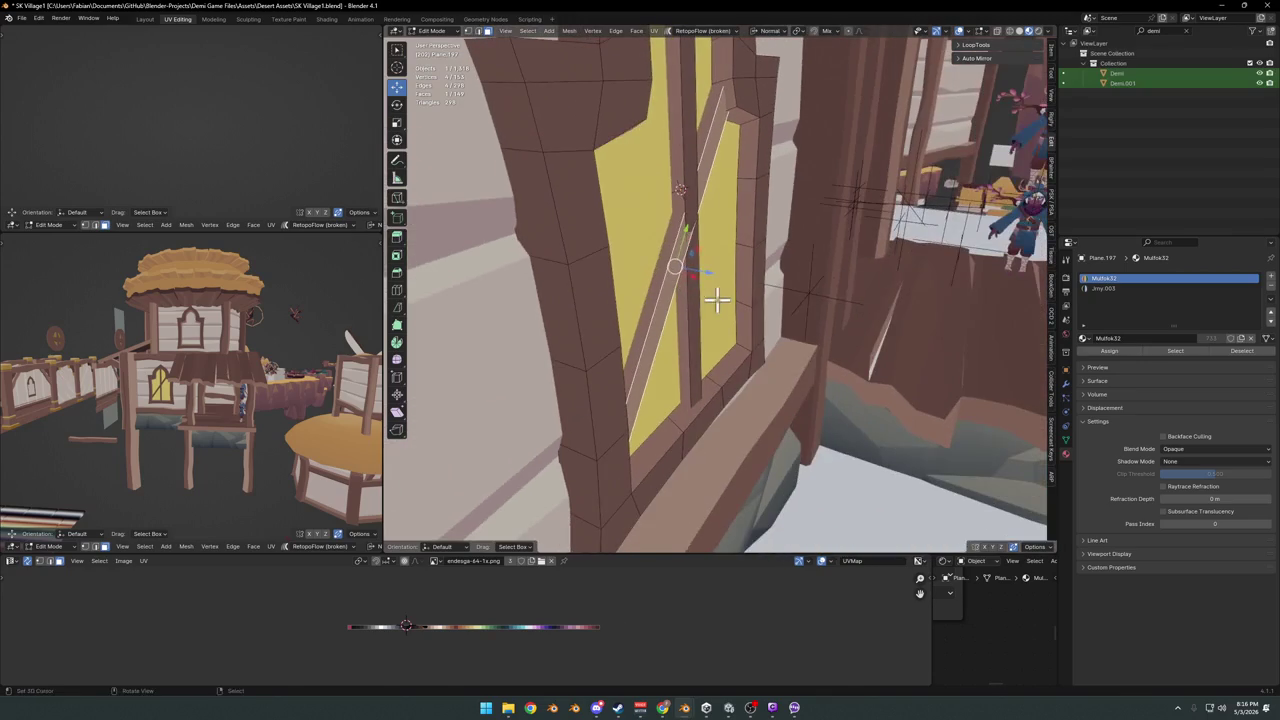
key("g")
key("z")
left_click(715, 298)
type("sz0")
key("Return")
- Frame the window, then leave Edit Mode and zoom around to review the whole house
mouse_move(722, 298)
middle_mouse_down()
mouse_move(714, 286)
mouse_move(656, 291)
middle_mouse_up()
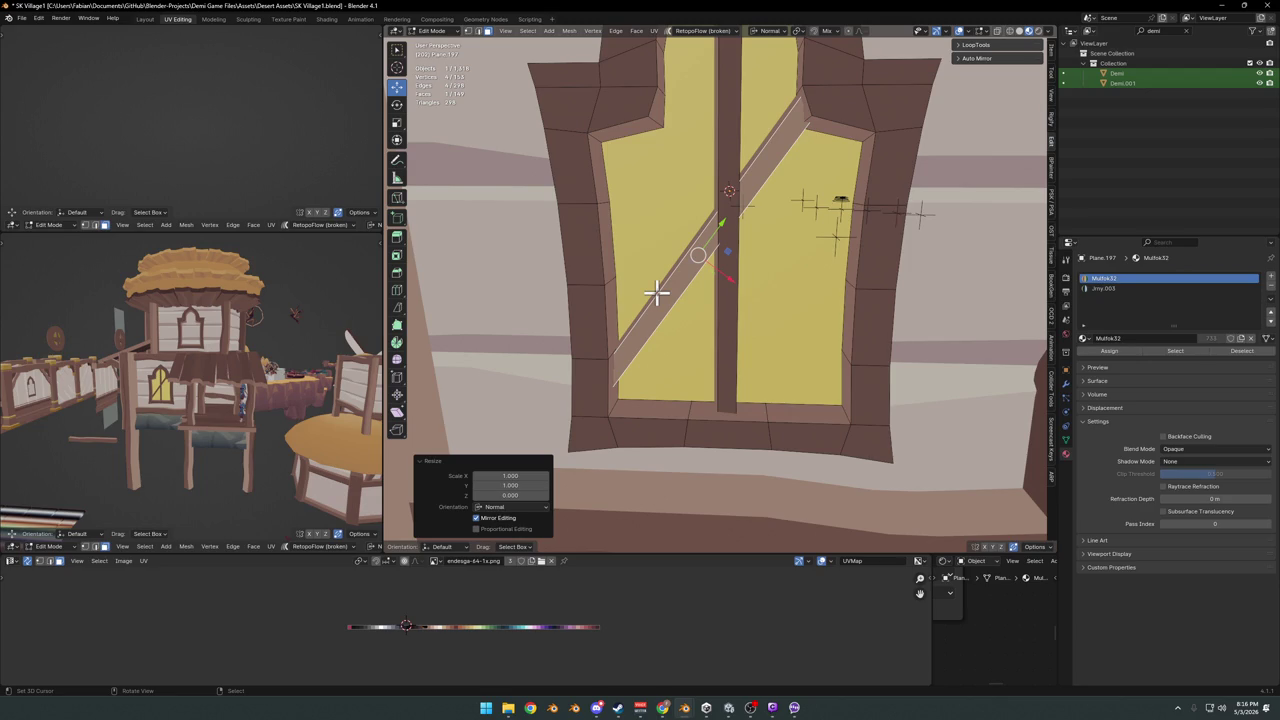
key("KP_Decimal")
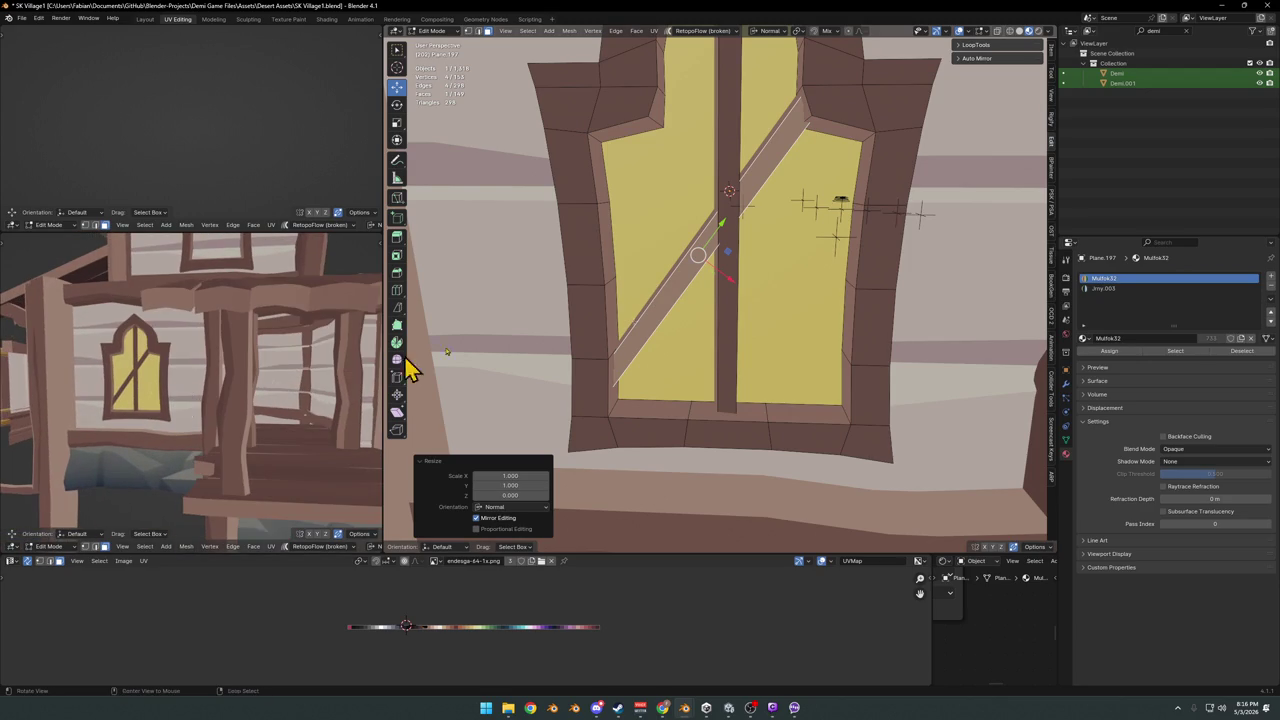
scroll(829, 375, "down", 5)
mouse_move(829, 375)
middle_mouse_down()
mouse_move(749, 320)
mouse_move(803, 337)
mouse_move(805, 370)
mouse_move(820, 357)
middle_mouse_up()
key("Tab")
scroll(800, 338, "up", 2)
scroll(834, 343, "down", 3)
scroll(800, 380, "up", 5)
scroll(871, 349, "up", 3)
scroll(780, 363, "down", 3)
scroll(724, 350, "up", 2)
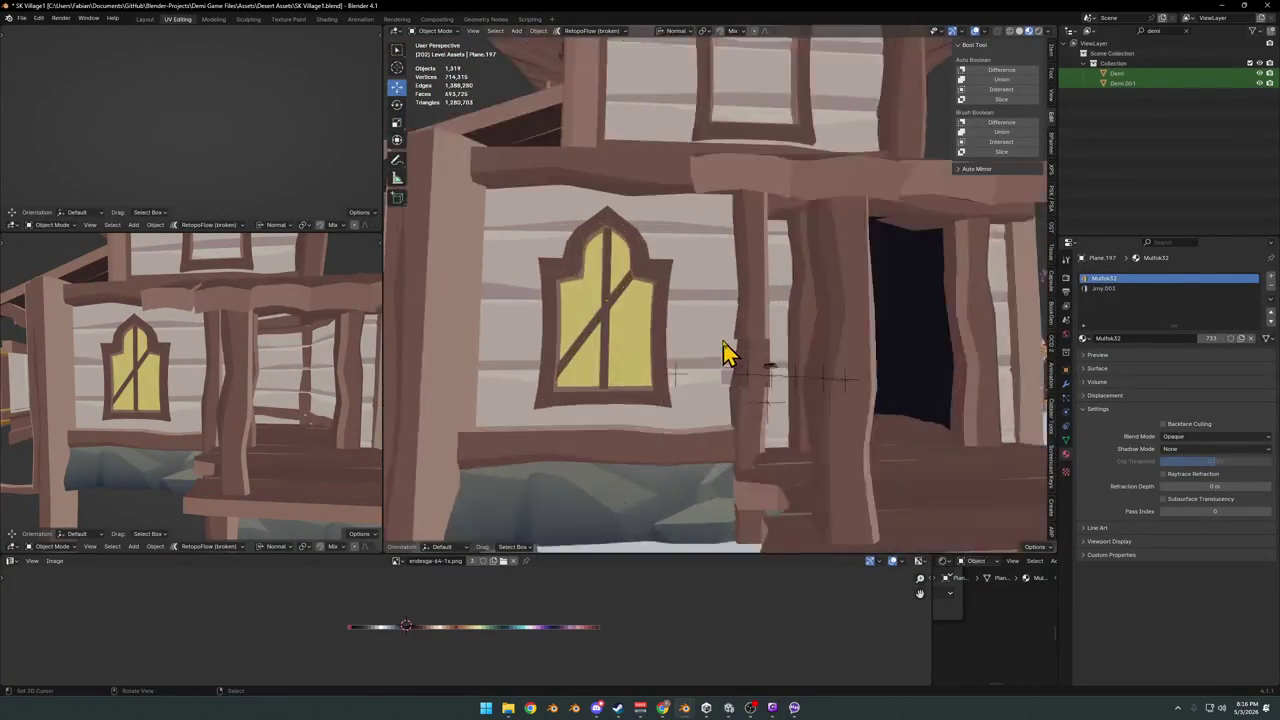
scroll(727, 352, "up", 2)
- Return to editing the window mesh and select the whole diagonal beam
key("Tab")
scroll(657, 323, "up", 2)
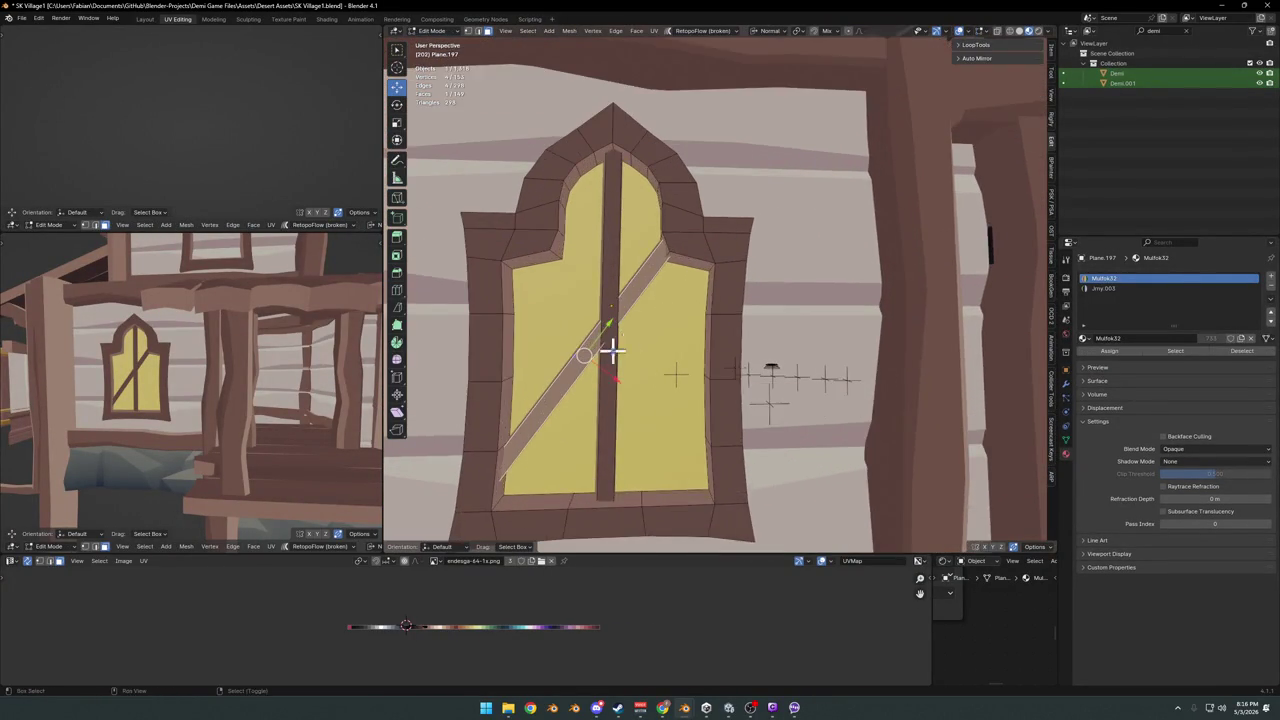
middle_click_drag(612, 350, 617, 362, "shift")
key("l")
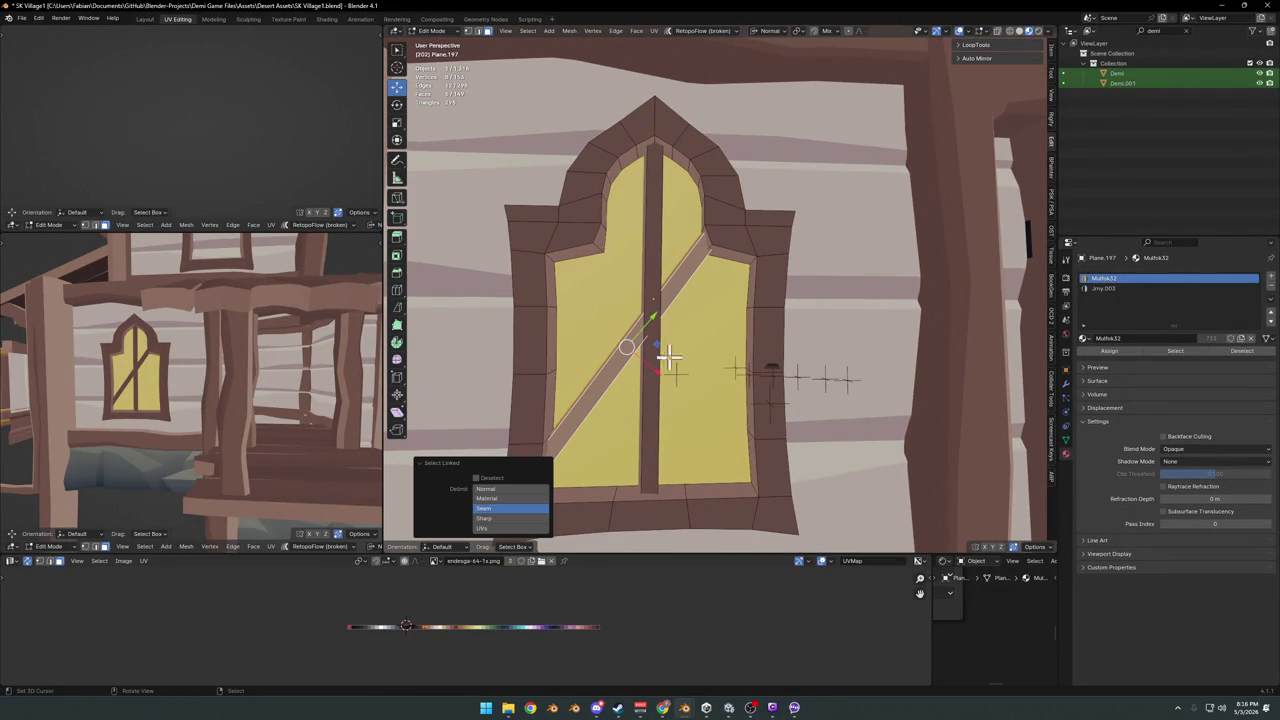
- Duplicate the diagonal beam, flip it along Y and slide it 0.56 m to cross the first
key("shift+d")
right_click(638, 410)
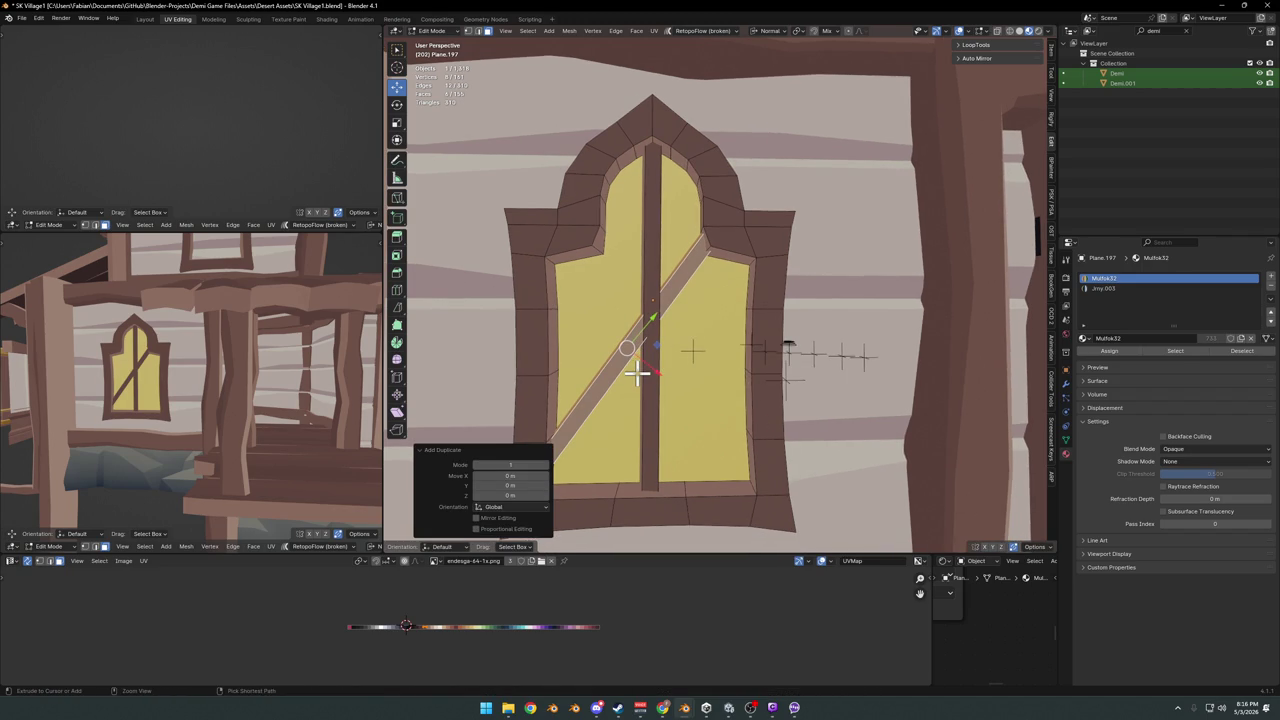
key("g")
key("y")
left_click(637, 372)
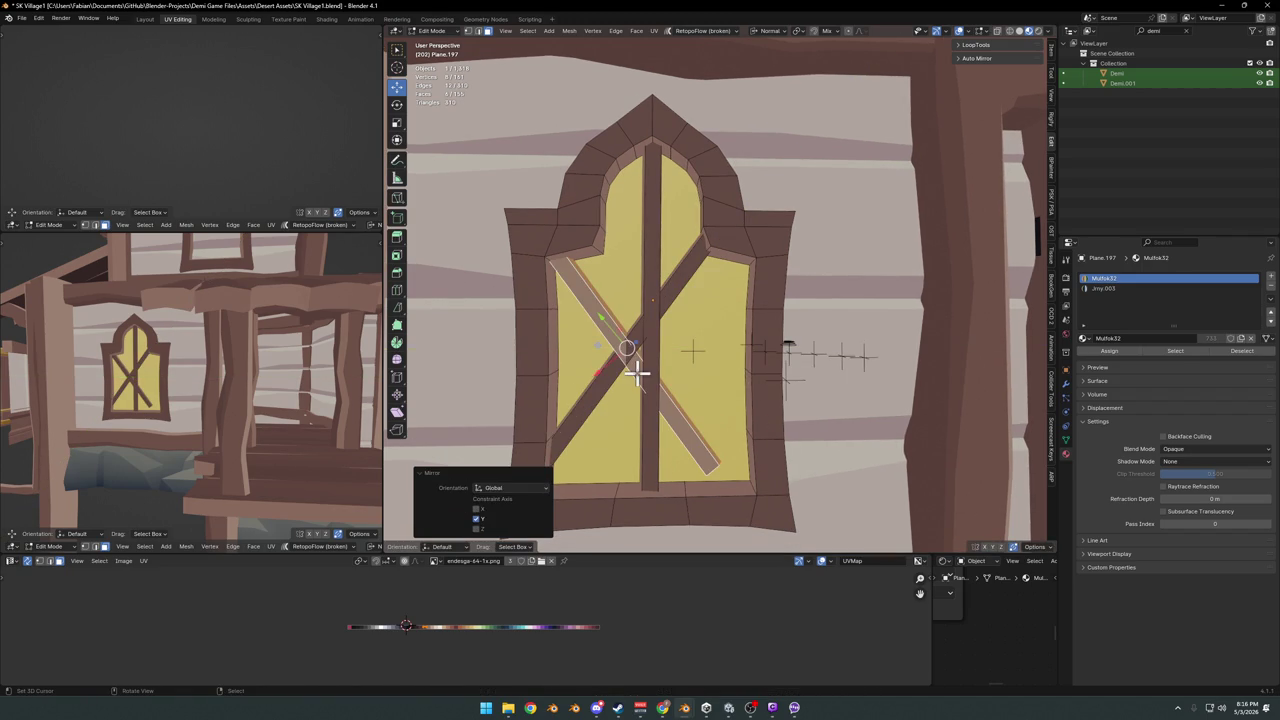
key("g")
key("y")
key("y")
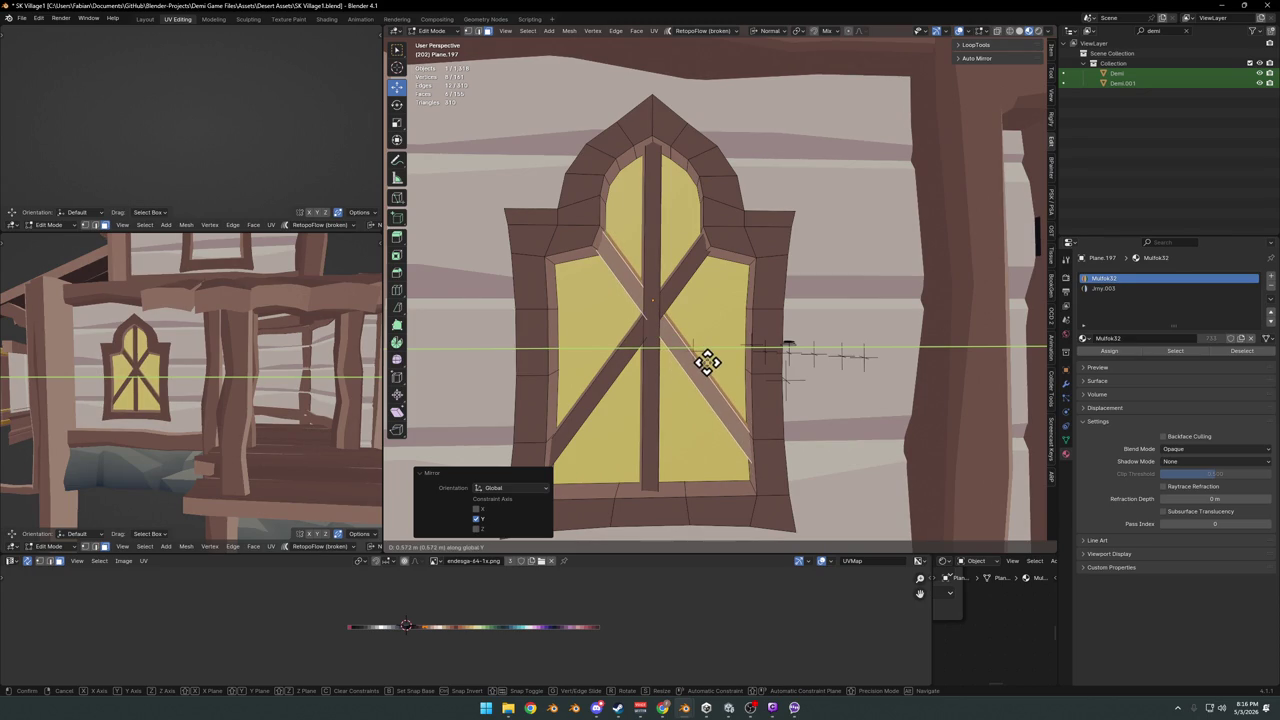
left_click(706, 362)
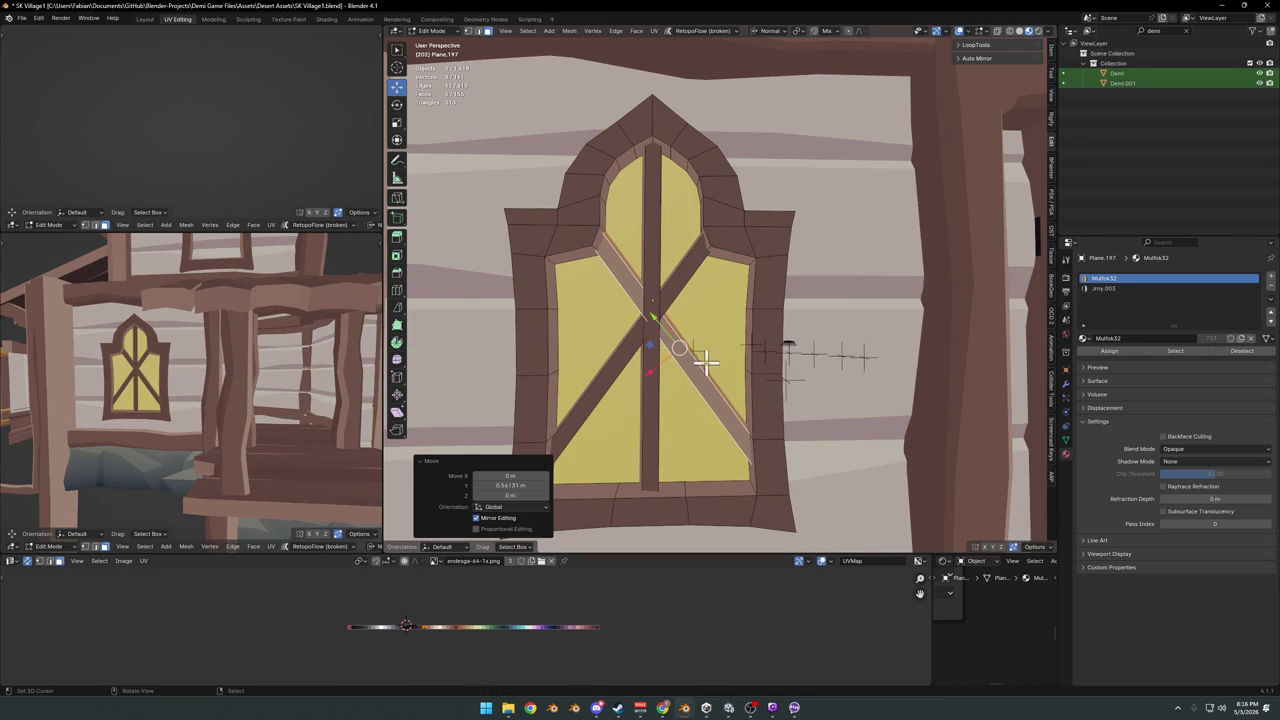
- Try nudging the mirrored brace along its normal to sit flush with the panes
mouse_move(642, 205)
middle_mouse_down()
mouse_move(700, 314)
mouse_move(768, 281)
mouse_move(724, 291)
middle_mouse_up()
key("g")
key("z")
key("z")
key("Escape")
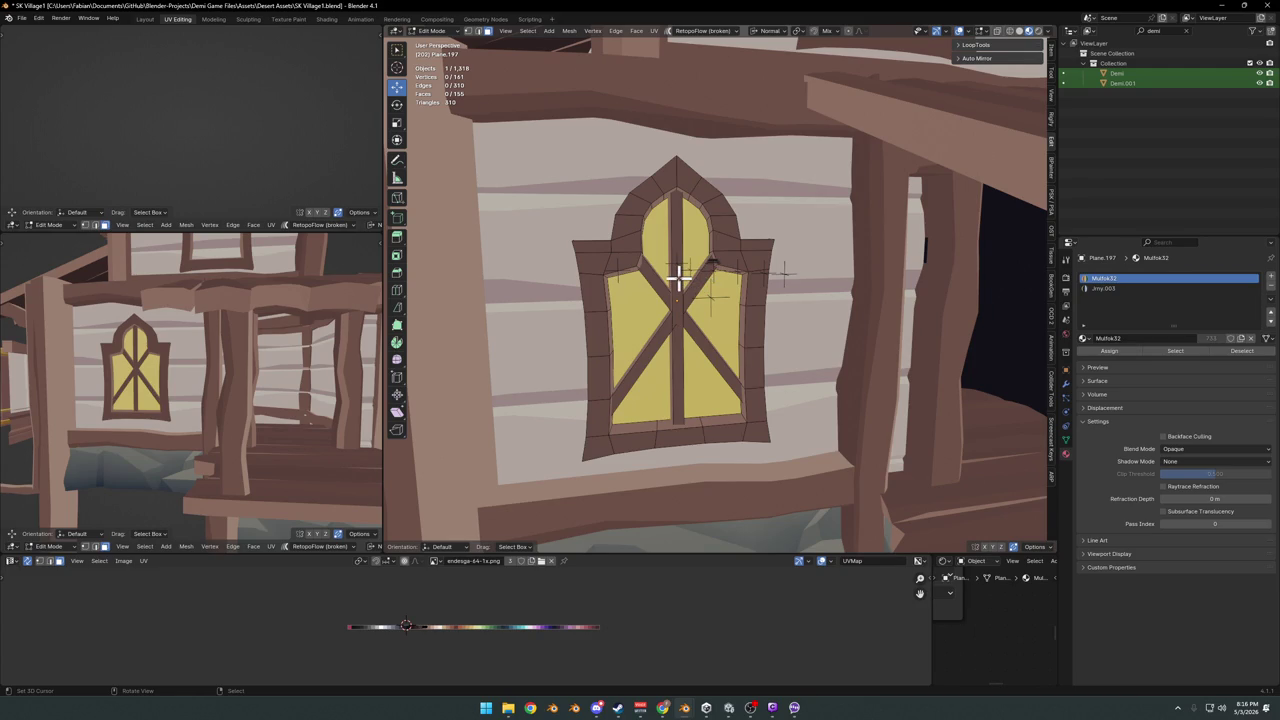
- Select both diagonal cross bars with L and delete their vertices
scroll(246, 349, "down", 5)
middle_click_drag(246, 349, 280, 354)
scroll(280, 354, "up", 5)
scroll(179, 362, "down", 5)
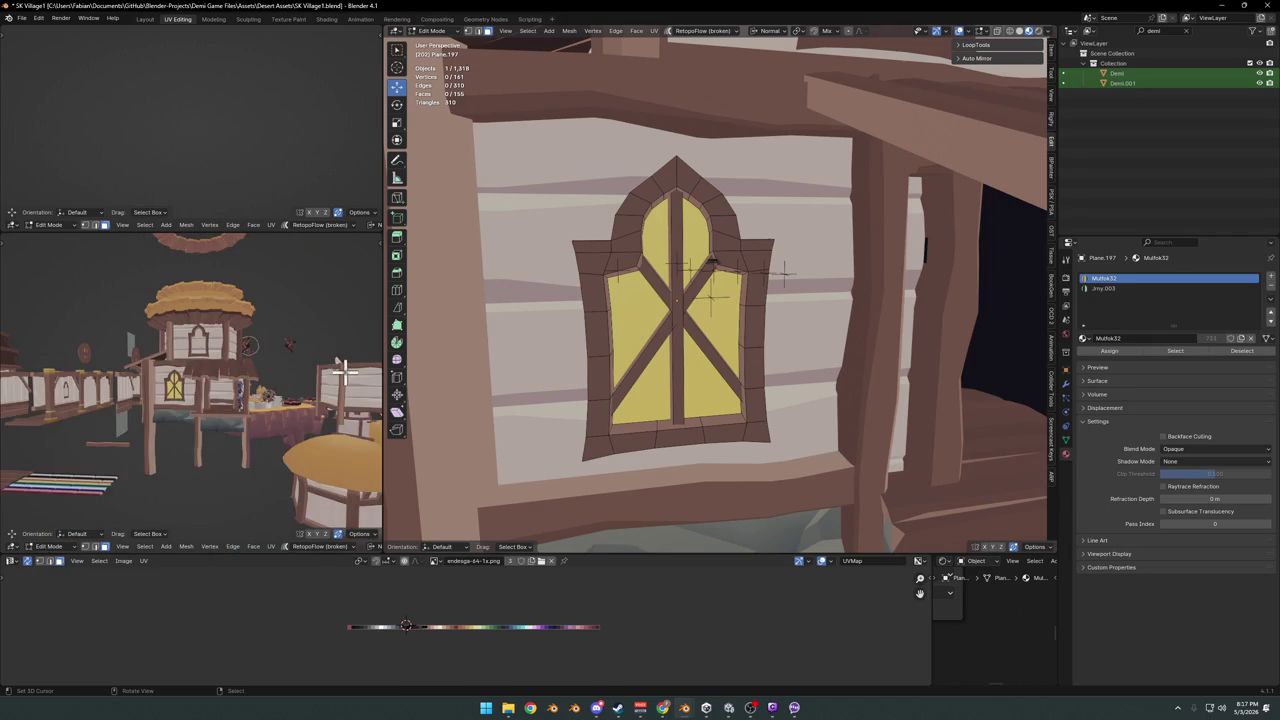
scroll(324, 372, "up", 5)
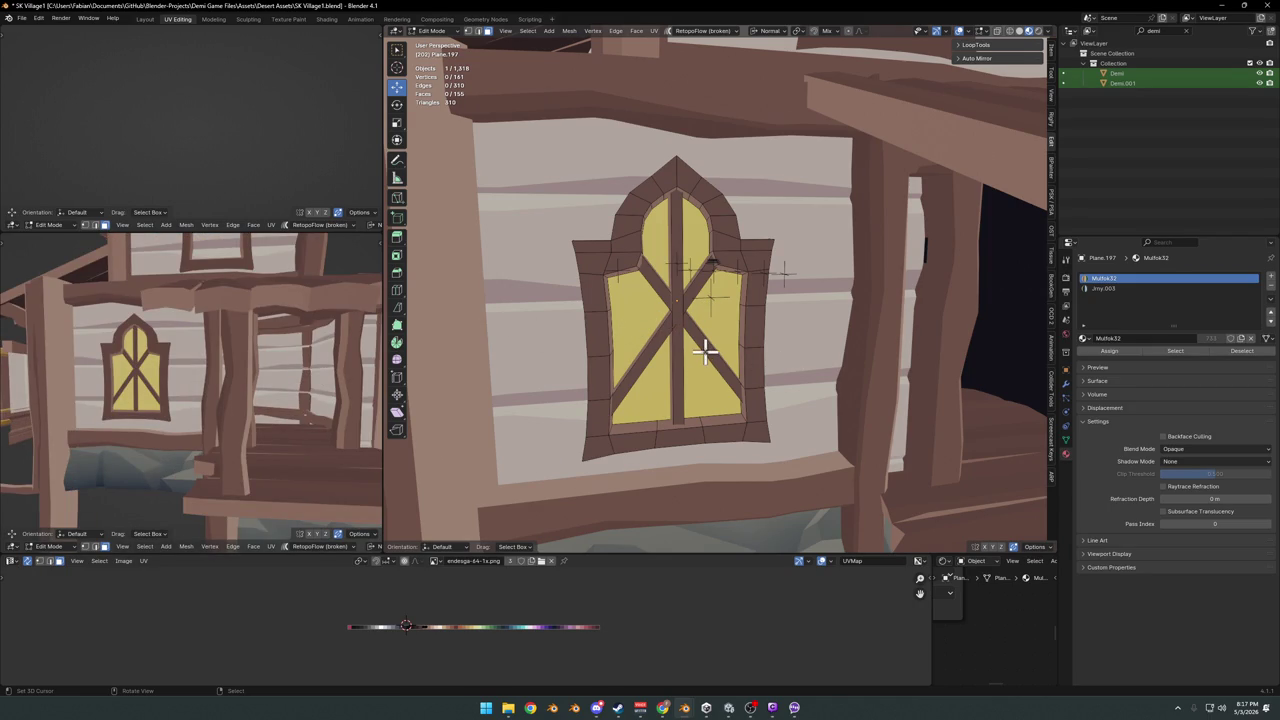
key("l")
key("x")
left_click(689, 311)
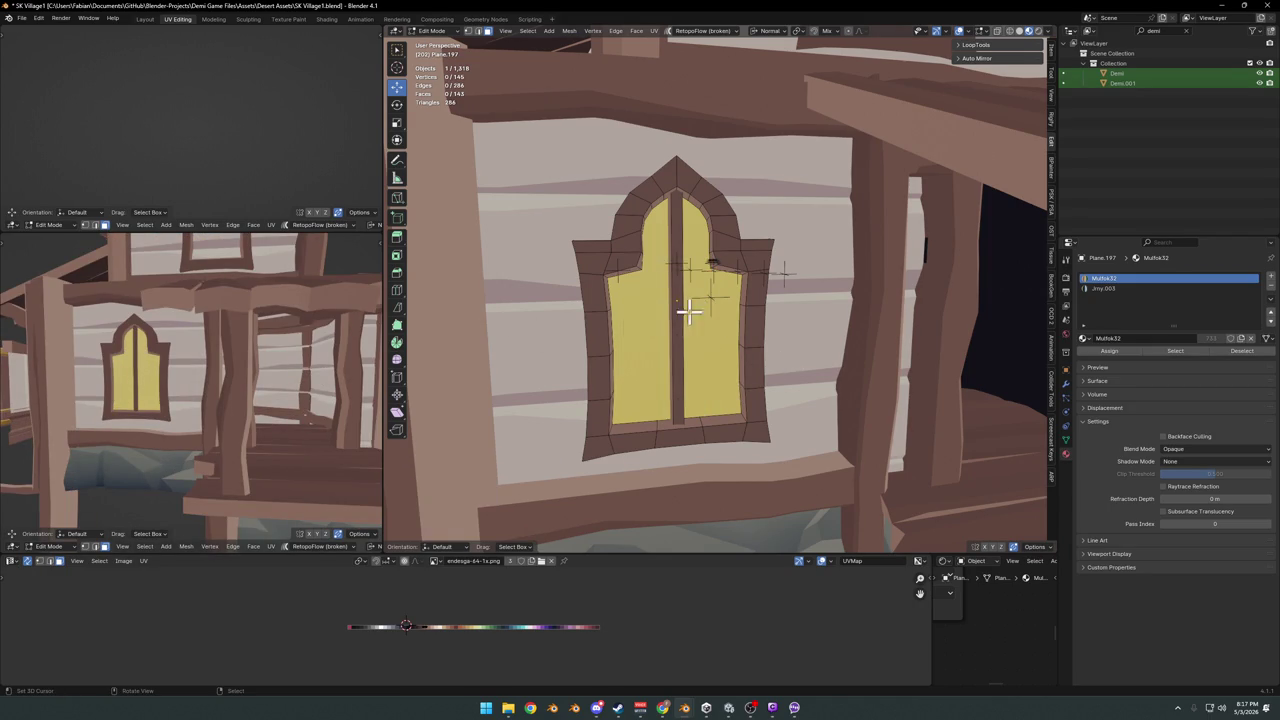
- Duplicate the vertical window bar and rotate the copy 90° to lie horizontal
key("l")
key("shift+d")
key("Escape")
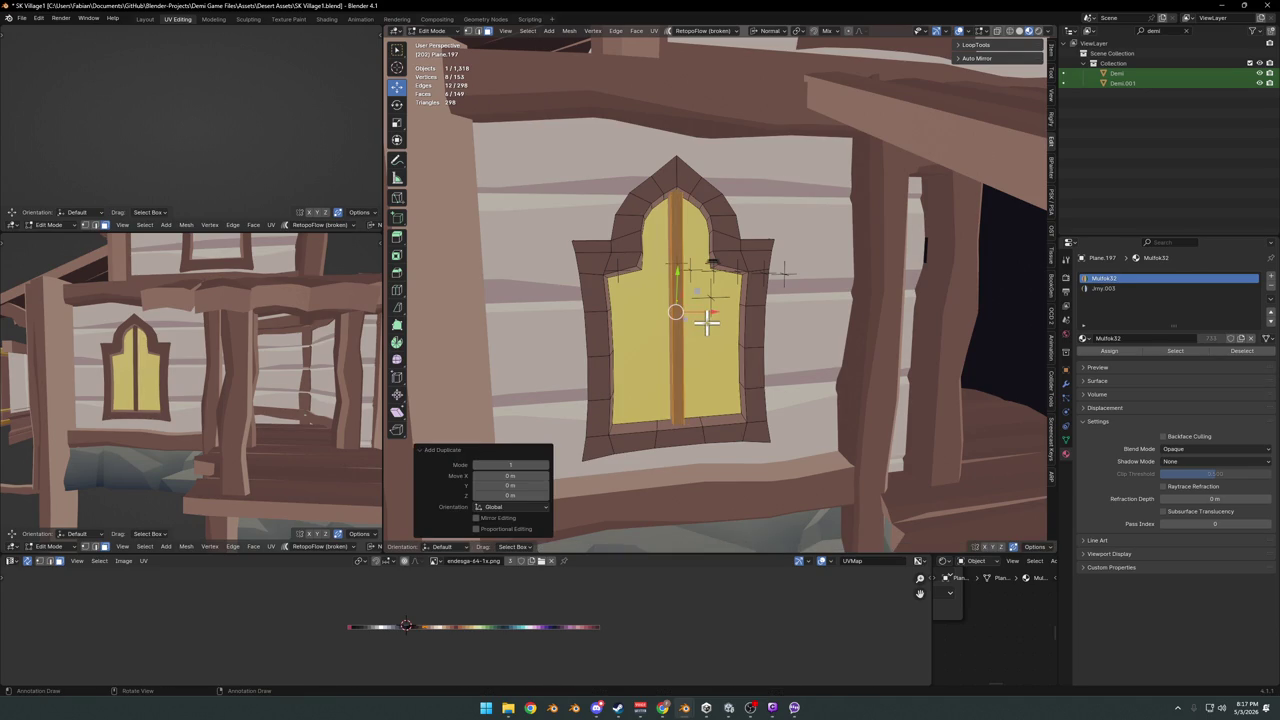
key("r")
key("z")
key("z")
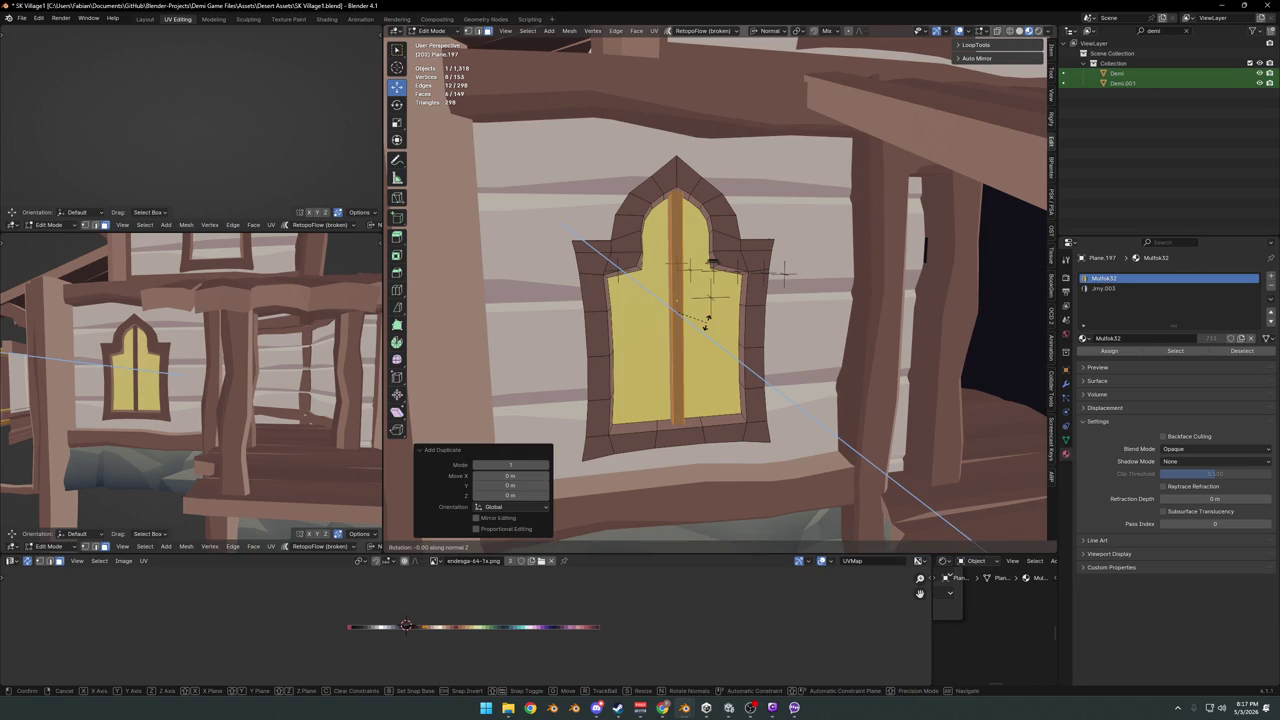
type("90")
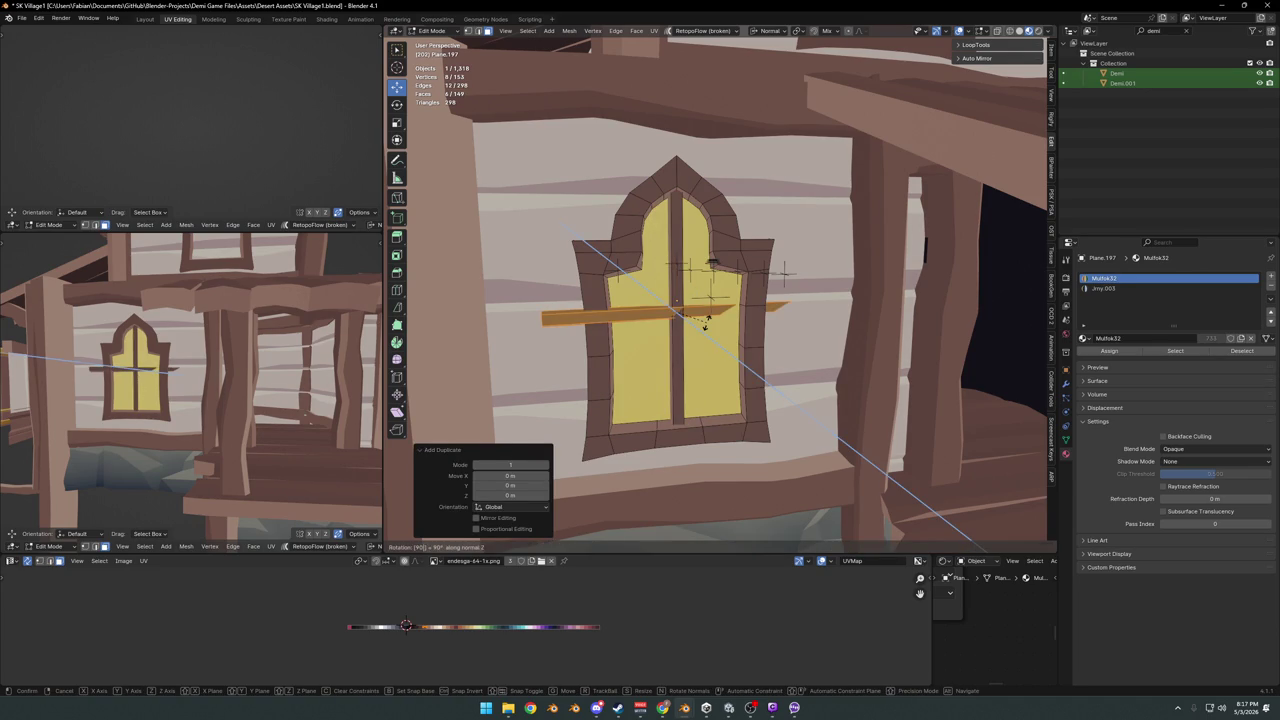
key("Return")
- Tilt the horizontal bar slightly around Z to align it with the wall
middle_click_drag(706, 322, 723, 355)
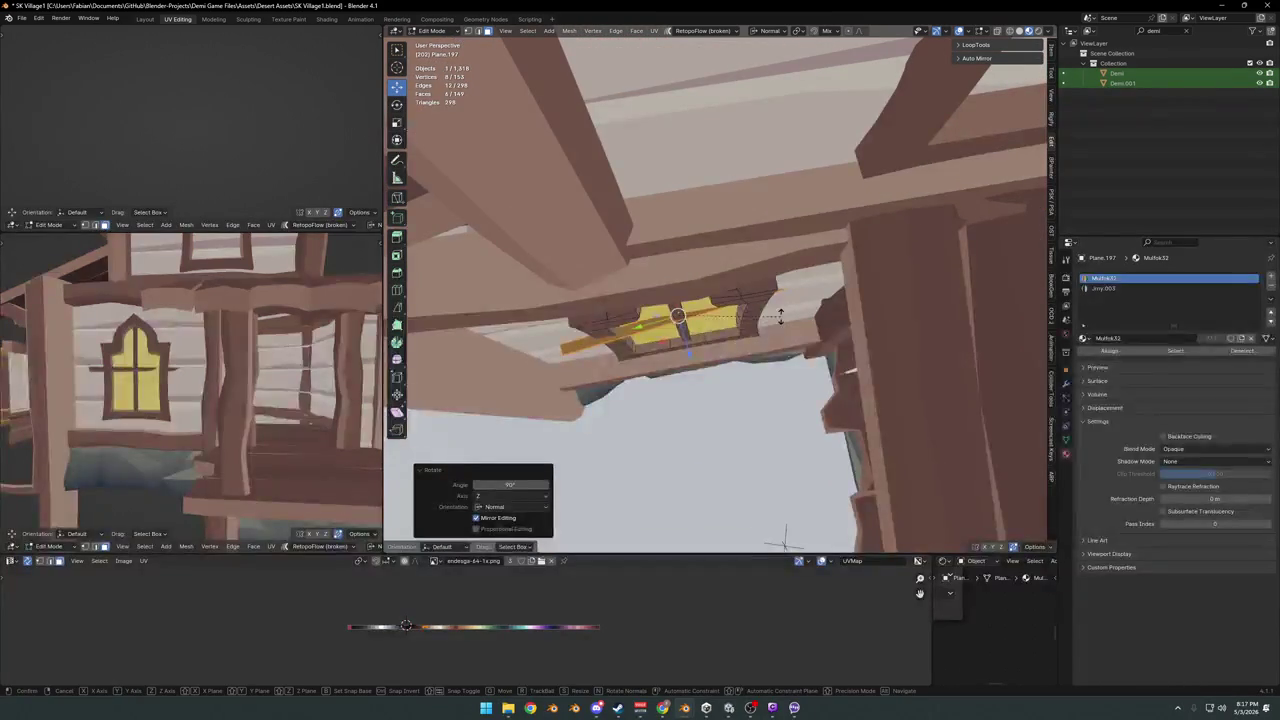
key("r")
key("z")
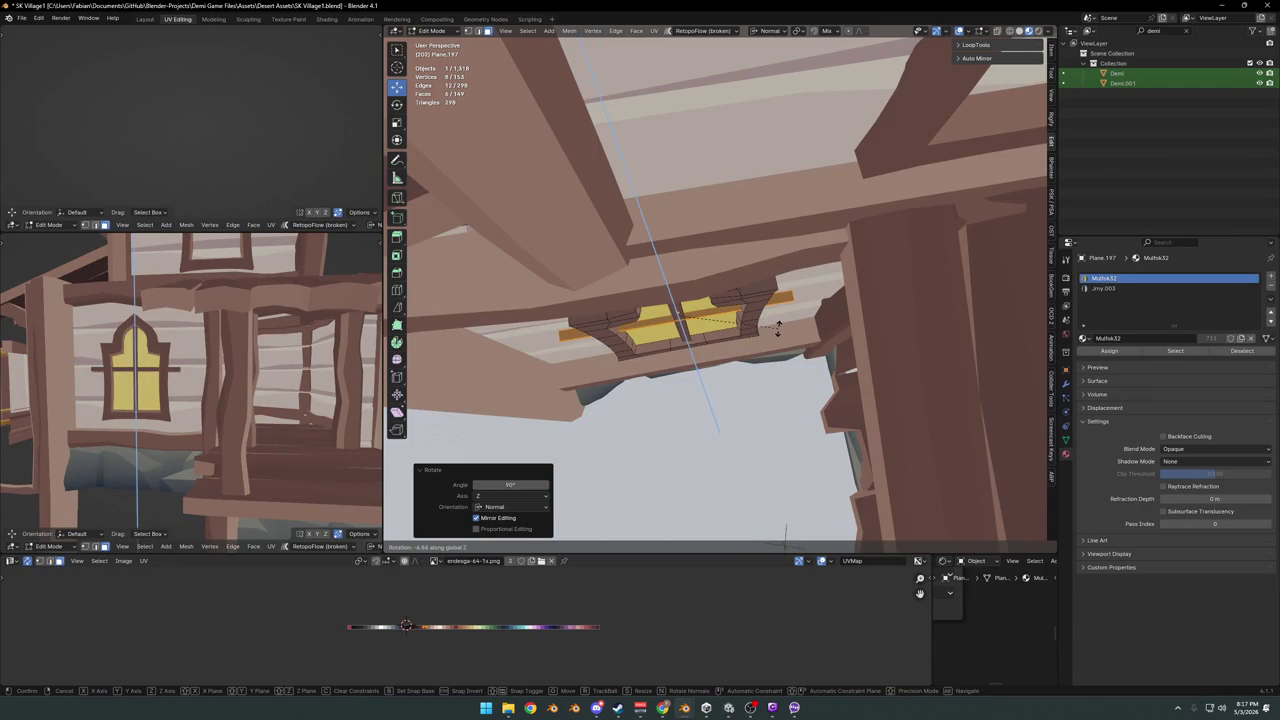
left_click(778, 326)
- Scale the horizontal bar along Y to the window width and along Z thicker
middle_click_drag(737, 354, 737, 300)
key("s")
key("y")
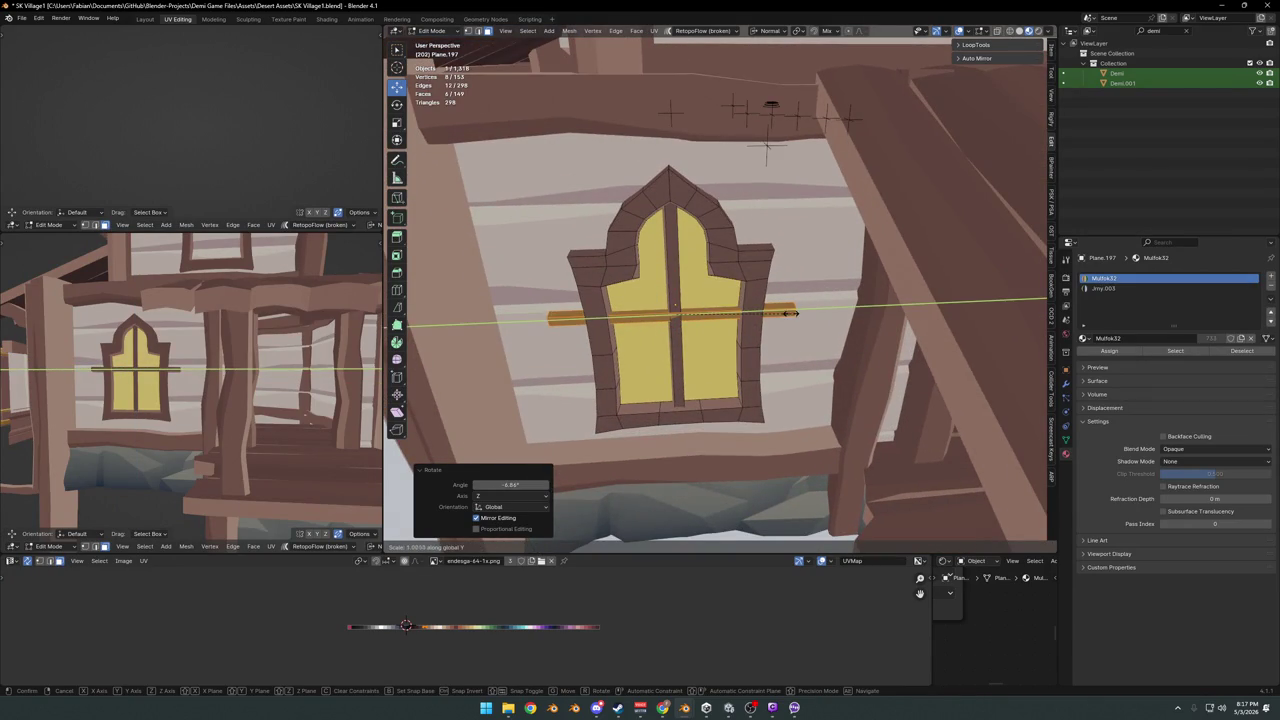
left_click(752, 325)
mouse_move(757, 337)
middle_mouse_down()
mouse_move(729, 334)
mouse_move(737, 309)
middle_mouse_up()
scroll(660, 330, "up", 3)
middle_click_drag(660, 330, 697, 337)
key("s")
key("z")
left_click(677, 294)
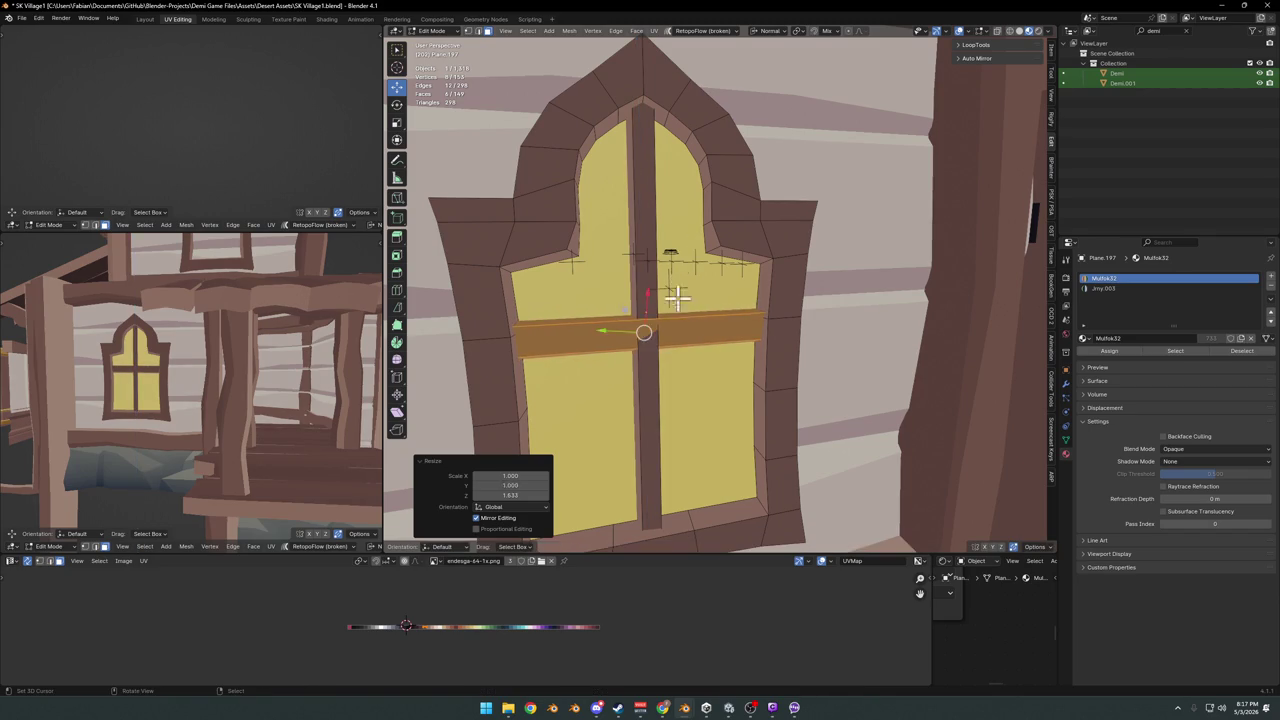
- Move the vertical window bar along Y to adjust its depth against the wall
key("alt+a")
middle_click_drag(663, 286, 636, 302)
left_click(636, 302)
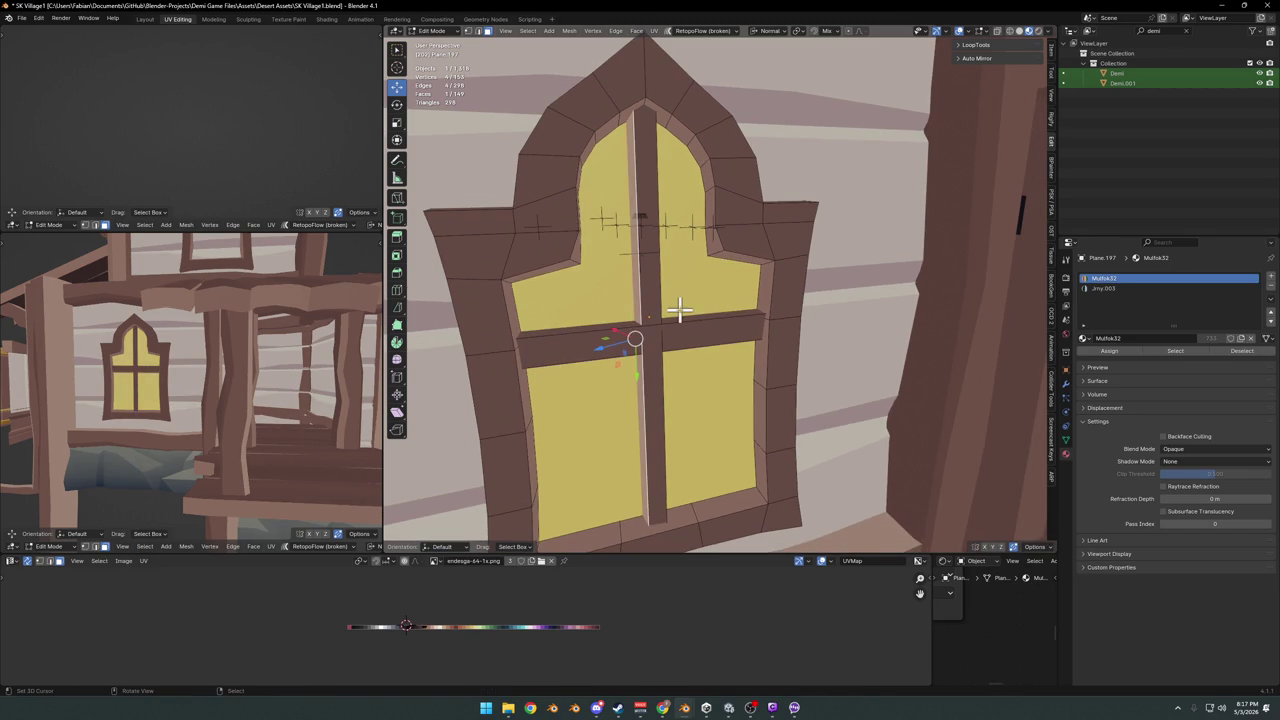
key("g")
key("y")
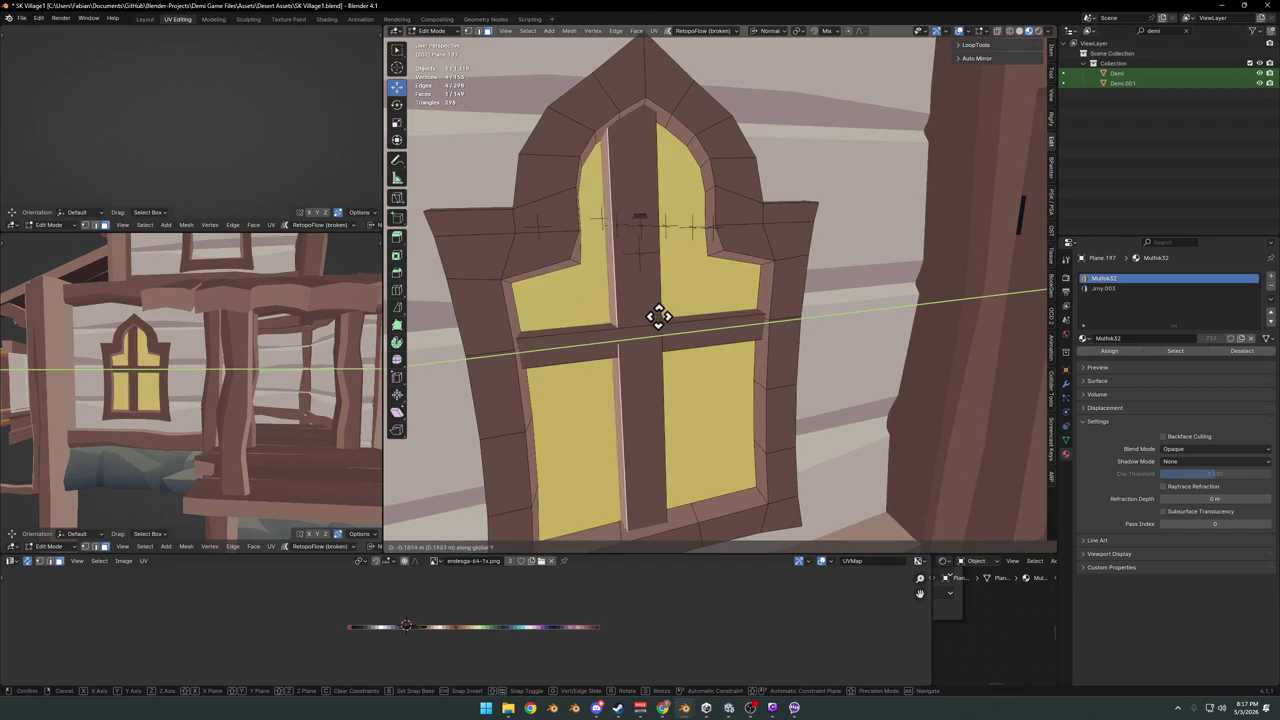
left_click(664, 316)
key("alt+a")
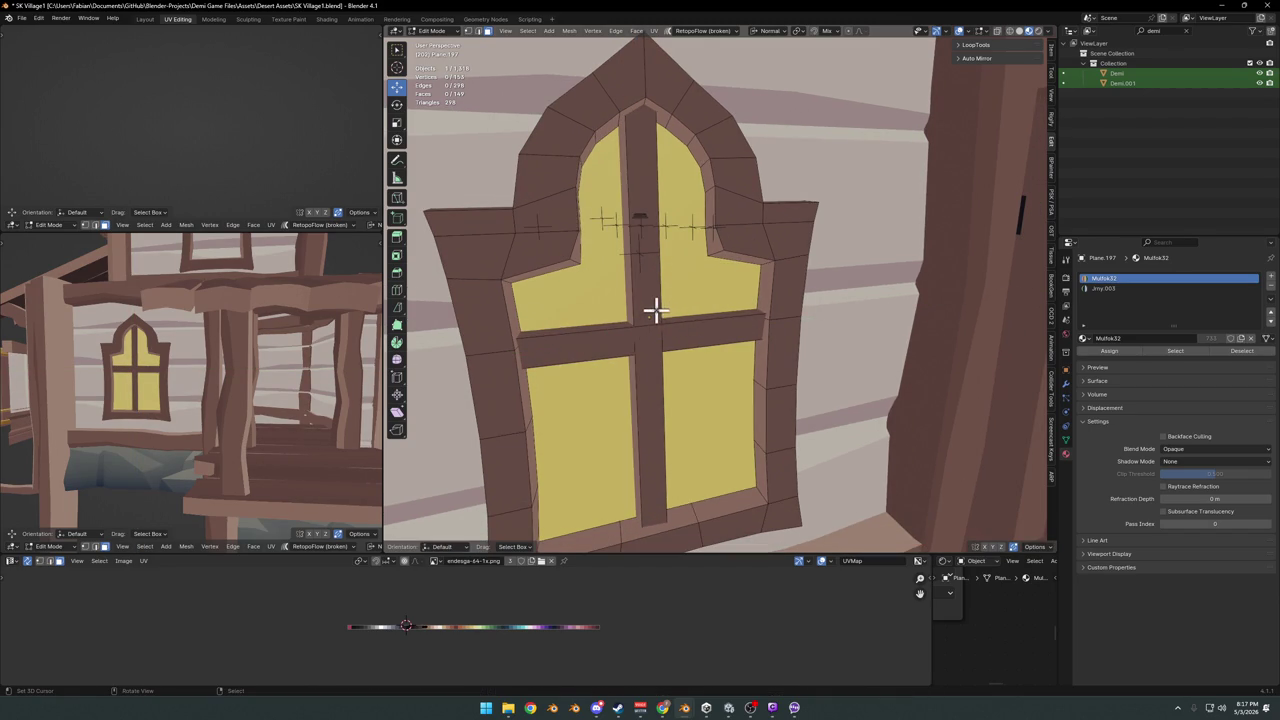
key("l")
key("g")
key("y")
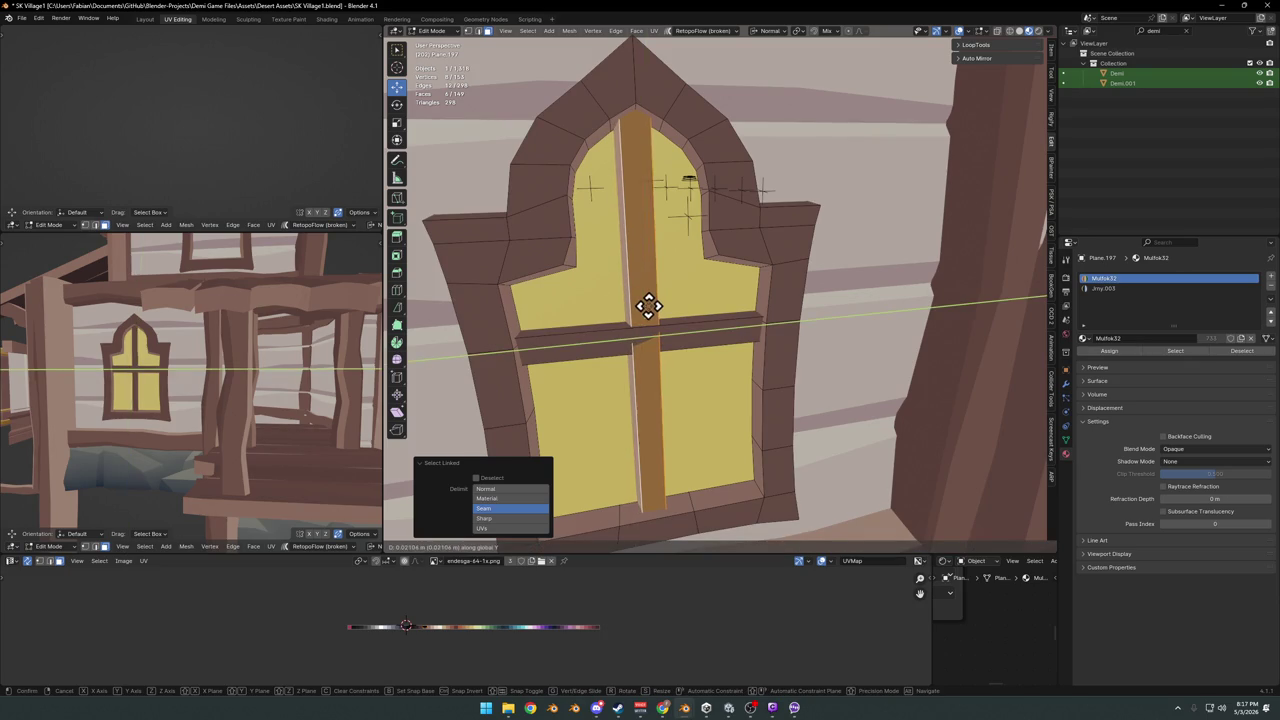
left_click(650, 307)
key("alt+a")
- View the window from the front and select the whole horizontal bar
middle_click_drag(657, 320, 667, 343)
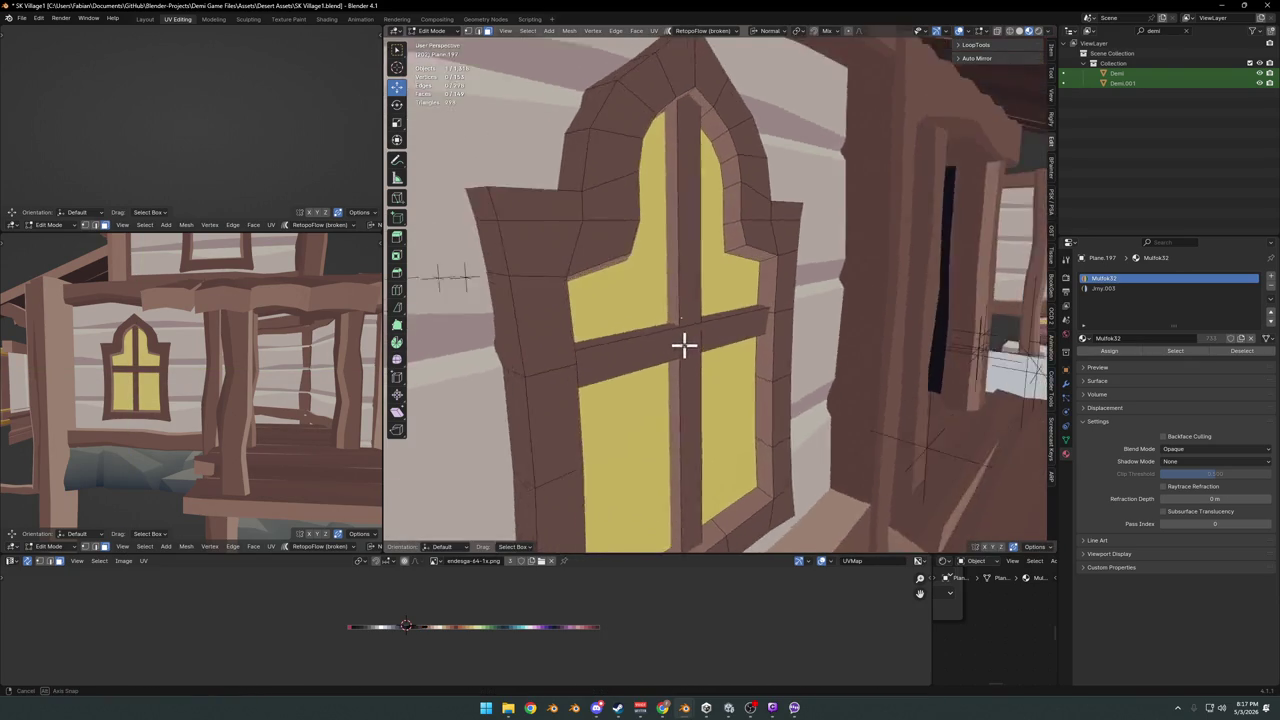
scroll(700, 343, "down", 1)
key("l")
scroll(700, 345, "down", 1)
scroll(690, 310, "down", 2)
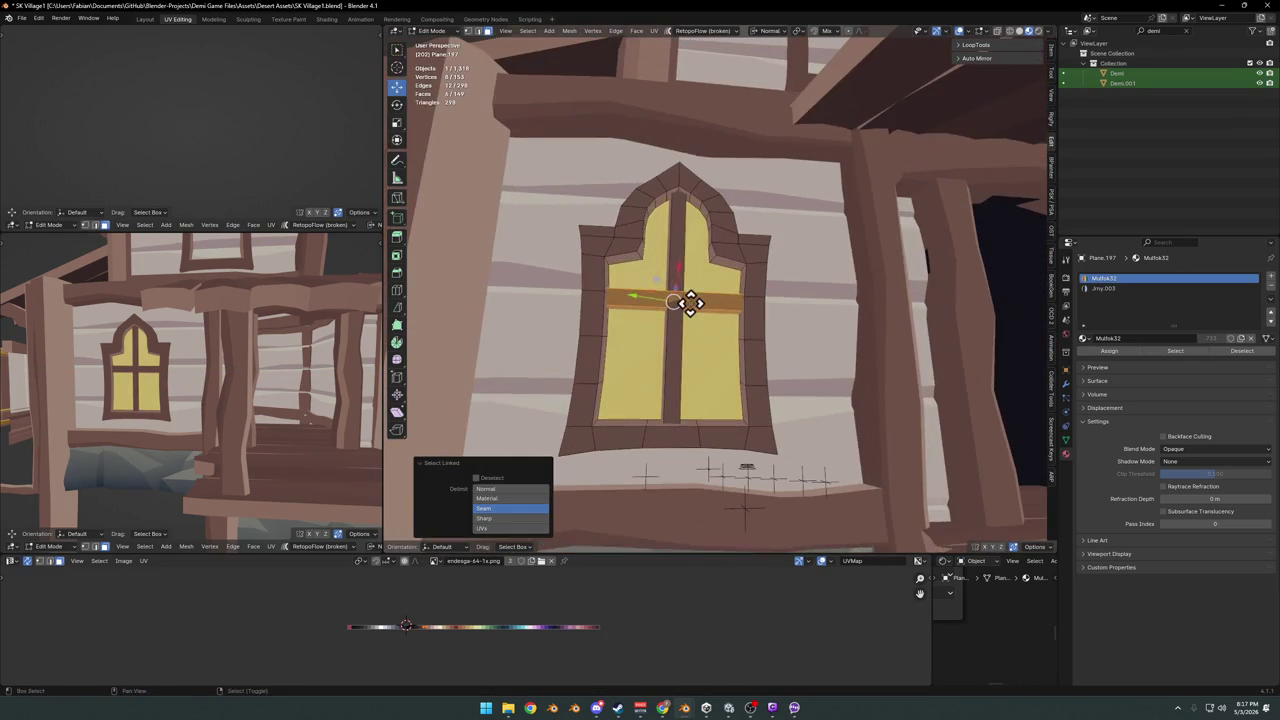
- Place a copy of the horizontal bar lower down on the window
key("g")
key("z")
left_click(680, 376)
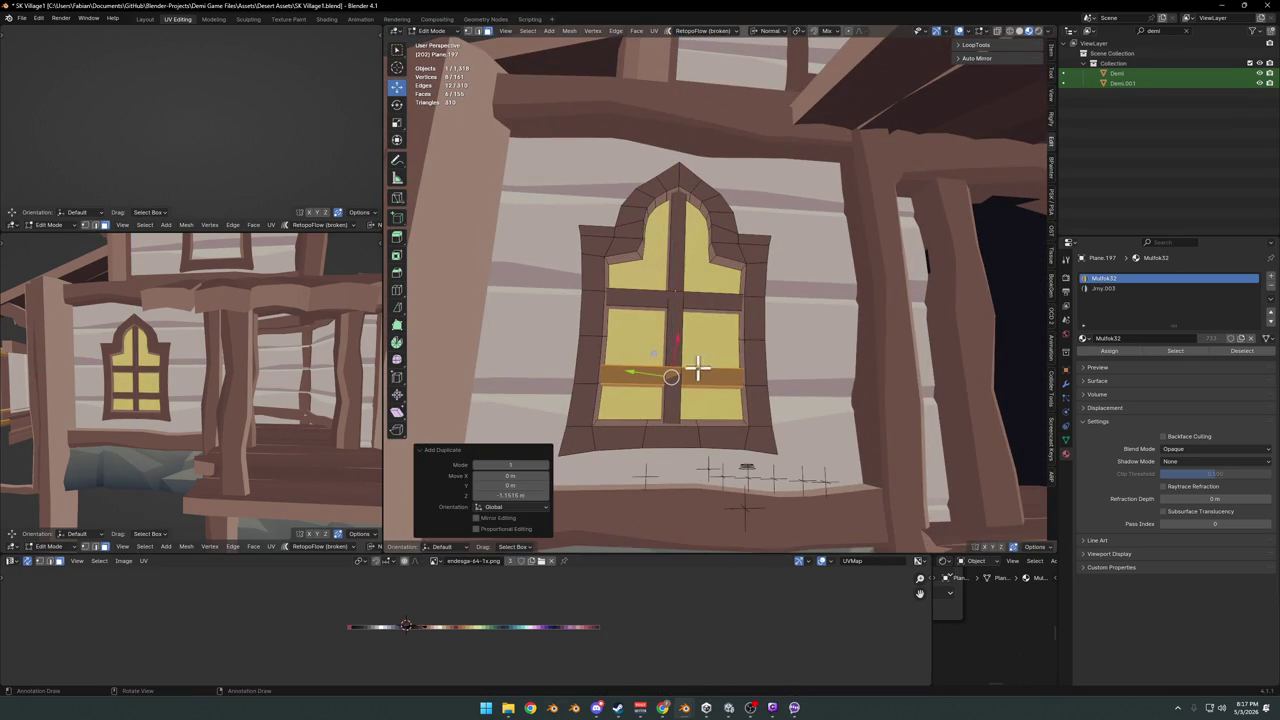
scroll(234, 311, "down", 4)
mouse_move(234, 311)
middle_mouse_down()
mouse_move(286, 314)
mouse_move(260, 323)
mouse_move(263, 363)
middle_mouse_up()
scroll(285, 352, "up", 3)
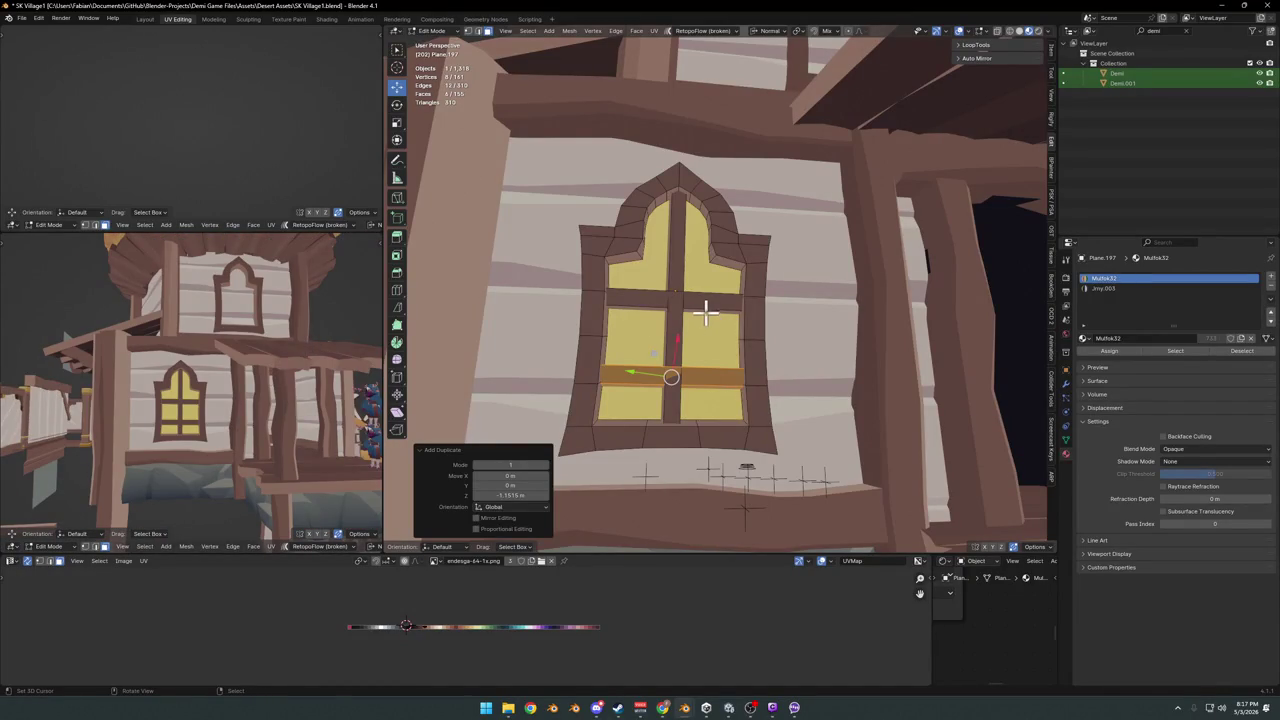
- Move another horizontal bar lower along Z to space the panes
key("alt+a")
key("l")
key("g")
key("z")
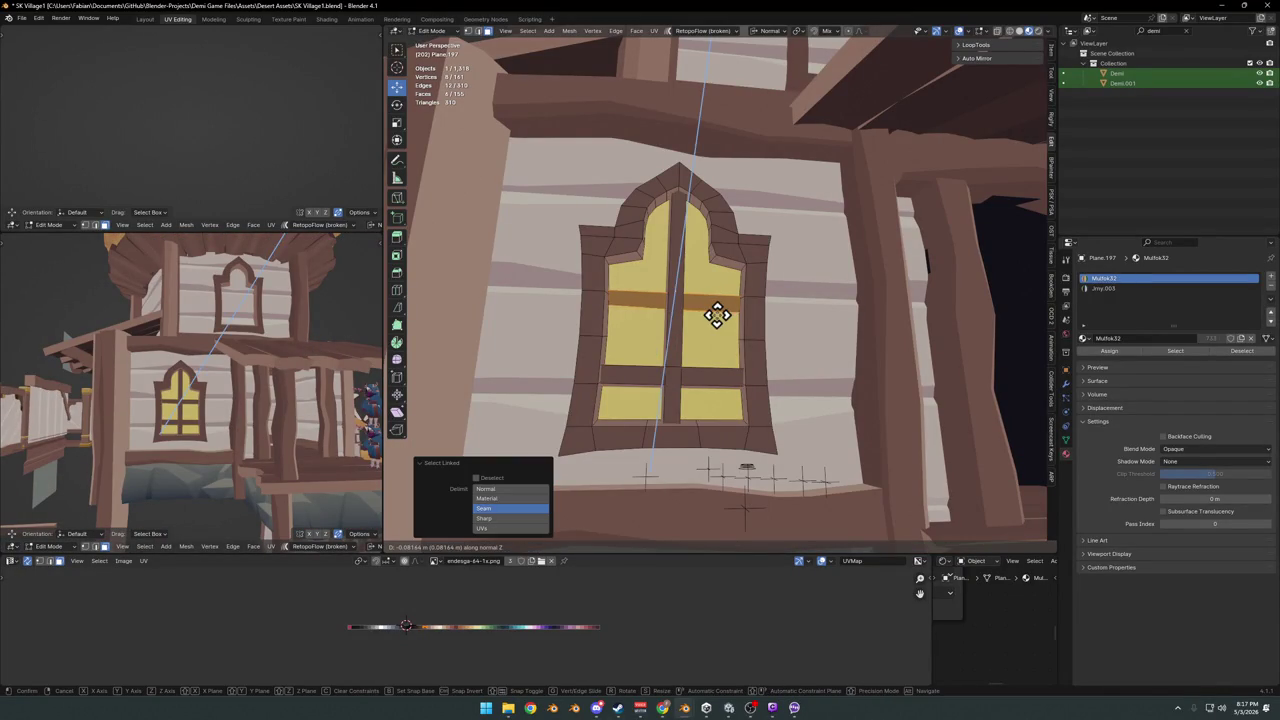
left_click(706, 306)
key("alt+a")
scroll(214, 380, "down", 3)
middle_click_drag(214, 380, 250, 372)
- Duplicate a horizontal bar up near the arch and scale it by 0.626 along Y
key("l")
middle_click_drag(749, 266, 703, 306)
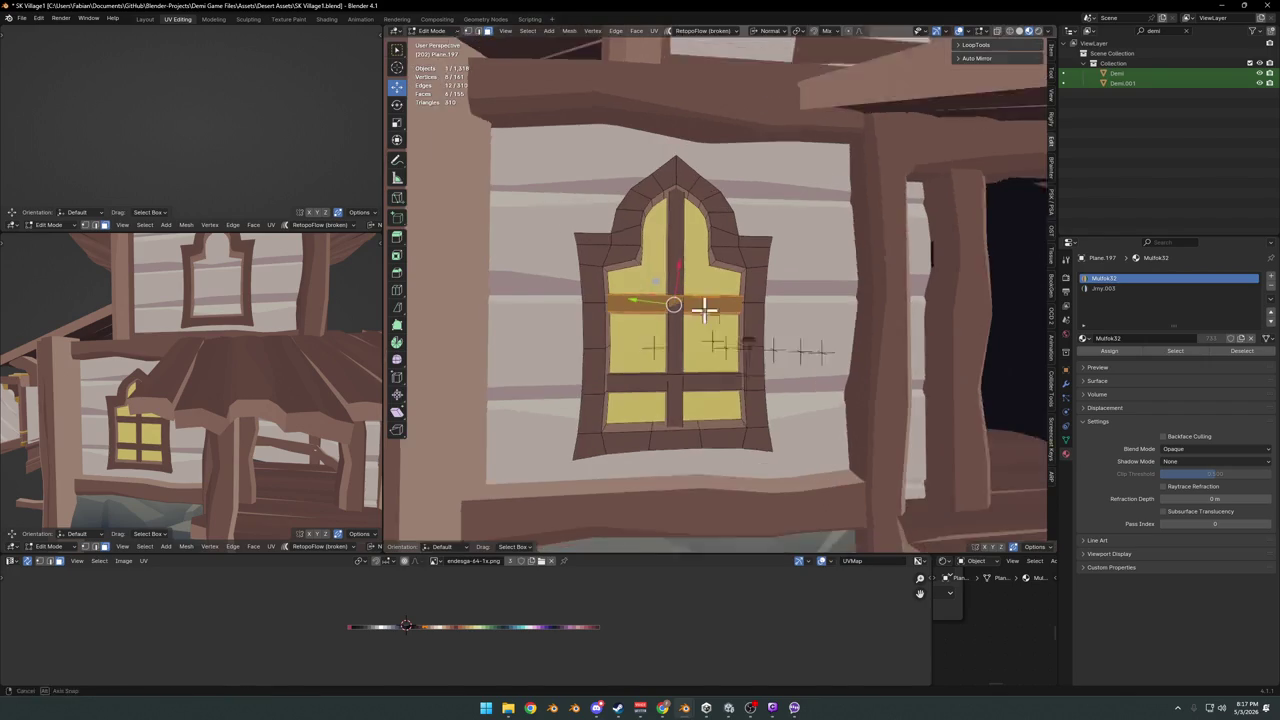
key("g")
key("z")
left_click(709, 250)
key("s")
key("y")
left_click(714, 255)
scroll(182, 379, "down", 3)
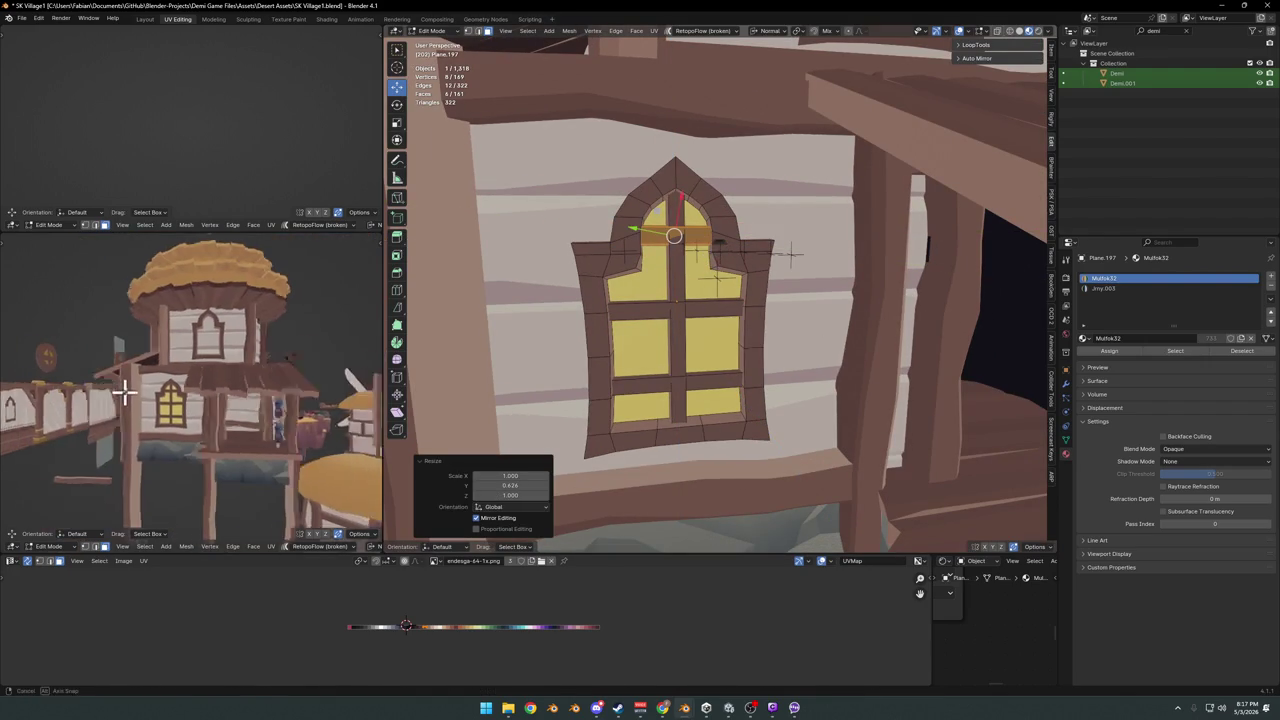
middle_click_drag(182, 379, 190, 380)
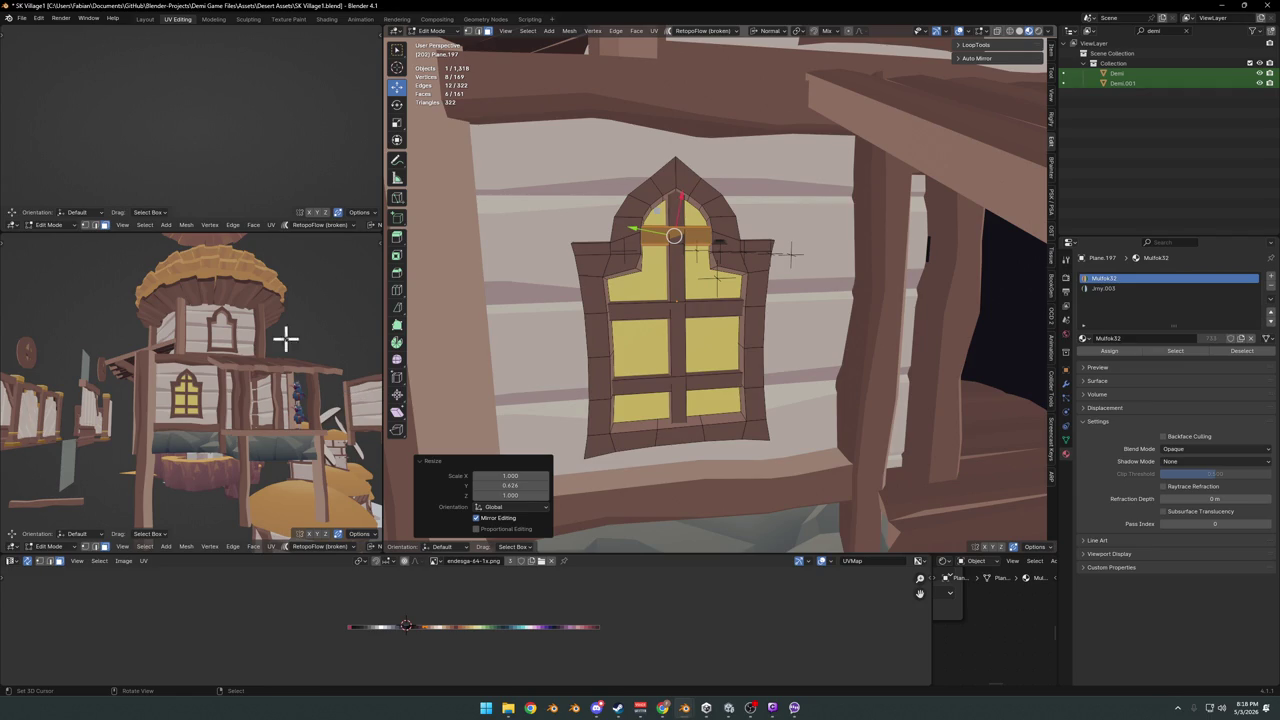
middle_click(185, 390, "alt")
- Select the window arch faces and shift them to a lighter palette colour
mouse_move(197, 383)
middle_mouse_down()
mouse_move(214, 371)
mouse_move(186, 434)
mouse_move(126, 449)
mouse_move(381, 366)
middle_mouse_up()
mouse_move(655, 245)
middle_mouse_down()
mouse_move(671, 249)
mouse_move(680, 286)
mouse_move(648, 311)
middle_mouse_up()
middle_click_drag(641, 360, 651, 297)
left_click(684, 222, "ctrl")
middle_click_drag(686, 220, 663, 234)
left_click(741, 257, "ctrl")
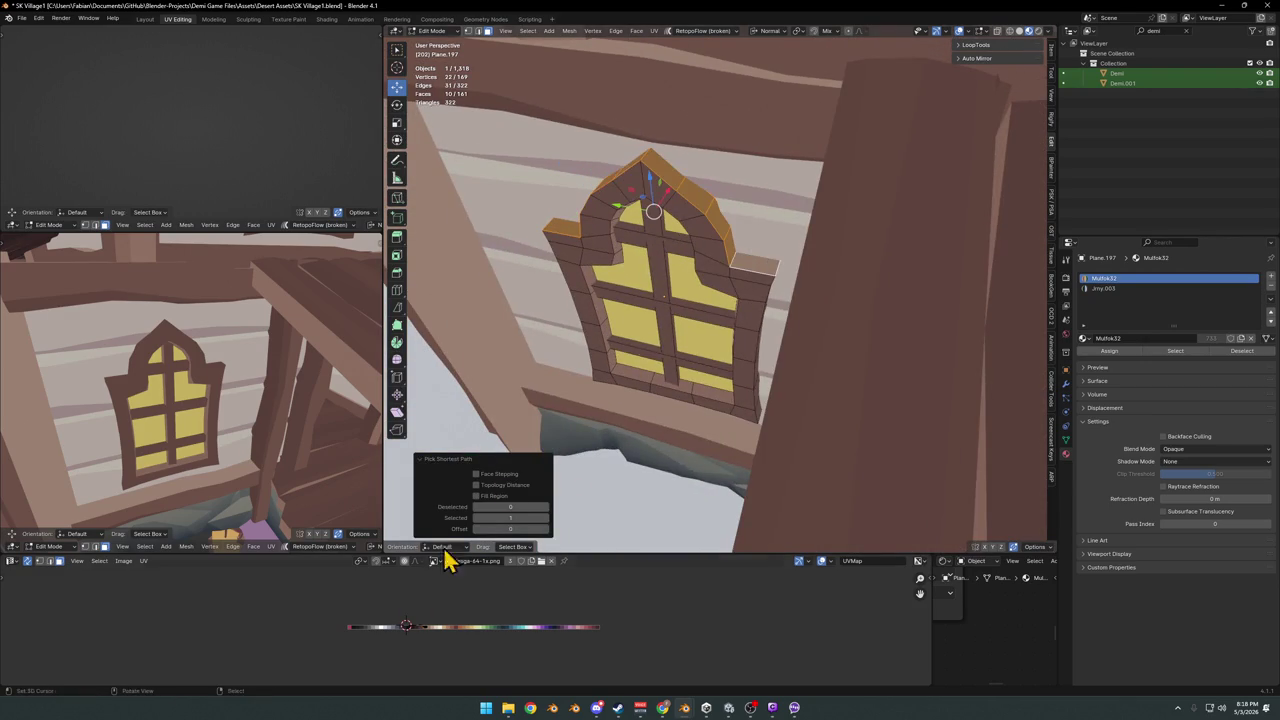
left_click_drag(420, 634, 423, 623)
- Select the frame's bottom row of faces, then clear the selection and save the file
mouse_move(245, 411)
middle_mouse_down()
mouse_move(257, 383)
mouse_move(297, 409)
mouse_move(253, 371)
middle_mouse_up()
mouse_move(726, 425)
middle_mouse_down()
mouse_move(717, 377)
mouse_move(734, 294)
middle_mouse_up()
left_click(505, 430)
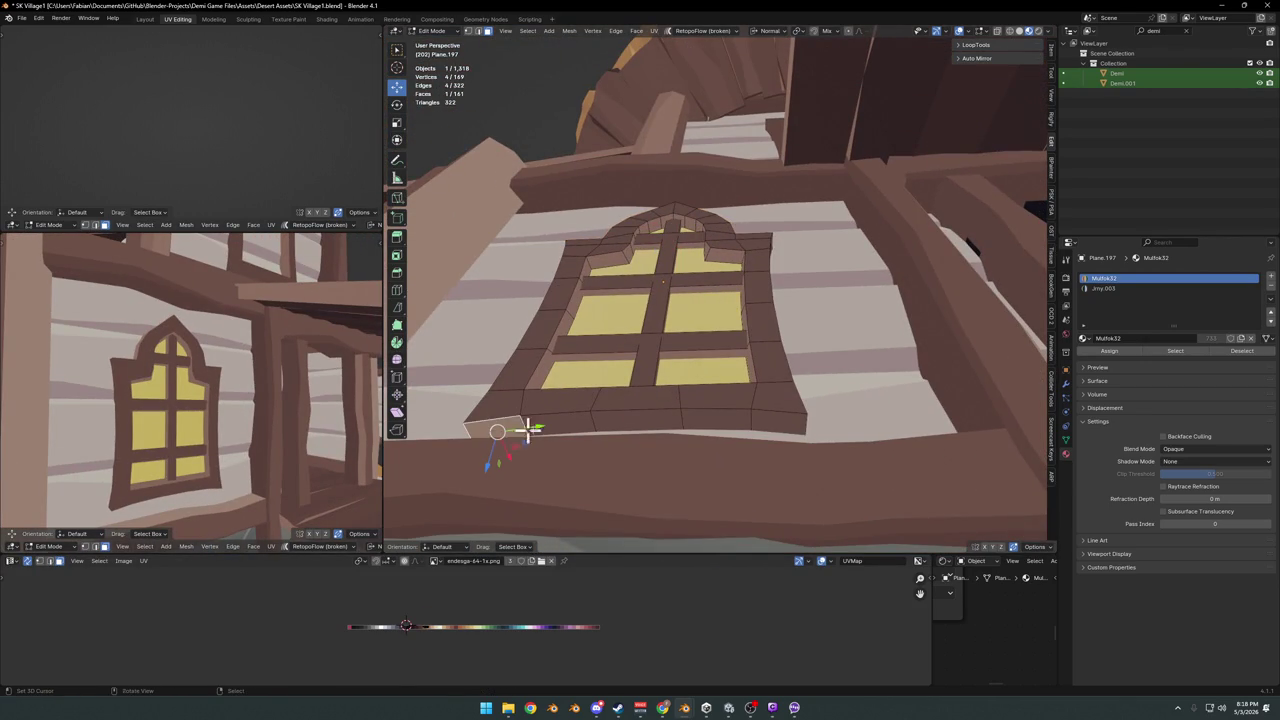
left_click(777, 429, "ctrl")
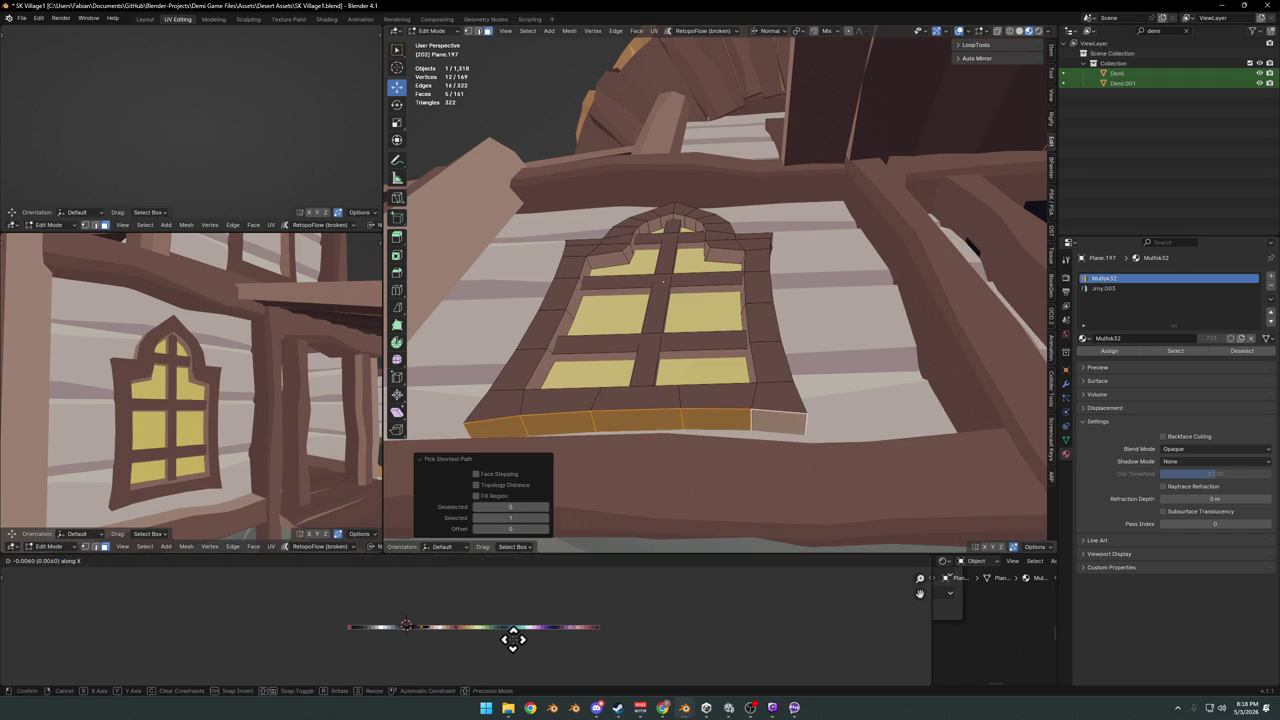
mouse_move(251, 457)
middle_mouse_down()
mouse_move(246, 423)
mouse_move(182, 443)
middle_mouse_up()
key("alt+a")
key("ctrl+s")
- Recolour the frame's left column of faces by sliding their UVs along X in the palette
middle_click_drag(608, 289, 571, 443)
left_click(586, 451)
left_click(624, 150, "ctrl")
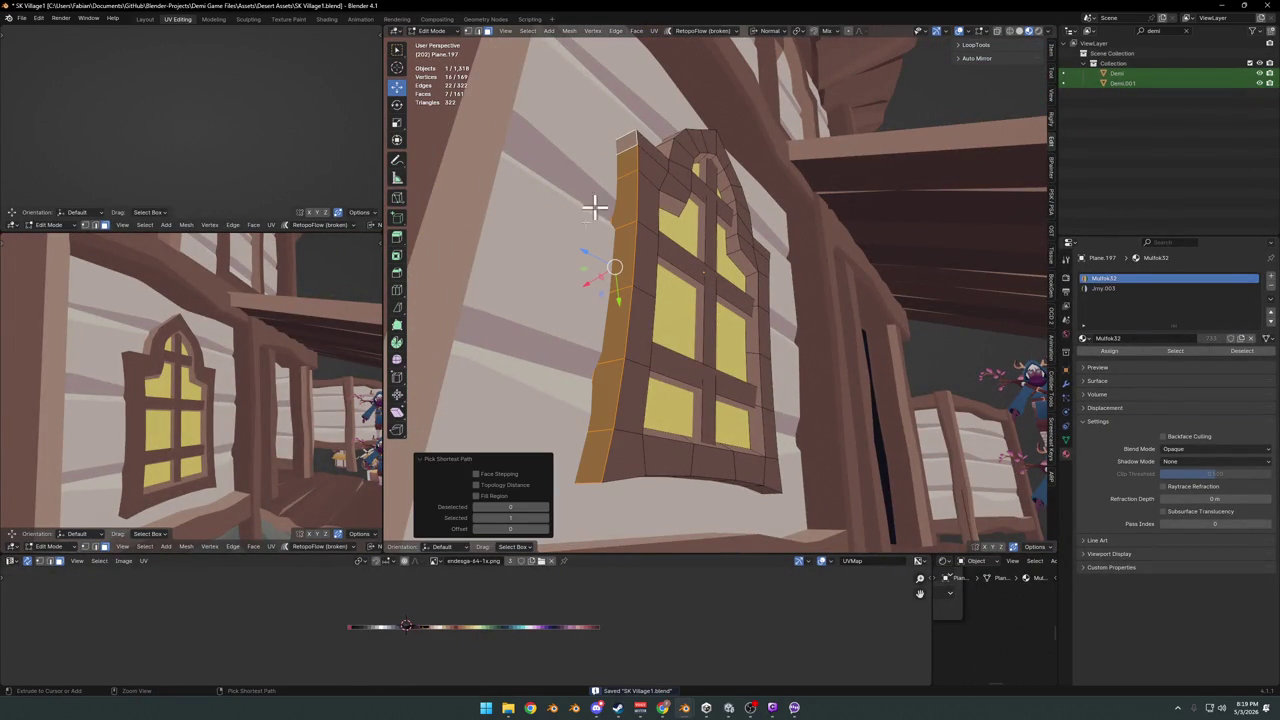
key("g")
key("x")
left_click(500, 633)
- Select the right column of frame faces on the window's other side
mouse_move(410, 425)
middle_mouse_down()
mouse_move(608, 349)
mouse_move(737, 514)
middle_mouse_up()
left_click(741, 490)
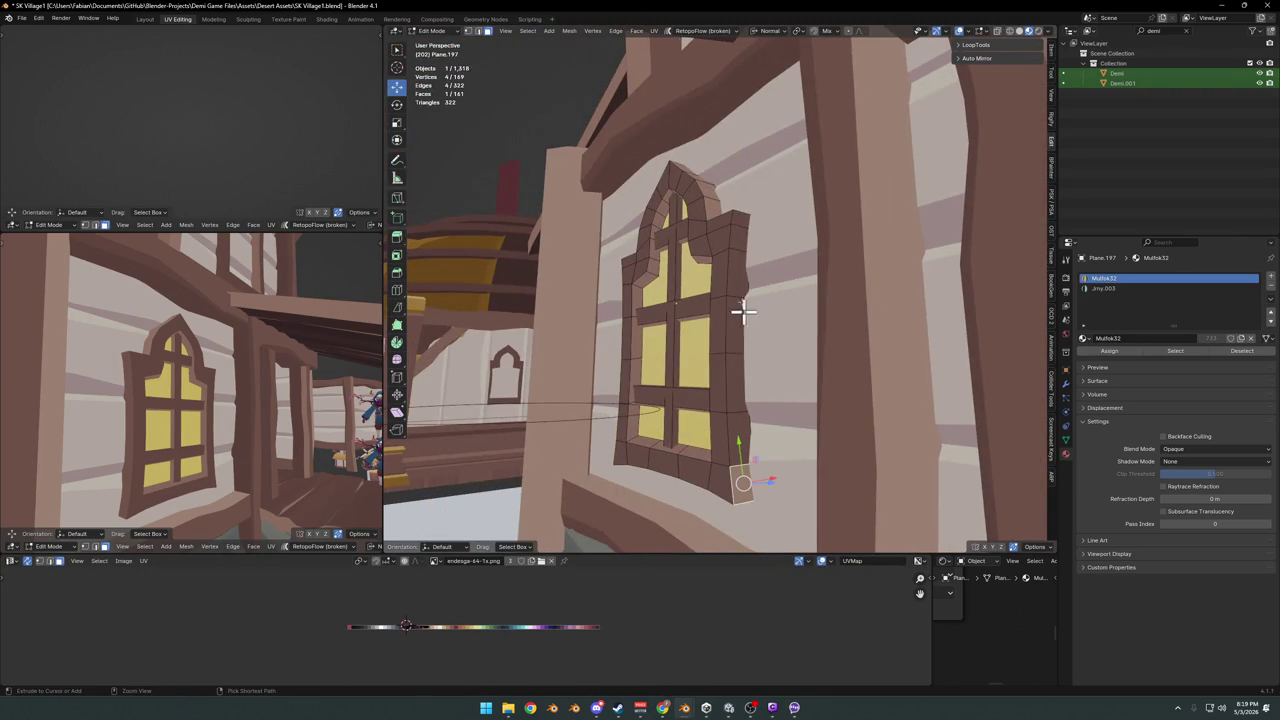
left_click(738, 222, "ctrl")
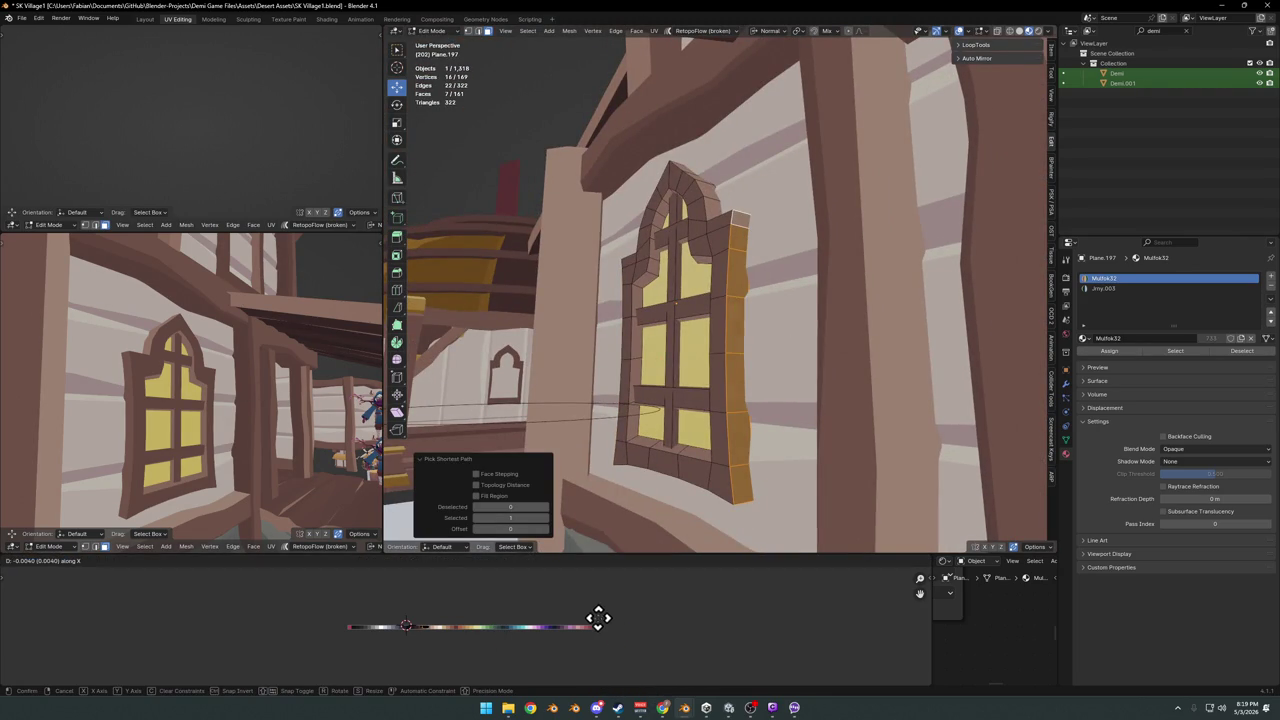
- Save the village file and return to Object Mode to view the house
mouse_move(177, 448)
middle_mouse_down()
mouse_move(86, 396)
mouse_move(166, 403)
middle_mouse_up()
scroll(170, 405, "down", 4)
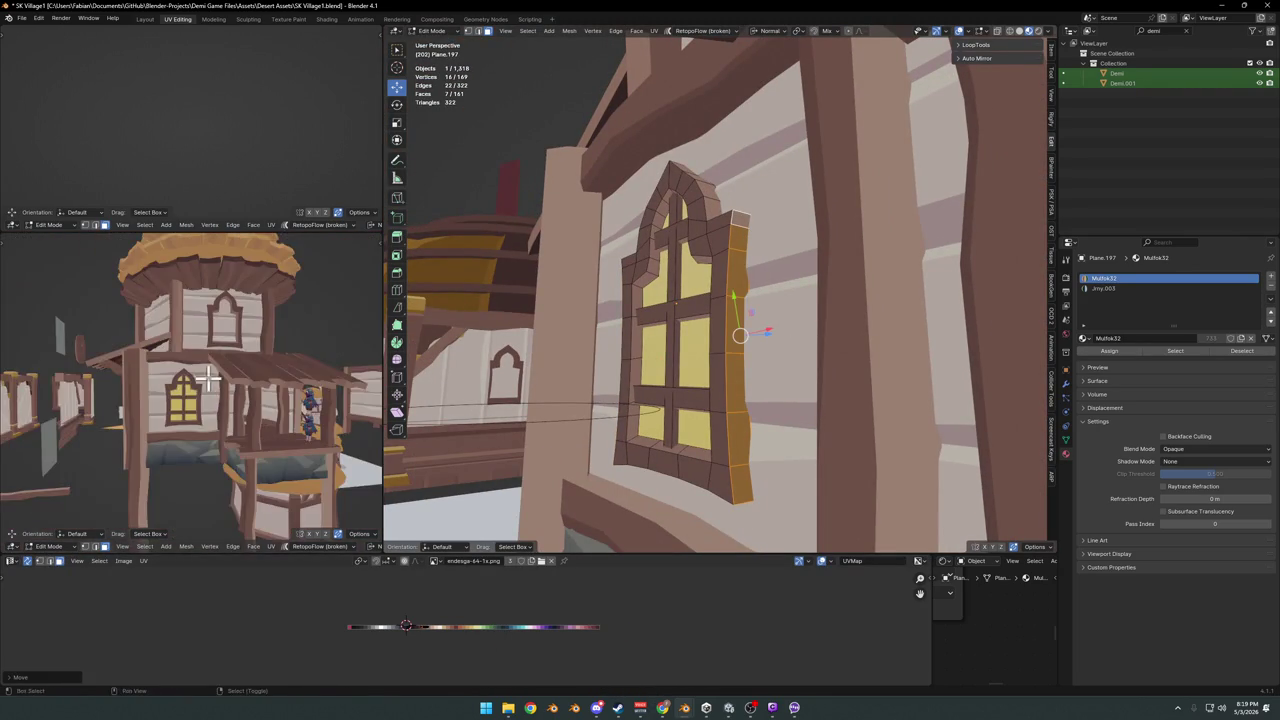
scroll(230, 406, "up", 2)
key("ctrl+s")
scroll(686, 333, "down", 3)
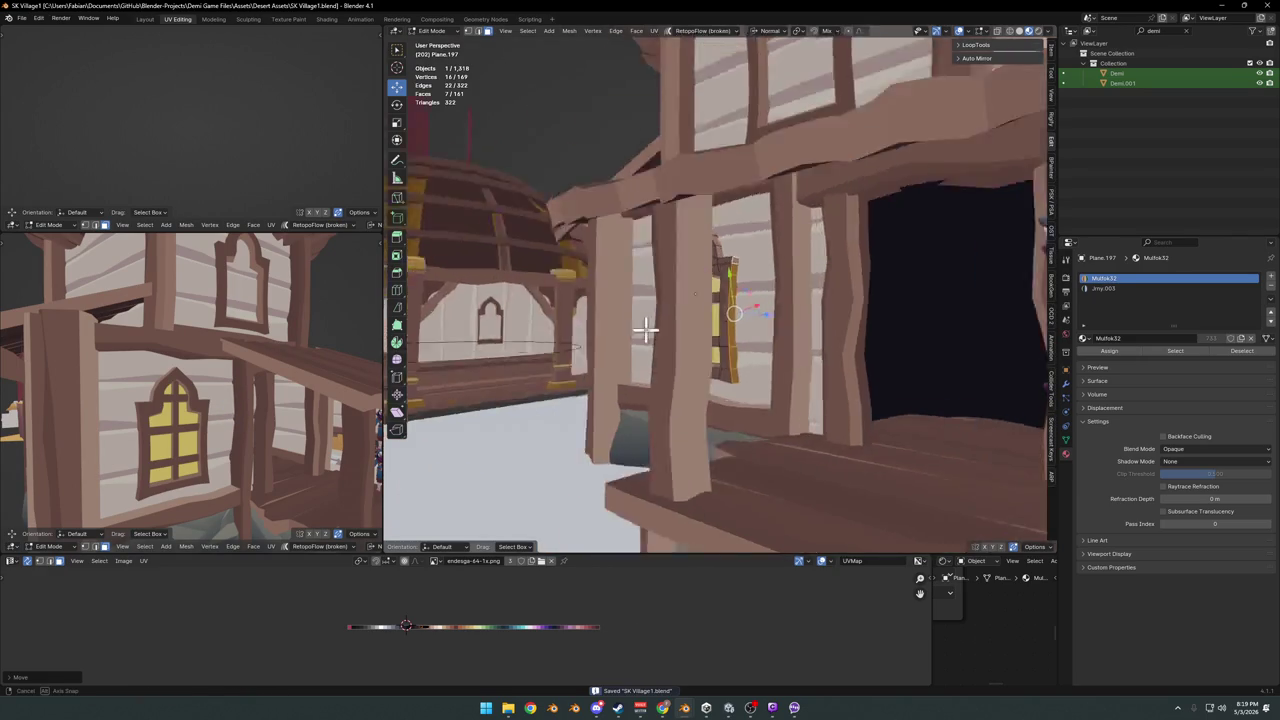
scroll(686, 333, "down", 3)
scroll(686, 333, "down", 2)
key("Tab")
mouse_move(686, 335)
middle_mouse_down()
mouse_move(694, 363)
mouse_move(729, 337)
middle_mouse_up()
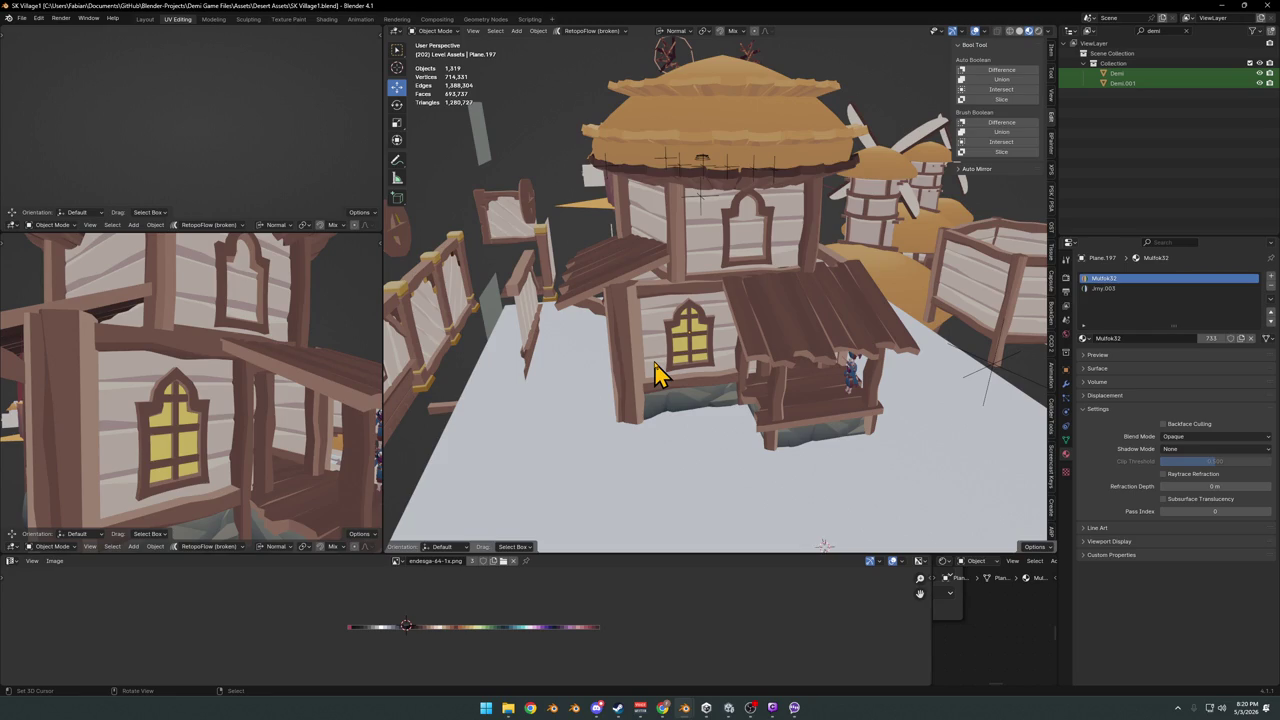
scroll(234, 355, "down", 5)
scroll(270, 383, "down", 1)
scroll(250, 385, "down", 3)
mouse_move(245, 383)
middle_mouse_down()
mouse_move(277, 391)
mouse_move(163, 409)
mouse_move(280, 390)
mouse_move(250, 410)
mouse_move(365, 420)
mouse_move(194, 429)
mouse_move(222, 400)
mouse_move(214, 429)
mouse_move(234, 434)
mouse_move(149, 434)
mouse_move(148, 450)
mouse_move(234, 429)
mouse_move(251, 409)
middle_mouse_up()
scroll(688, 318, "down", 3)
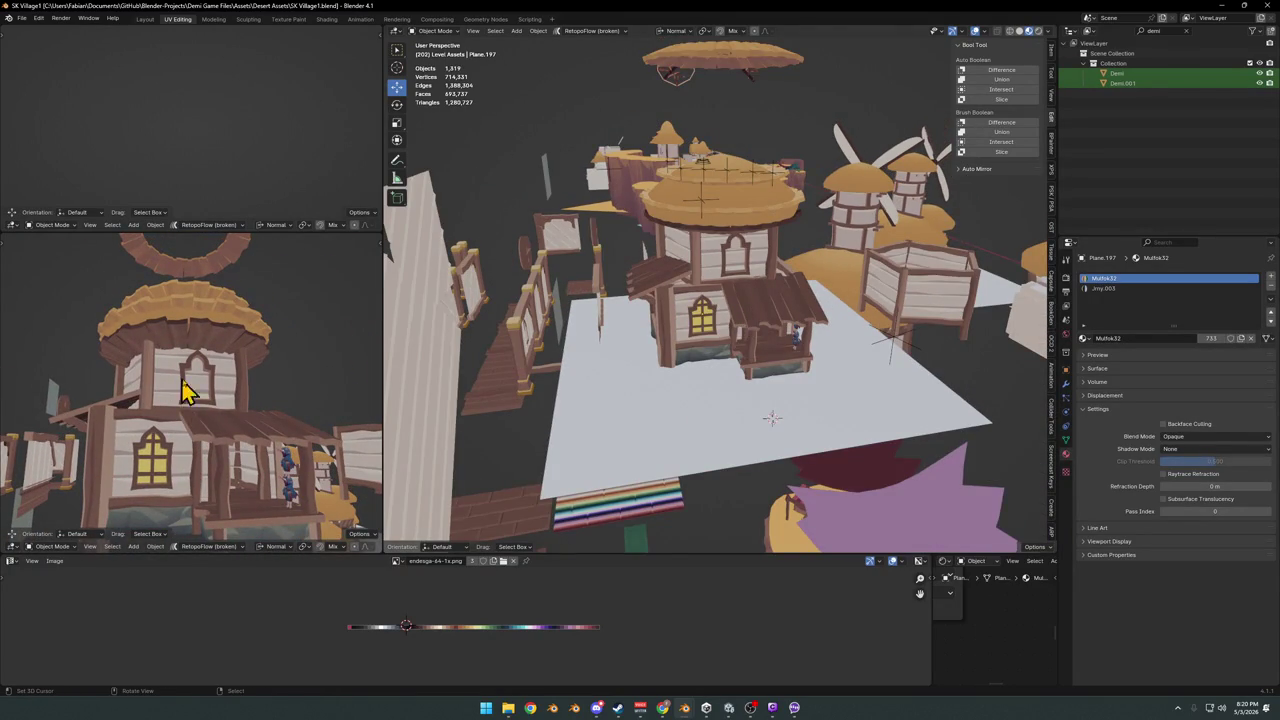
middle_click_drag(189, 377, 234, 383)
mouse_move(780, 292)
middle_mouse_down()
mouse_move(809, 257)
mouse_move(837, 303)
mouse_move(823, 306)
mouse_move(894, 306)
mouse_move(815, 310)
mouse_move(849, 314)
mouse_move(785, 352)
mouse_move(837, 343)
middle_mouse_up()
scroll(846, 294, "up", 3)
key("ctrl+s")
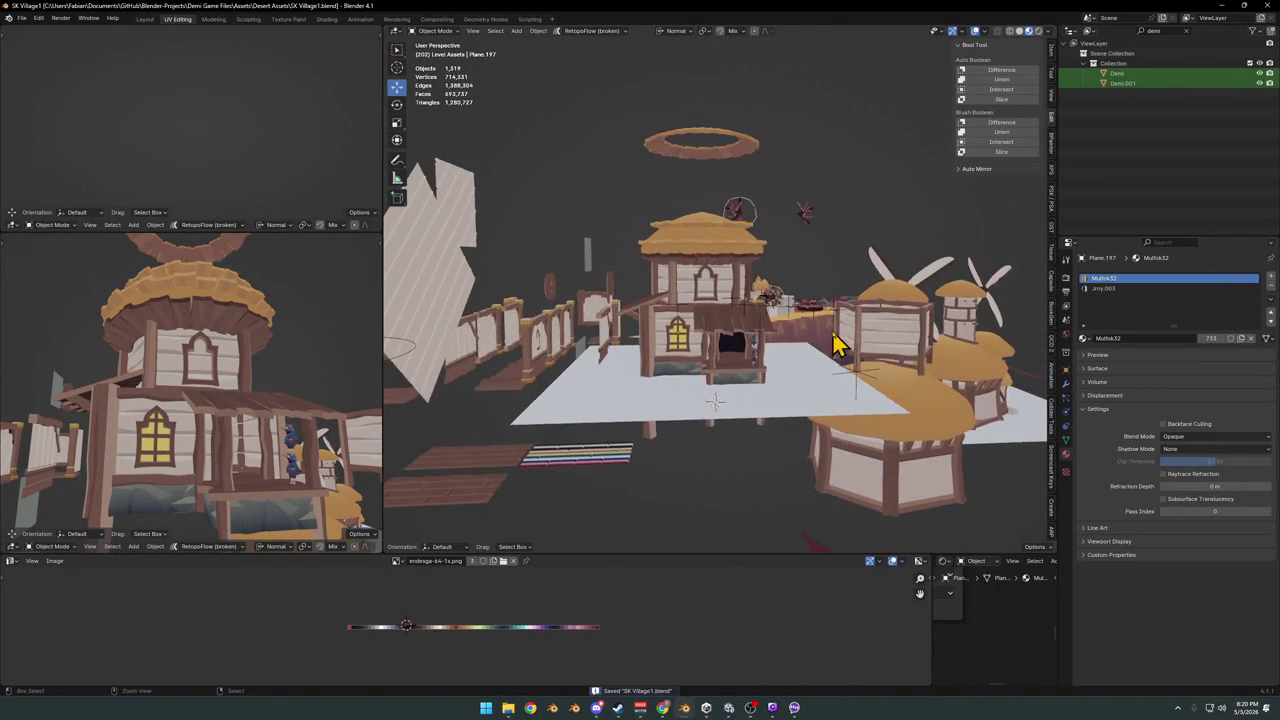
scroll(729, 363, "up", 3)
mouse_move(729, 363)
middle_mouse_down()
mouse_move(772, 357)
mouse_move(651, 371)
mouse_move(600, 408)
mouse_move(691, 371)
mouse_move(728, 332)
mouse_move(771, 323)
mouse_move(763, 380)
mouse_move(686, 309)
middle_mouse_up()
- Select the beam above the doorway and enter Edit Mode on its mesh
scroll(757, 330, "up", 3)
left_click(771, 371)
scroll(745, 362, "up", 5)
key("Tab")
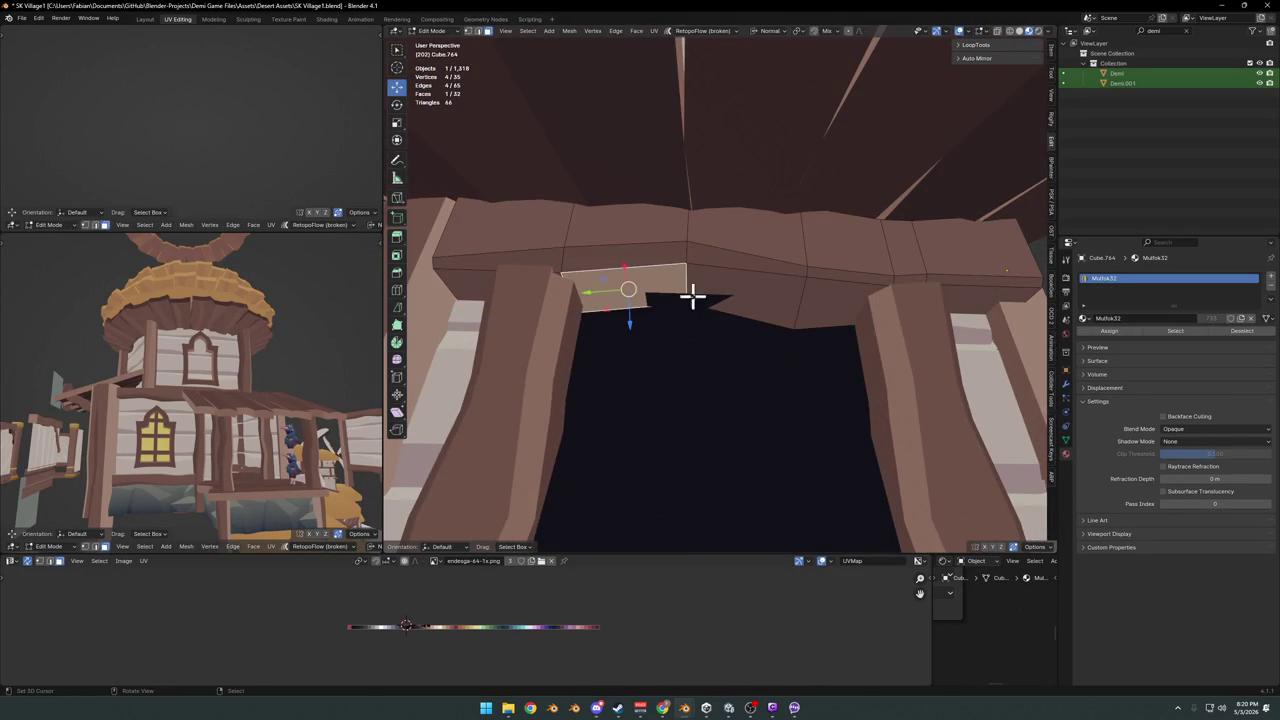
left_click(670, 292)
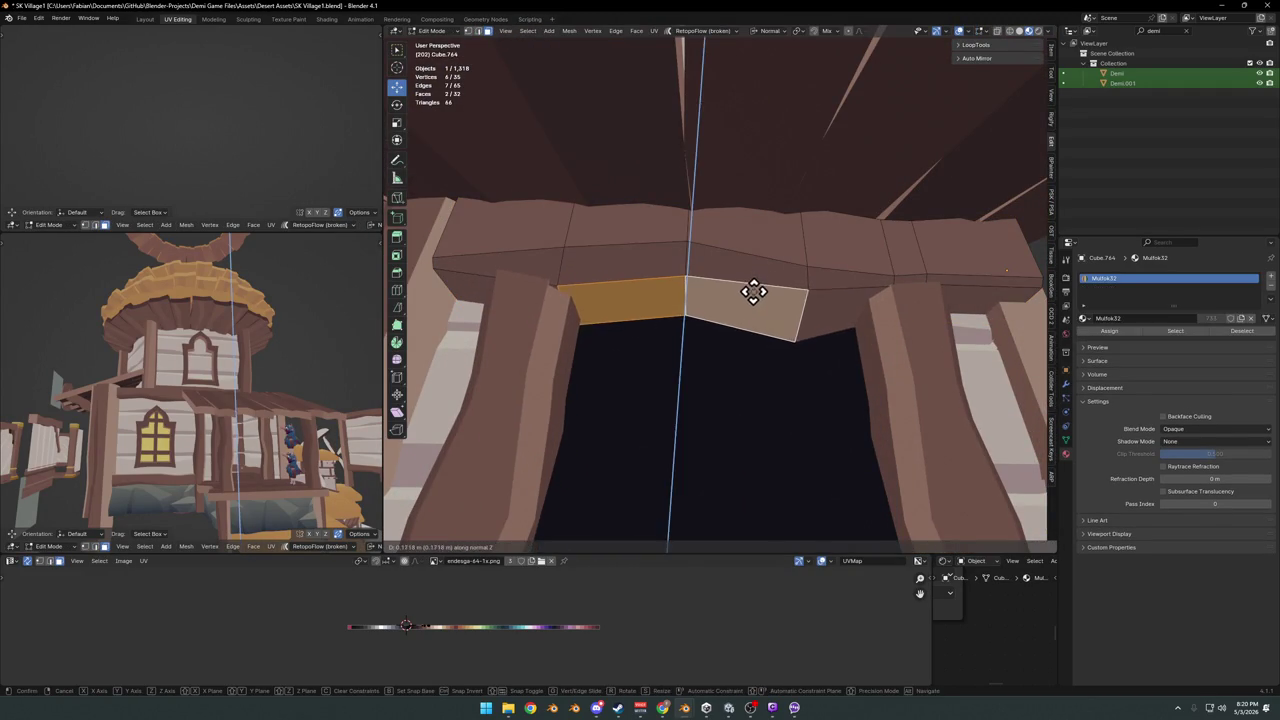
key("alt+a")
scroll(733, 308, "down", 5)
scroll(740, 315, "up", 4)
middle_click_drag(757, 323, 749, 323)
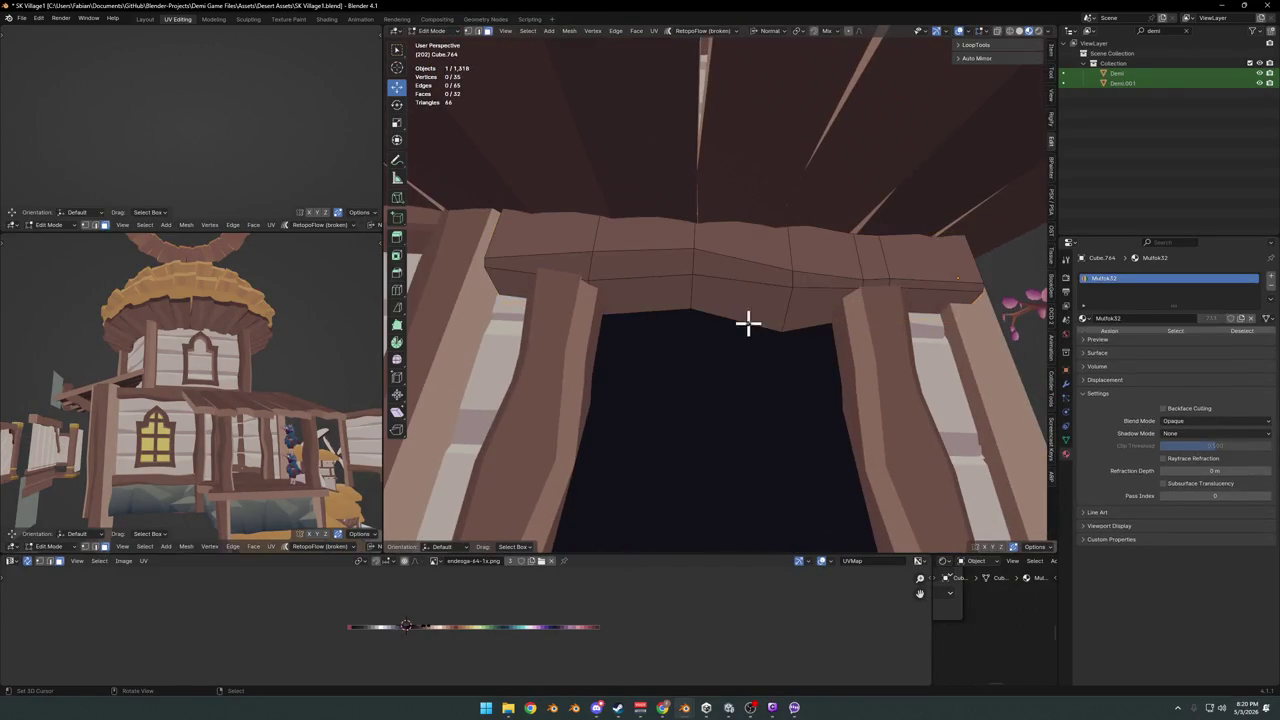
- Move the left post's top edge vertically along Z to meet the beam
left_click(497, 287)
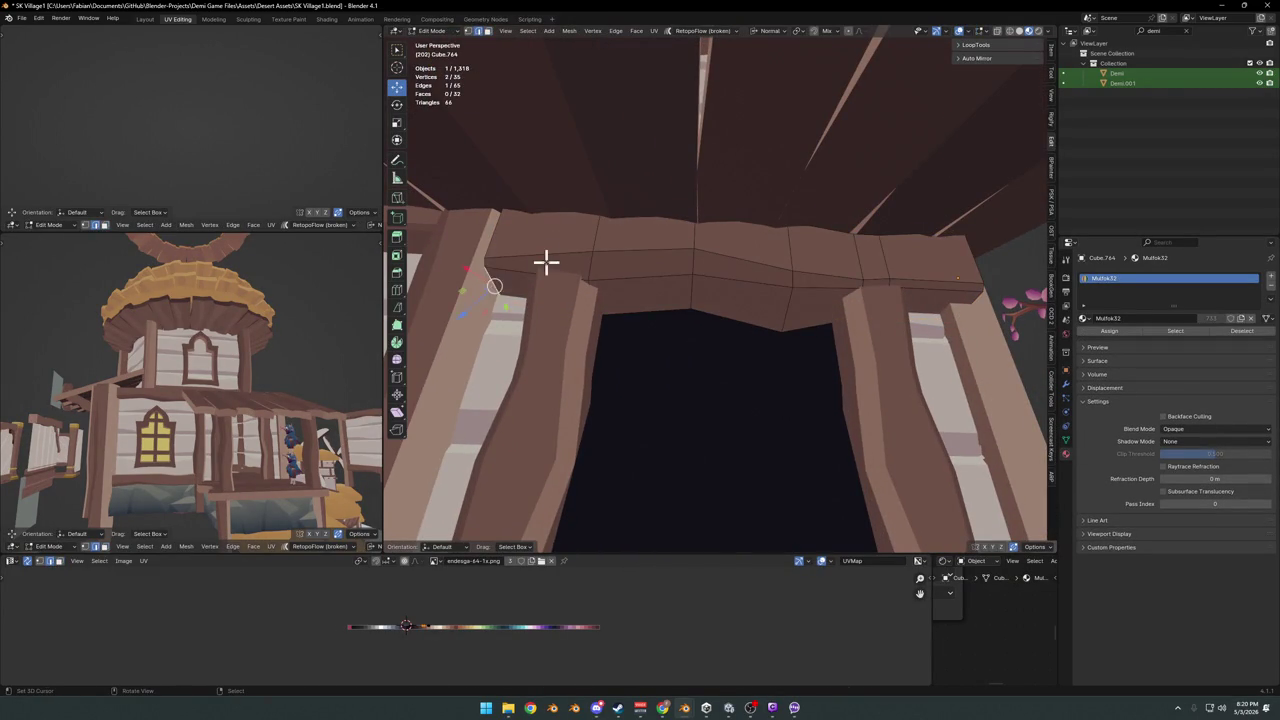
key("g")
key("z")
left_click(551, 270)
- Return to Object Mode and save SK Village1.blend
key("Tab")
scroll(737, 277, "down", 3)
scroll(731, 300, "down", 3)
scroll(745, 298, "down", 4)
key("ctrl+s")
mouse_move(745, 300)
middle_mouse_down()
mouse_move(671, 343)
mouse_move(740, 315)
mouse_move(763, 320)
mouse_move(763, 366)
mouse_move(770, 340)
mouse_move(751, 314)
mouse_move(677, 329)
mouse_move(629, 320)
mouse_move(730, 305)
middle_mouse_up()
scroll(751, 314, "down", 3)
scroll(730, 305, "up", 5)
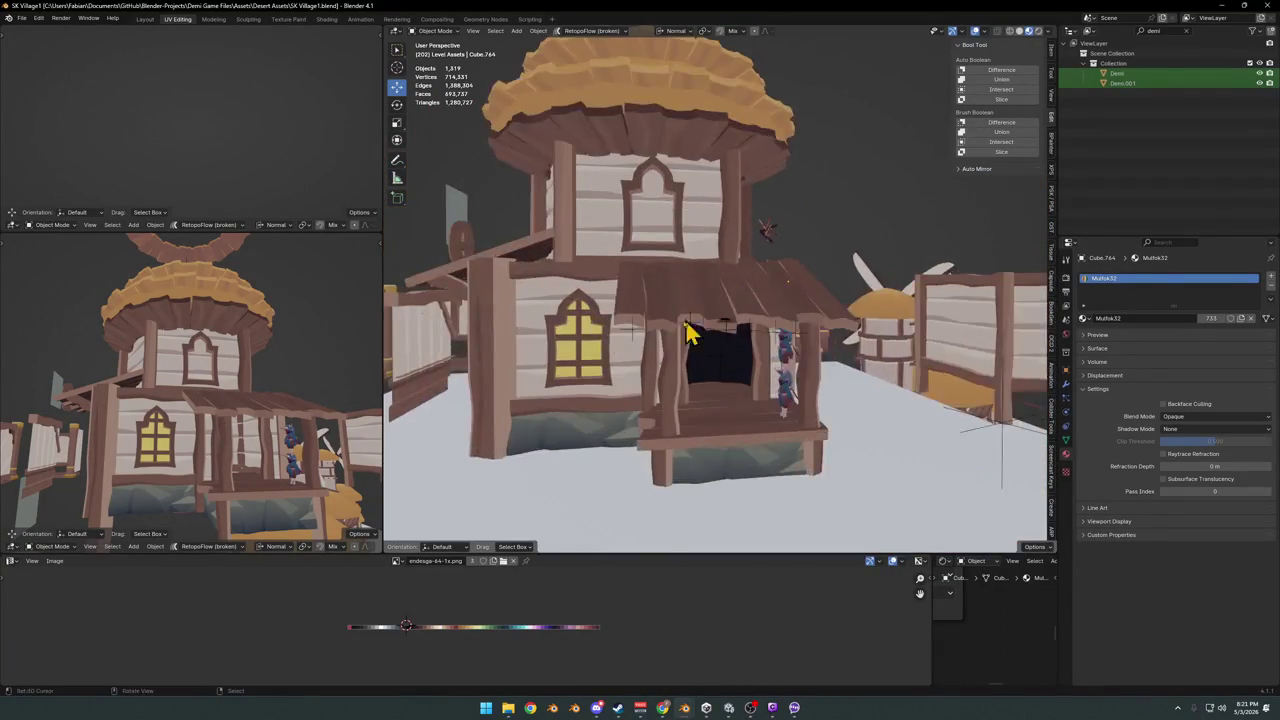
- Select the arched window frame and enter Edit Mode on its mesh
scroll(686, 334, "up", 2)
left_click(613, 342)
mouse_move(613, 342)
middle_mouse_down()
mouse_move(737, 329)
mouse_move(731, 314)
middle_mouse_up()
scroll(700, 329, "up", 4)
left_click(745, 312)
key("Tab")
scroll(758, 312, "up", 5)
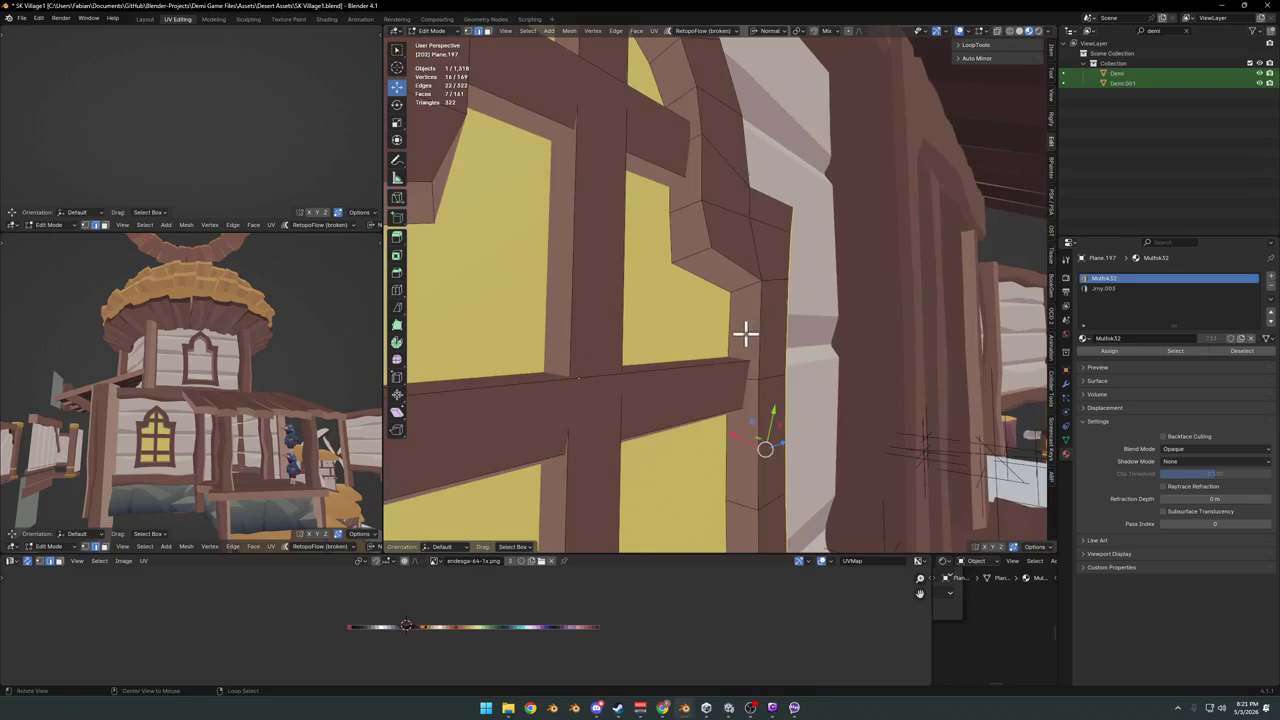
- Dissolve an edge loop running across the arched window frame
key("a")
key("alt+a")
left_click(737, 322, "alt")
key("KP_Decimal")
- Return to Object Mode and save SK Village1.blend
key("Tab")
middle_click_drag(737, 317, 763, 314)
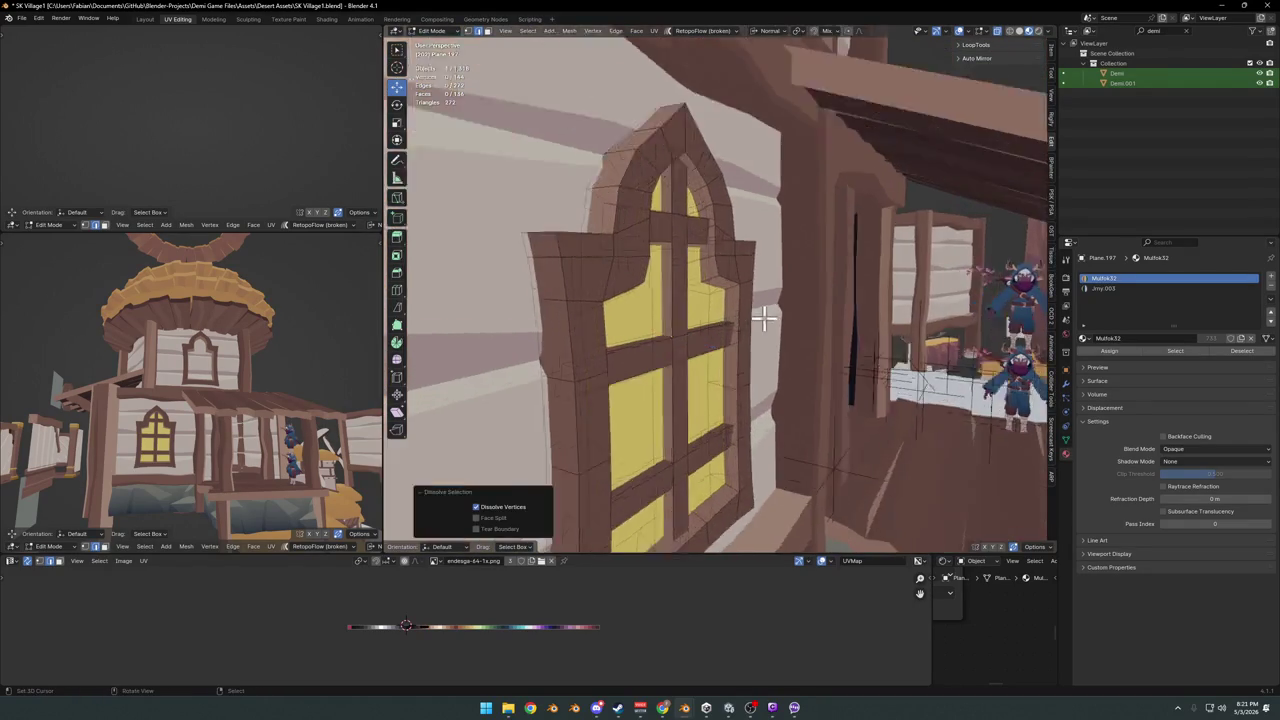
scroll(731, 329, "up", 5)
scroll(751, 329, "down", 4)
scroll(742, 327, "up", 4)
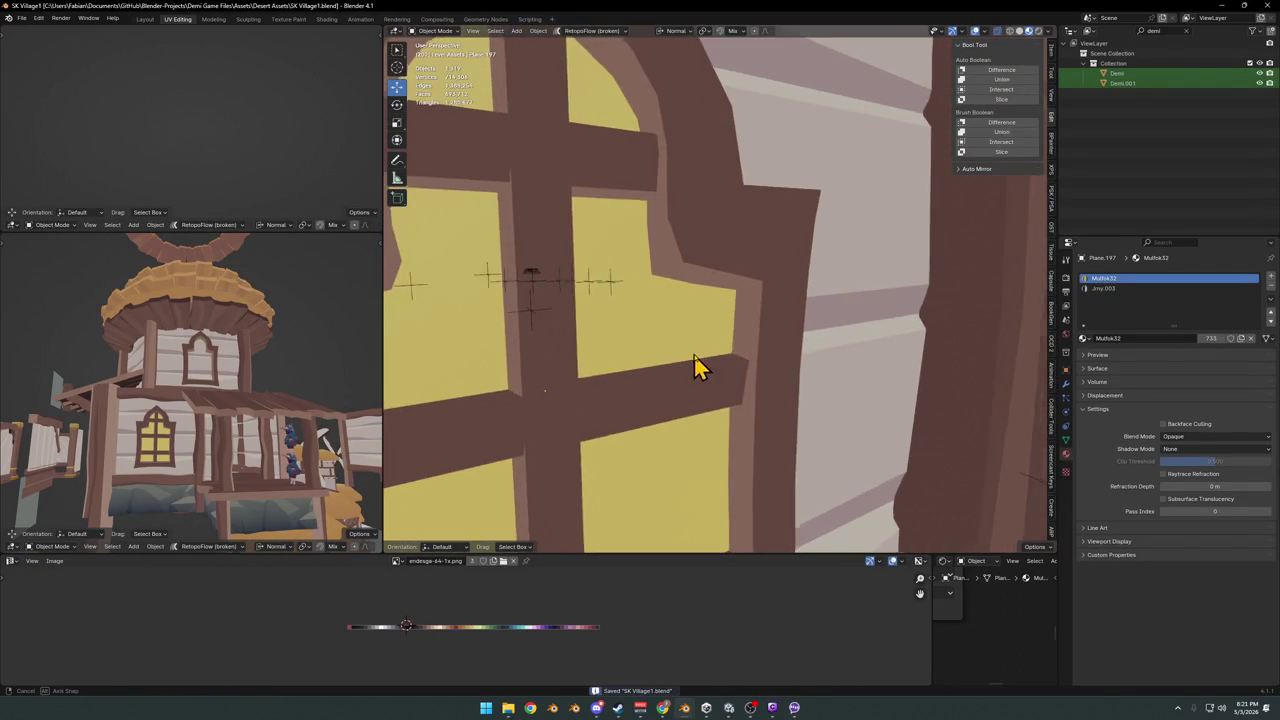
scroll(694, 354, "up", 3)
scroll(760, 354, "down", 3)
scroll(708, 329, "down", 2)
key("ctrl+s")
- From a side angle, add the window frame to the selection
mouse_move(669, 317)
middle_mouse_down()
mouse_move(786, 343)
mouse_move(697, 346)
middle_mouse_up()
left_click(672, 296)
scroll(672, 296, "down", 7)
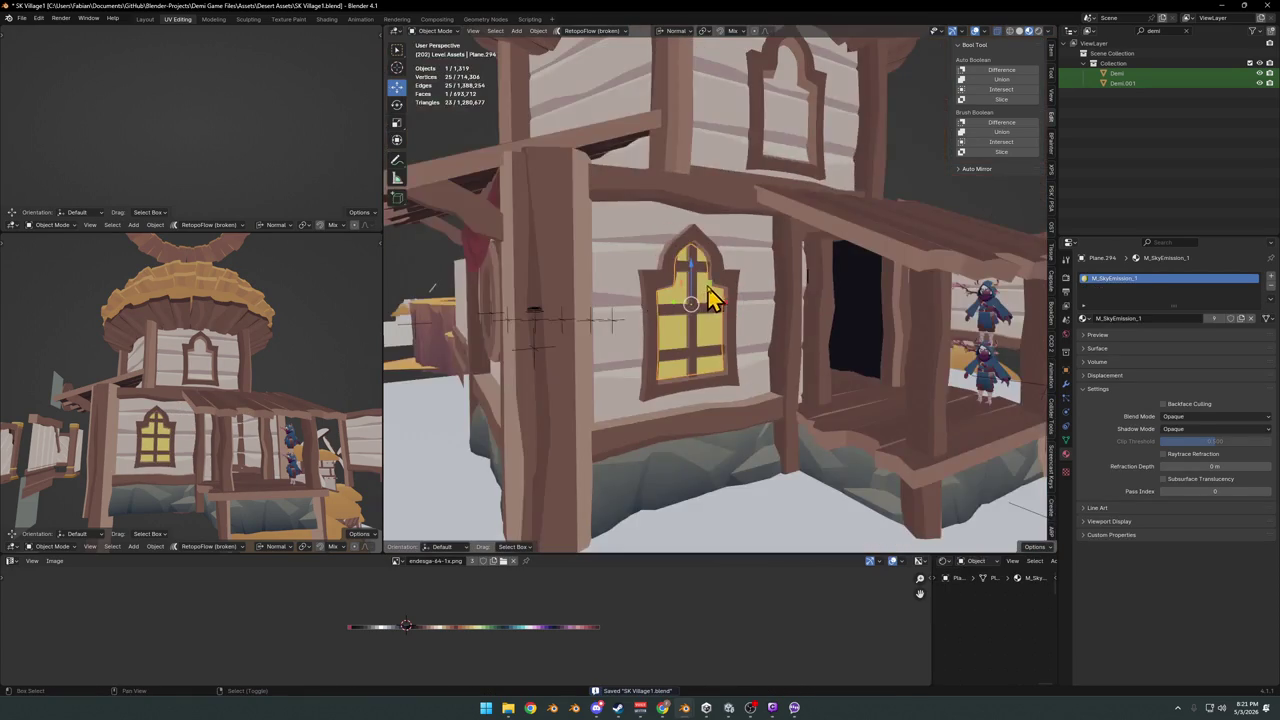
- Orbit in closer around the arched window to inspect the frame
scroll(725, 281, "up", 8)
scroll(725, 288, "down", 2)
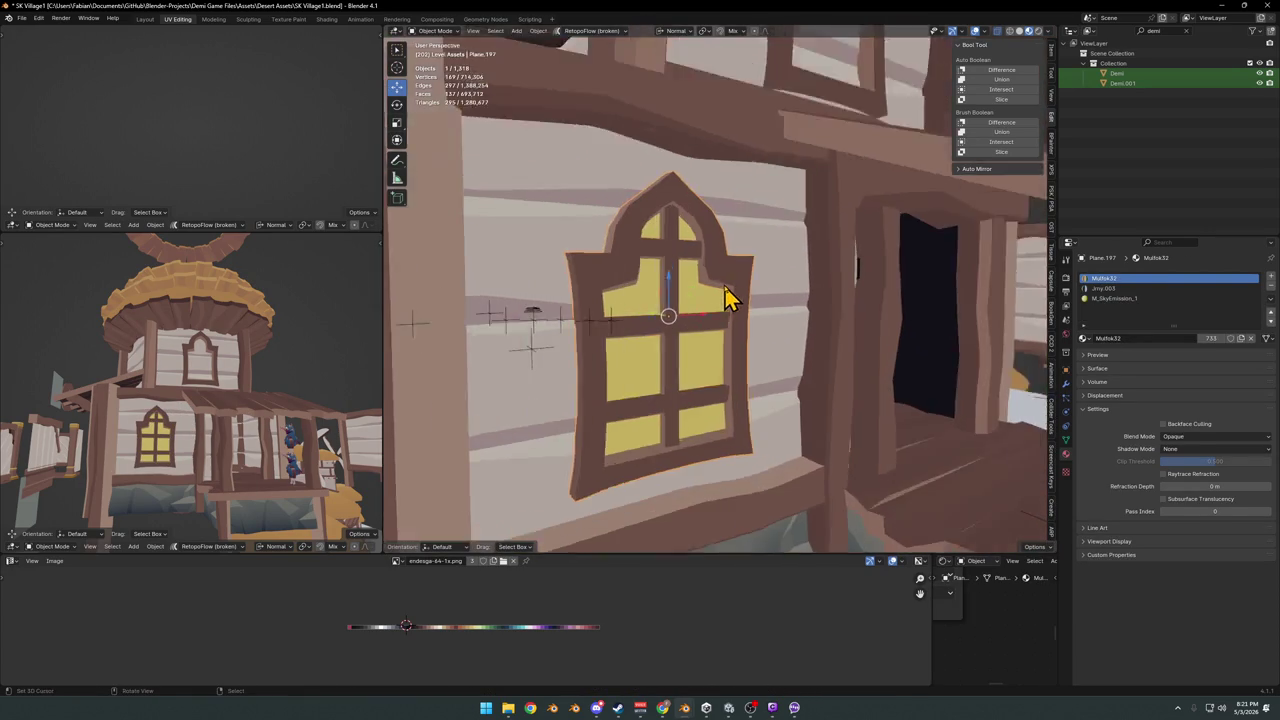
scroll(735, 320, "down", 2)
scroll(726, 330, "down", 1)
scroll(713, 330, "down", 2)
scroll(710, 330, "up", 2)
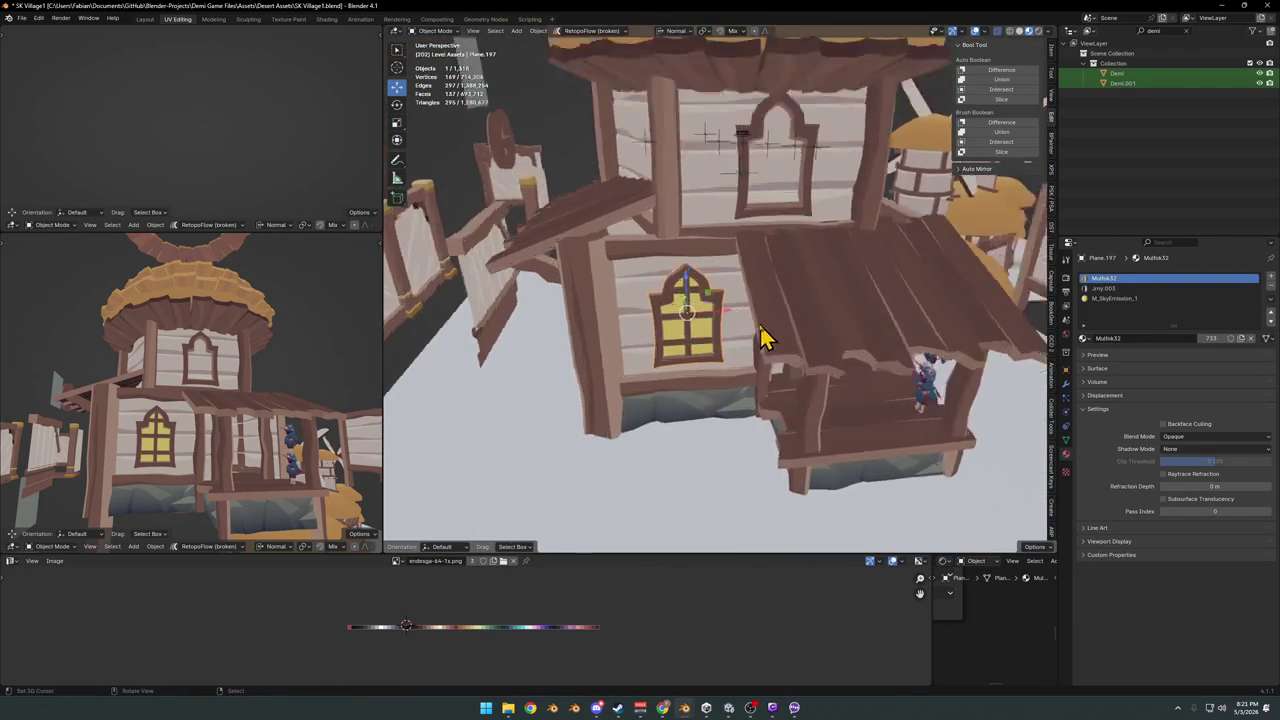
scroll(723, 337, "up", 3)
mouse_move(723, 337)
middle_mouse_down()
mouse_move(737, 317)
mouse_move(760, 320)
middle_mouse_up()
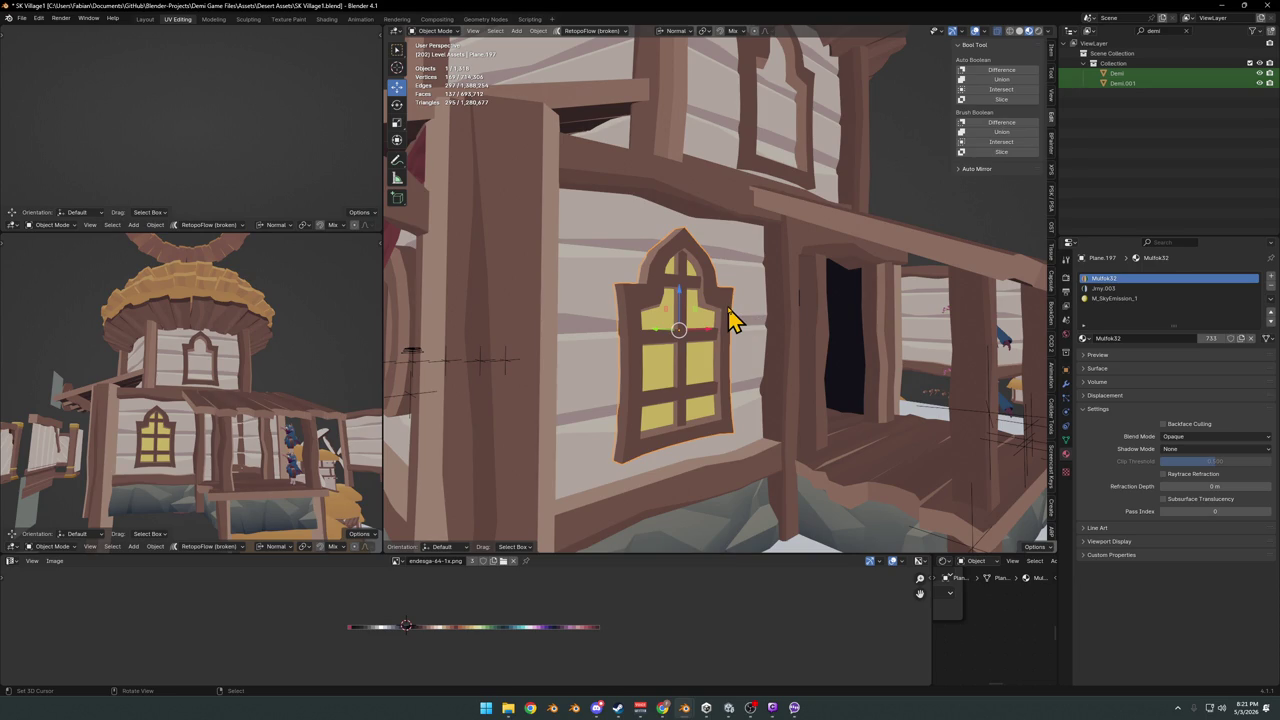
- Save SK Village1.blend and clear the selection
scroll(771, 314, "down", 2)
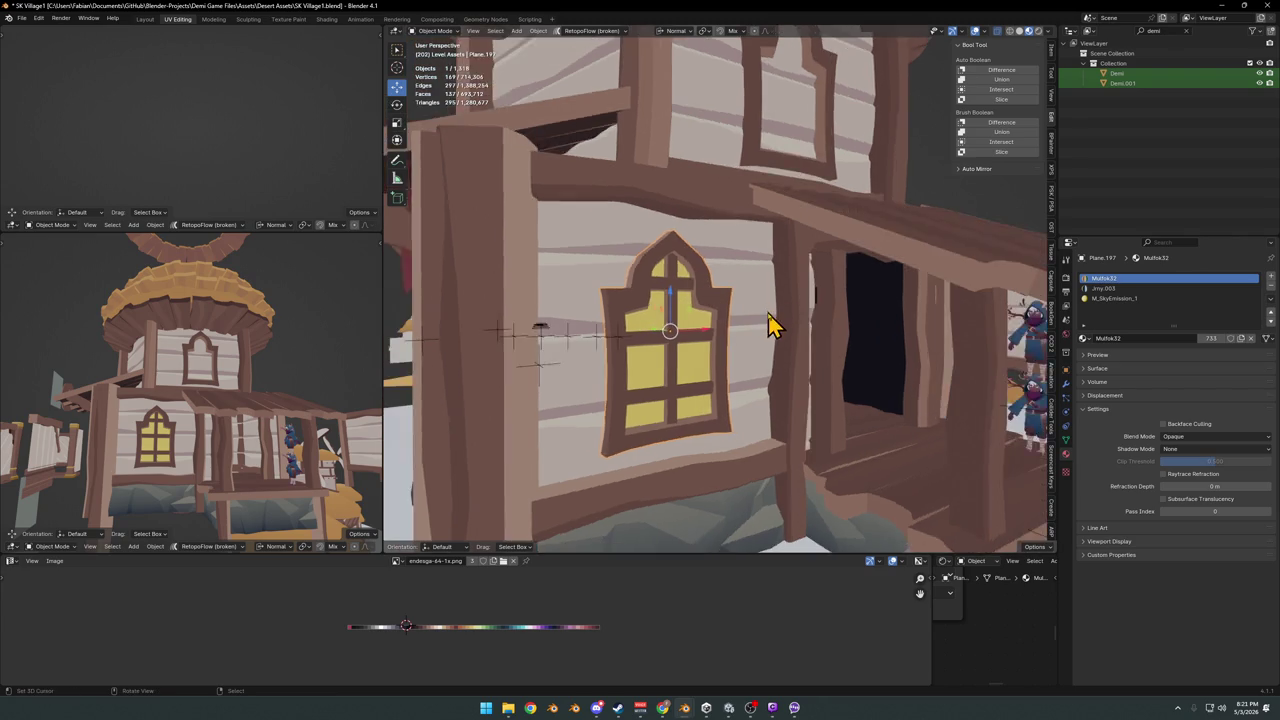
scroll(775, 325, "down", 2)
key("ctrl+s")
key("alt+a")
middle_click_drag(779, 334, 743, 334)
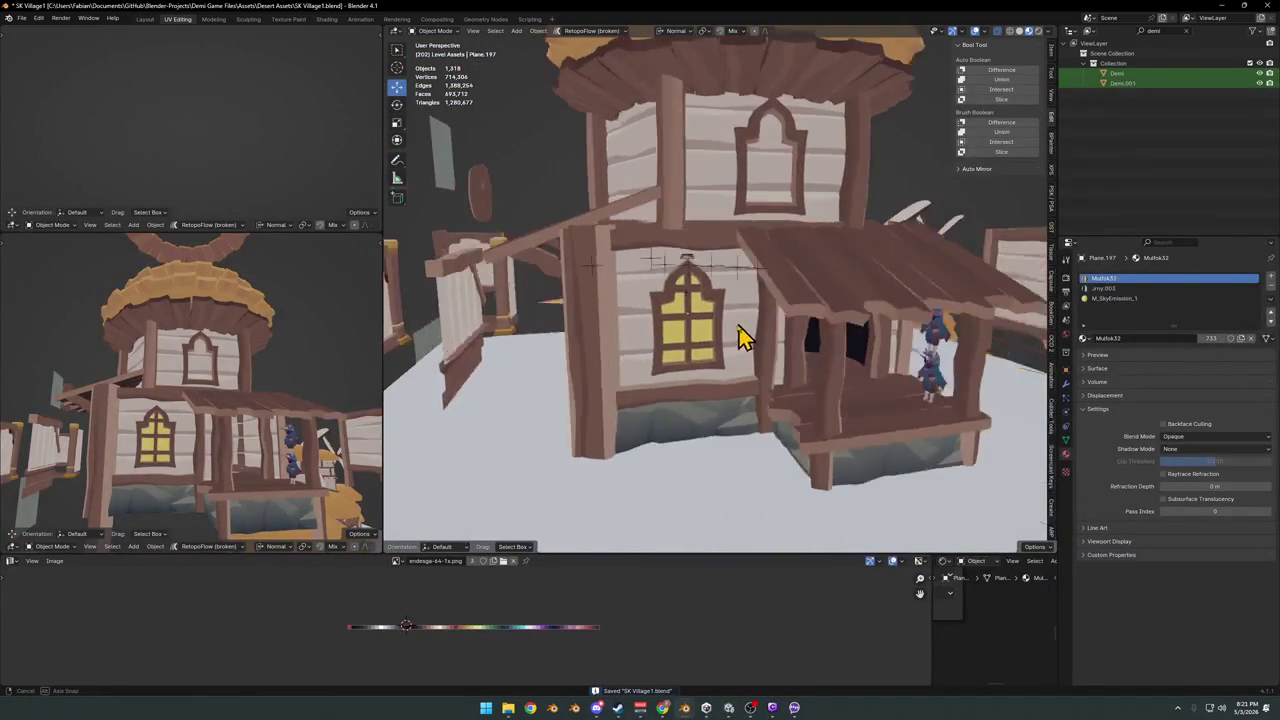
scroll(757, 335, "down", 4)
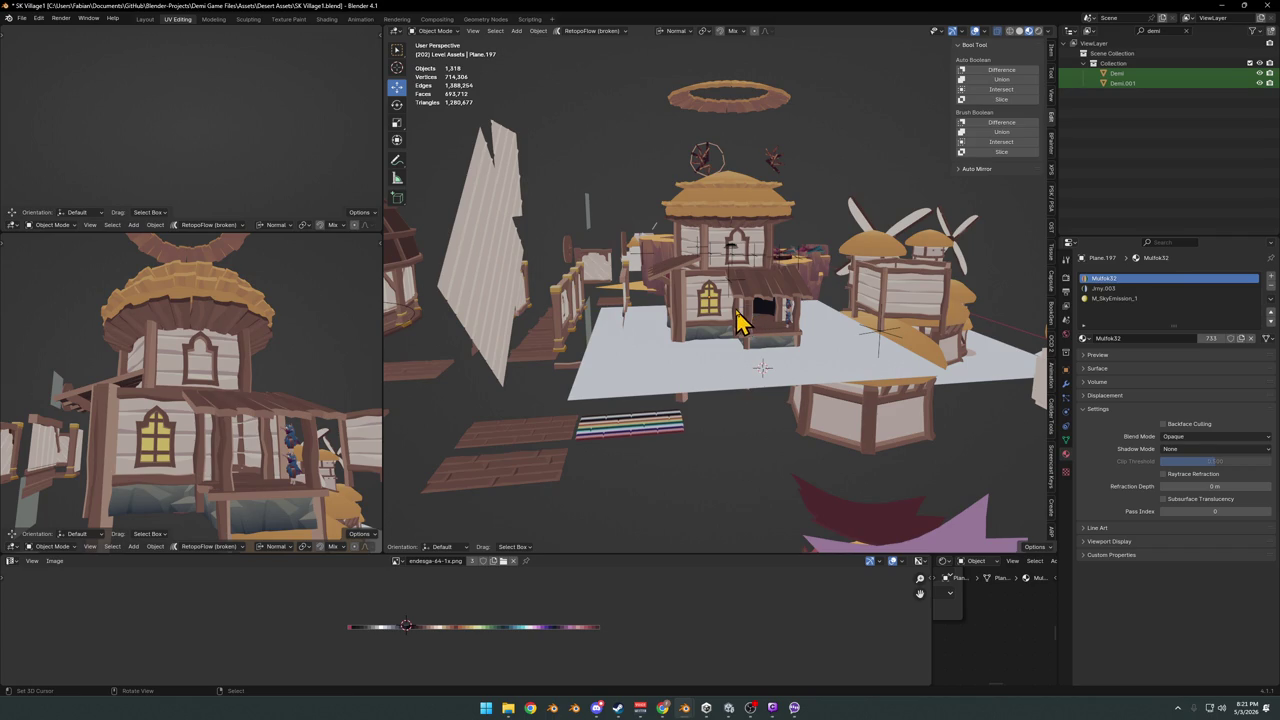
- Select the arched yellow window and paste a round window in its place
scroll(736, 320, "up", 2)
scroll(733, 320, "up", 4)
mouse_move(811, 354)
middle_mouse_down()
mouse_move(757, 340)
mouse_move(718, 365)
mouse_move(823, 346)
mouse_move(875, 358)
mouse_move(766, 331)
mouse_move(877, 417)
mouse_move(843, 380)
mouse_move(774, 397)
mouse_move(869, 386)
middle_mouse_up()
scroll(829, 357, "down", 3)
scroll(794, 348, "up", 1)
scroll(805, 355, "up", 4)
left_click(692, 350)
middle_click_drag(725, 370, 760, 380)
key("ctrl+v")
left_click(708, 388)
- Move the arched window -11.719 m along Y away from the house and save
key("g")
key("y")
left_click(928, 420)
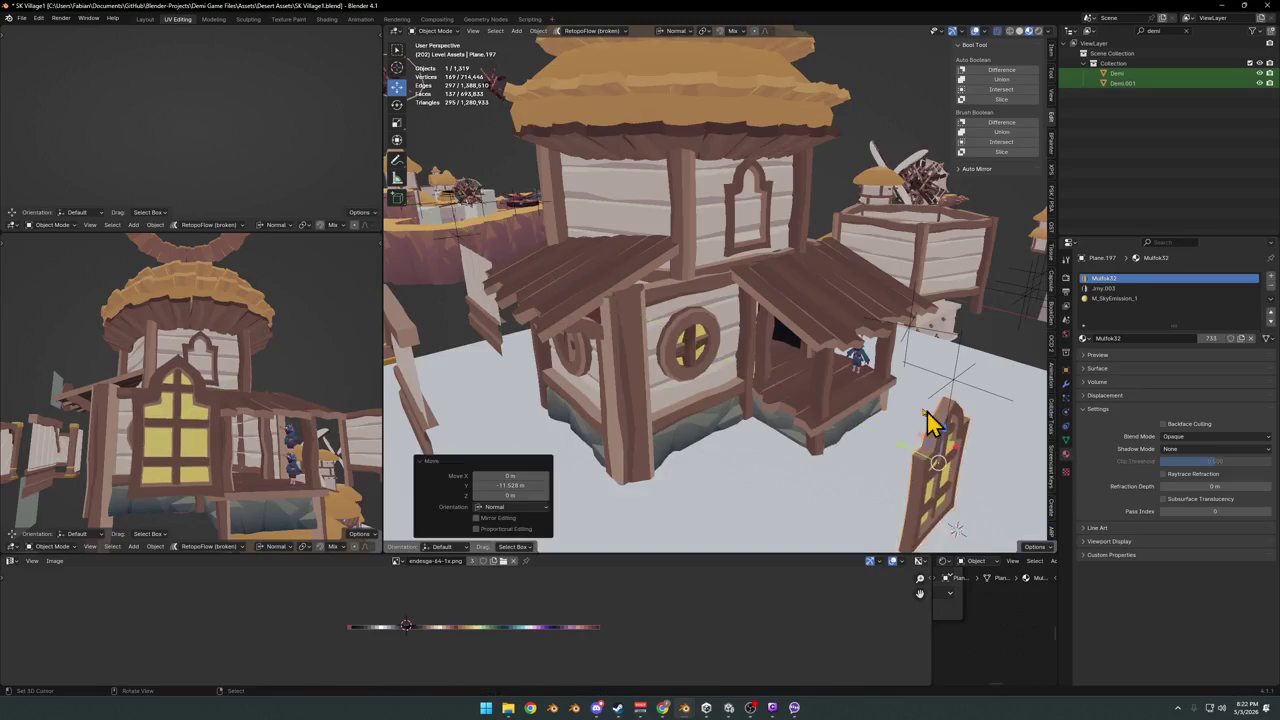
middle_click_drag(928, 420, 766, 337)
scroll(766, 343, "down", 4)
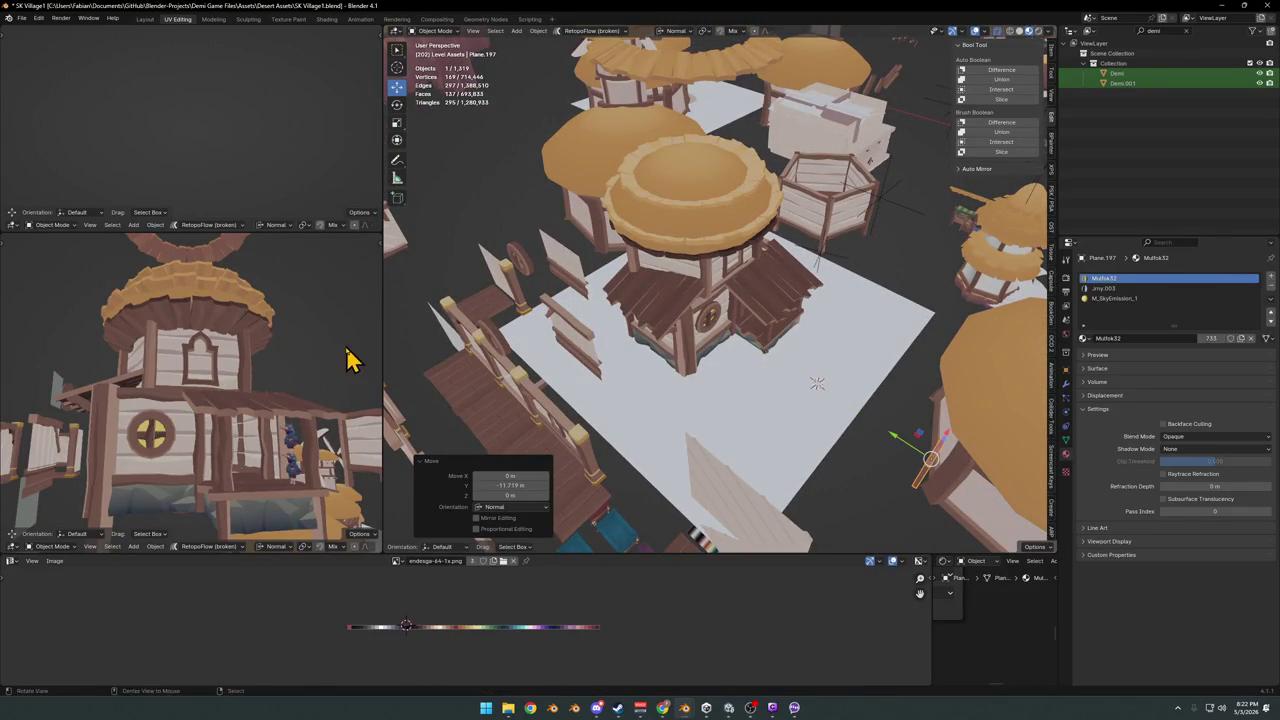
middle_click_drag(348, 360, 357, 371)
scroll(330, 380, "down", 5)
scroll(332, 378, "up", 5)
mouse_move(346, 371)
middle_mouse_down()
mouse_move(194, 400)
mouse_move(251, 400)
mouse_move(189, 400)
middle_mouse_up()
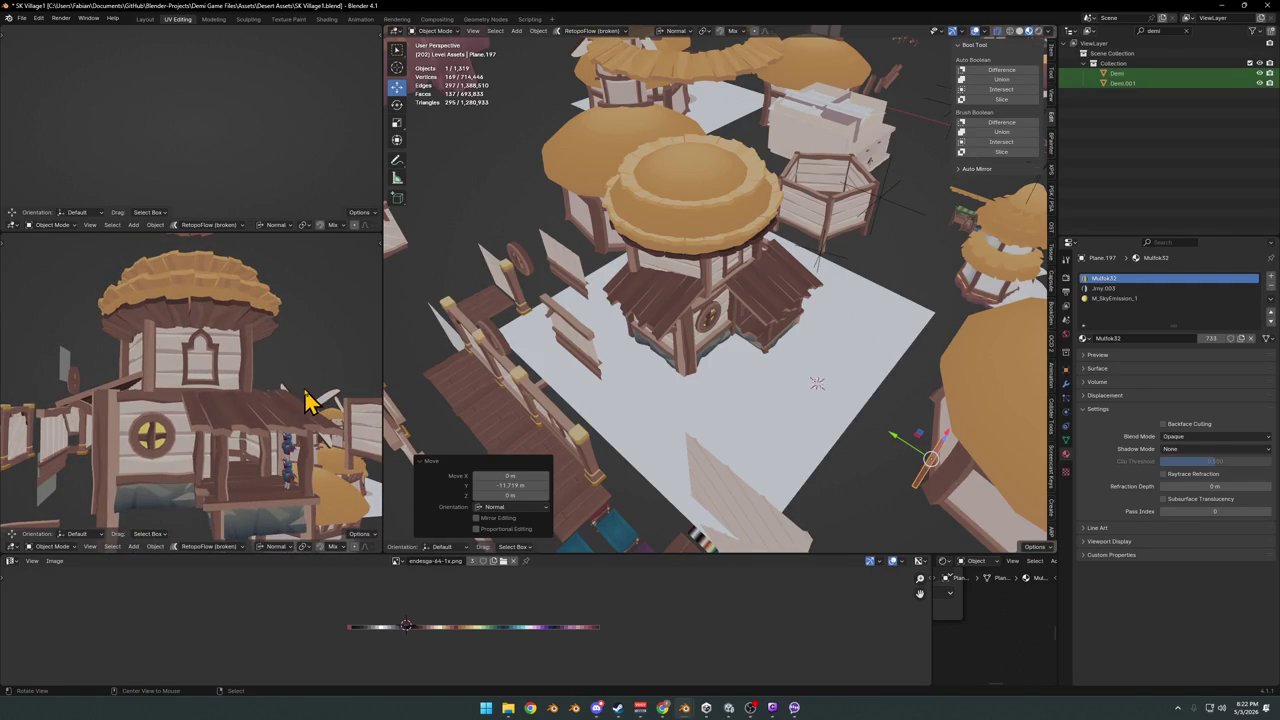
mouse_move(731, 351)
middle_mouse_down()
mouse_move(771, 371)
mouse_move(734, 351)
mouse_move(751, 340)
middle_mouse_up()
key("ctrl+s")
- Slide the selected object against the house wall, excluding Z, and save
mouse_move(194, 443)
middle_mouse_down()
mouse_move(257, 448)
mouse_move(171, 449)
middle_mouse_up()
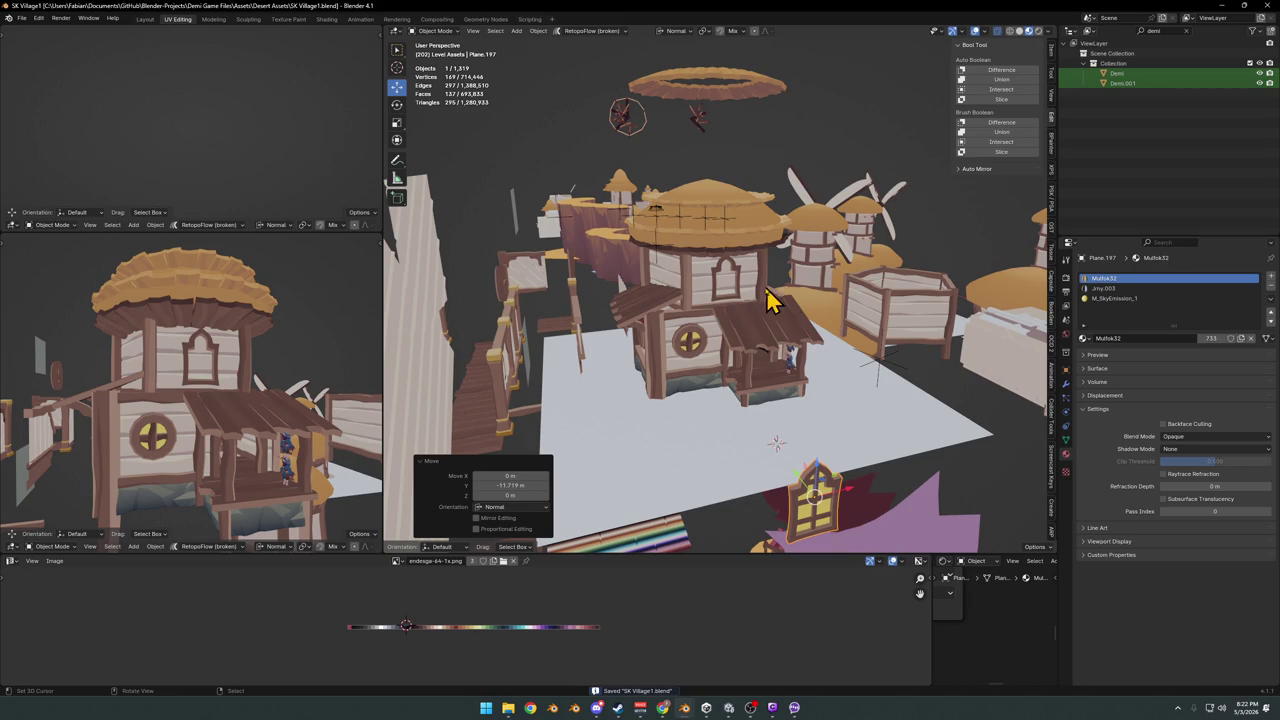
scroll(749, 297, "up", 1)
scroll(731, 306, "up", 2)
mouse_move(731, 306)
middle_mouse_down()
mouse_move(718, 325)
mouse_move(766, 309)
mouse_move(689, 323)
mouse_move(717, 289)
mouse_move(685, 332)
mouse_move(666, 334)
mouse_move(845, 278)
mouse_move(886, 286)
mouse_move(646, 480)
mouse_move(752, 415)
mouse_move(720, 451)
mouse_move(677, 386)
mouse_move(749, 394)
mouse_move(680, 510)
mouse_move(654, 374)
mouse_move(640, 380)
mouse_move(822, 387)
middle_mouse_up()
key("g")
key("shift+z")
left_click(653, 404)
scroll(731, 414, "up", 5)
key("ctrl+s")
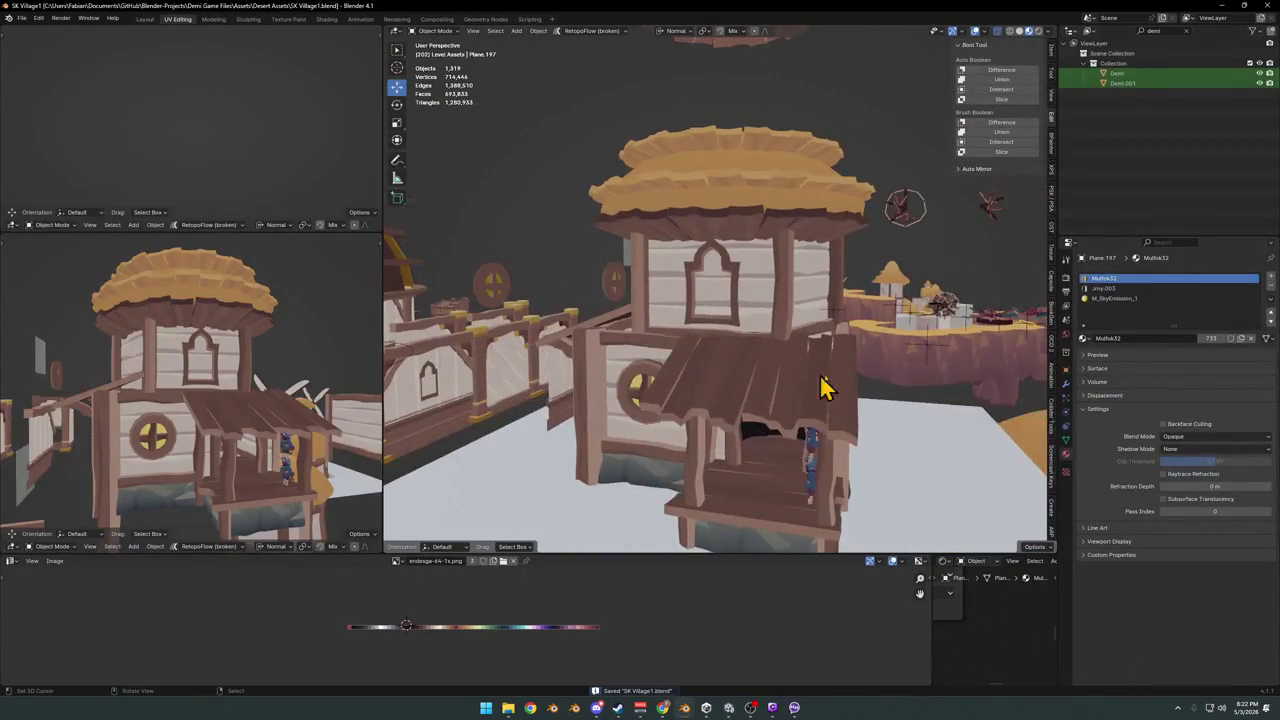
- Delete the plank awning over the porch, then undo to restore it
middle_click_drag(214, 400, 280, 380)
middle_click_drag(487, 265, 755, 345)
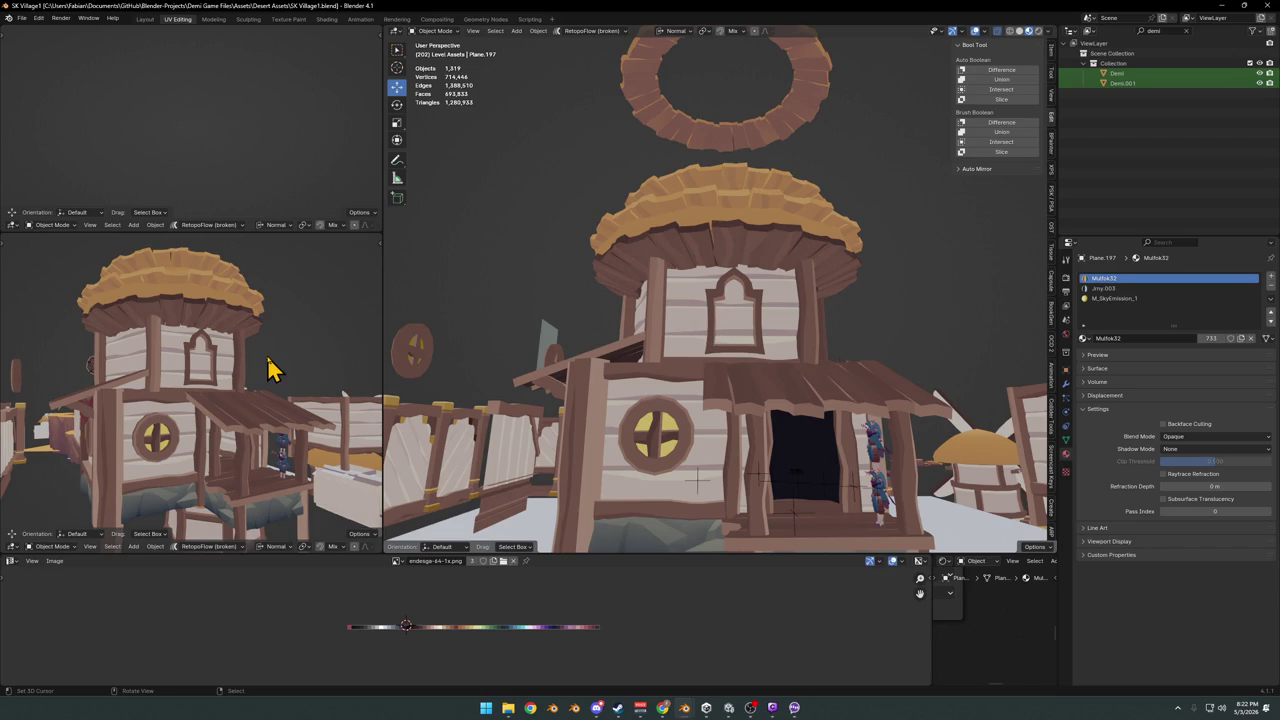
scroll(272, 368, "down", 3)
left_click(797, 405)
key("Delete")
scroll(309, 377, "up", 1)
mouse_move(706, 434)
middle_mouse_down()
mouse_move(772, 437)
mouse_move(789, 417)
mouse_move(777, 409)
mouse_move(689, 423)
mouse_move(760, 405)
middle_mouse_up()
scroll(789, 417, "up", 3)
key("ctrl+z")
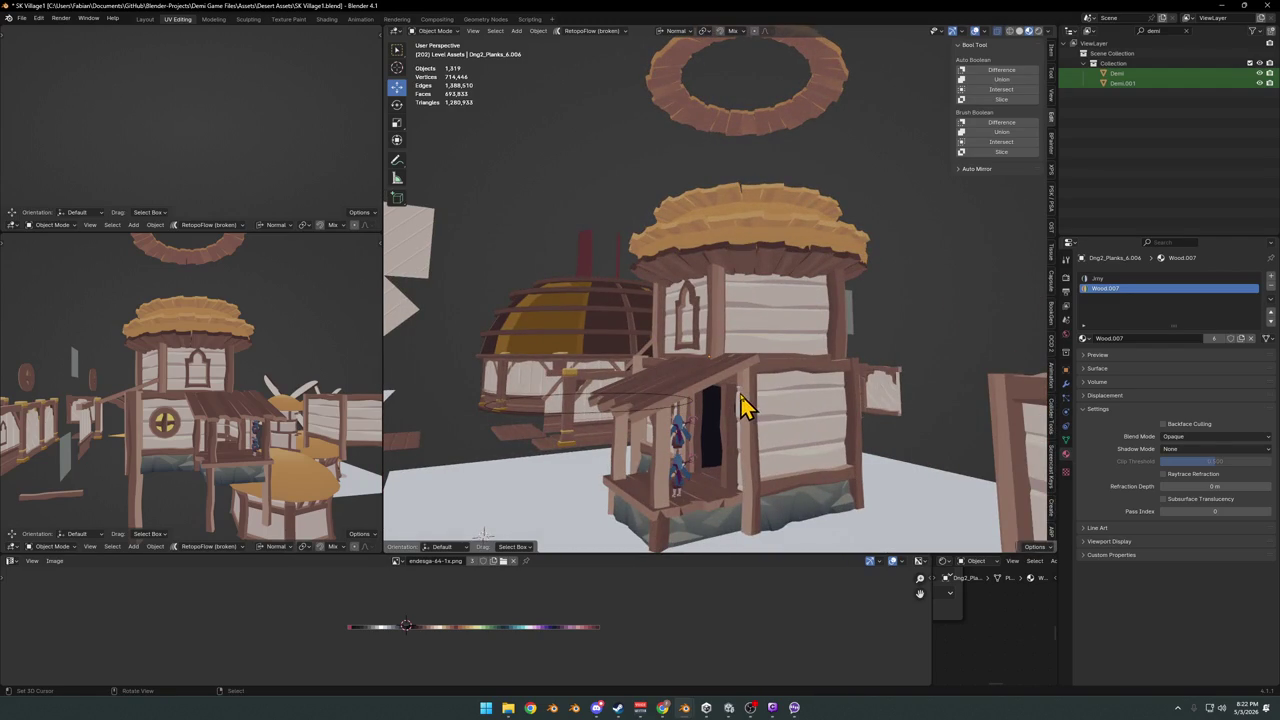
- Save SK Village1.blend and switch to the Unity editor's 04_SK_Village scene
mouse_move(735, 415)
middle_mouse_down()
mouse_move(729, 386)
mouse_move(840, 445)
mouse_move(793, 425)
middle_mouse_up()
key("ctrl+s")
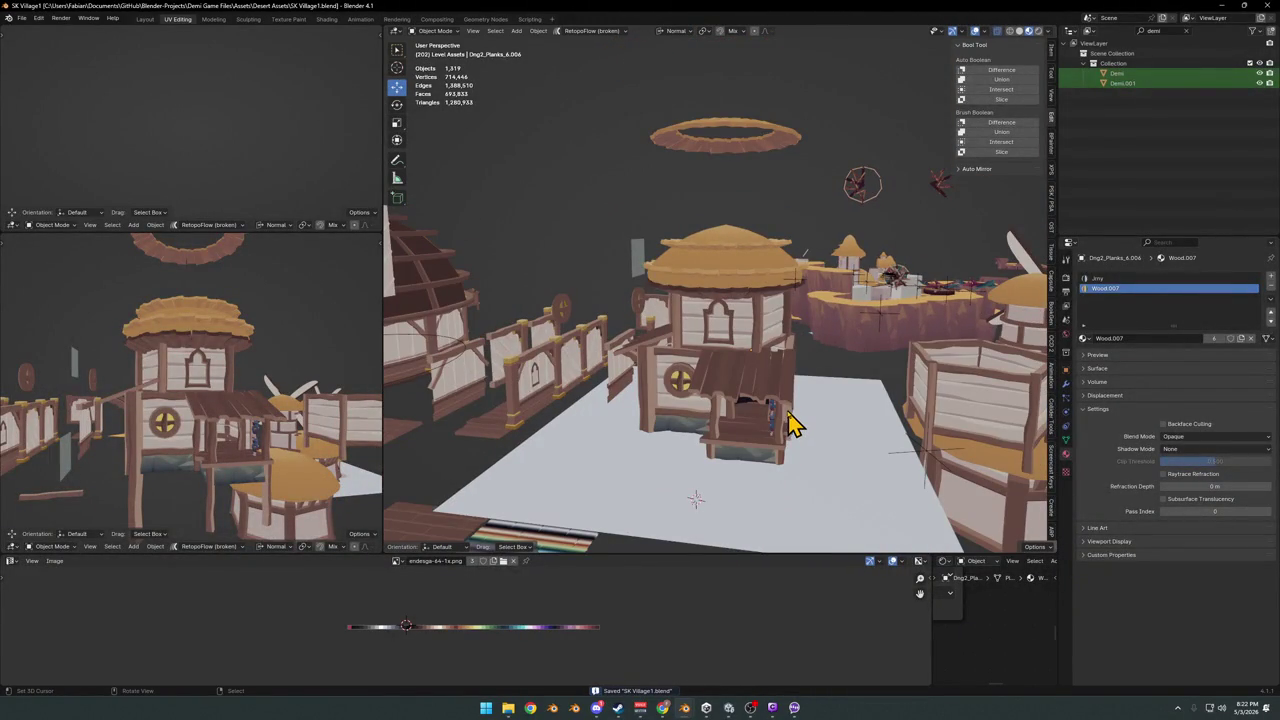
left_click(728, 708)
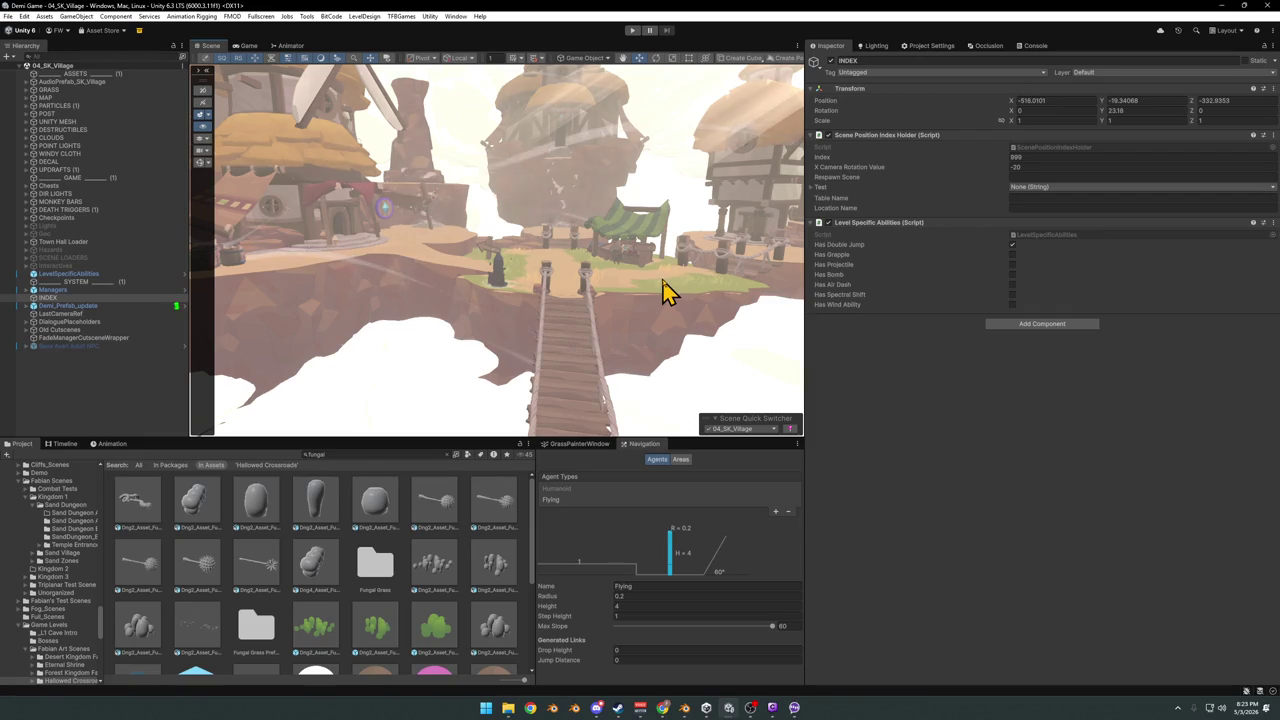
- Minimize the Unity editor to bring the SK Village1.blend scene back
left_click(1222, 8)
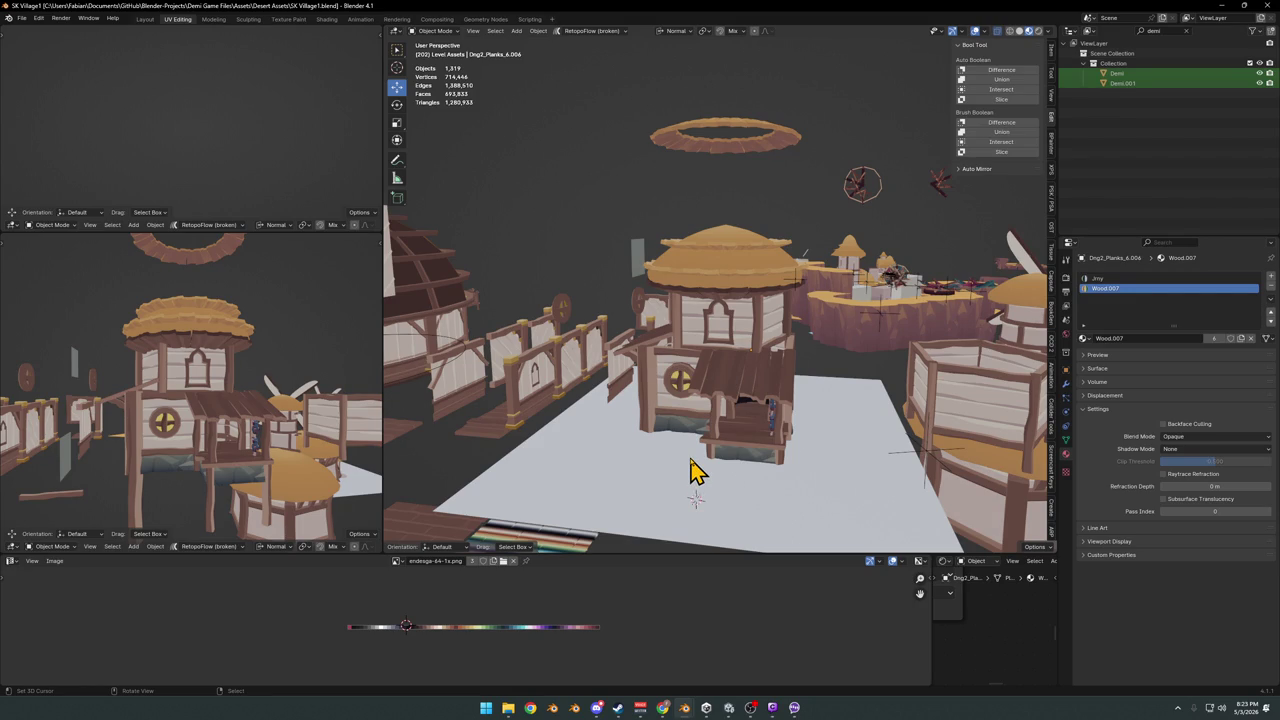
- Delete the tower's thatched roof, undo to restore it, and save
mouse_move(686, 357)
middle_mouse_down()
mouse_move(712, 350)
mouse_move(706, 366)
mouse_move(737, 220)
middle_mouse_up()
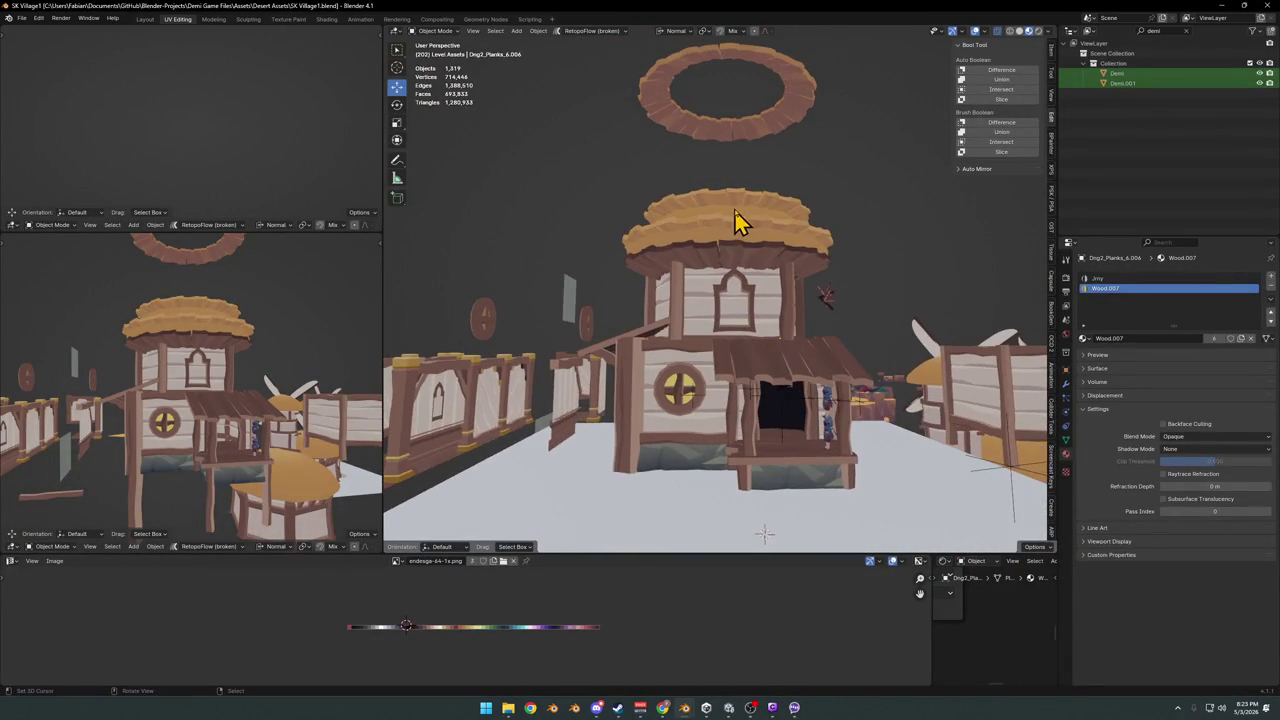
left_click(737, 220)
key("Delete")
middle_click_drag(771, 280, 767, 270)
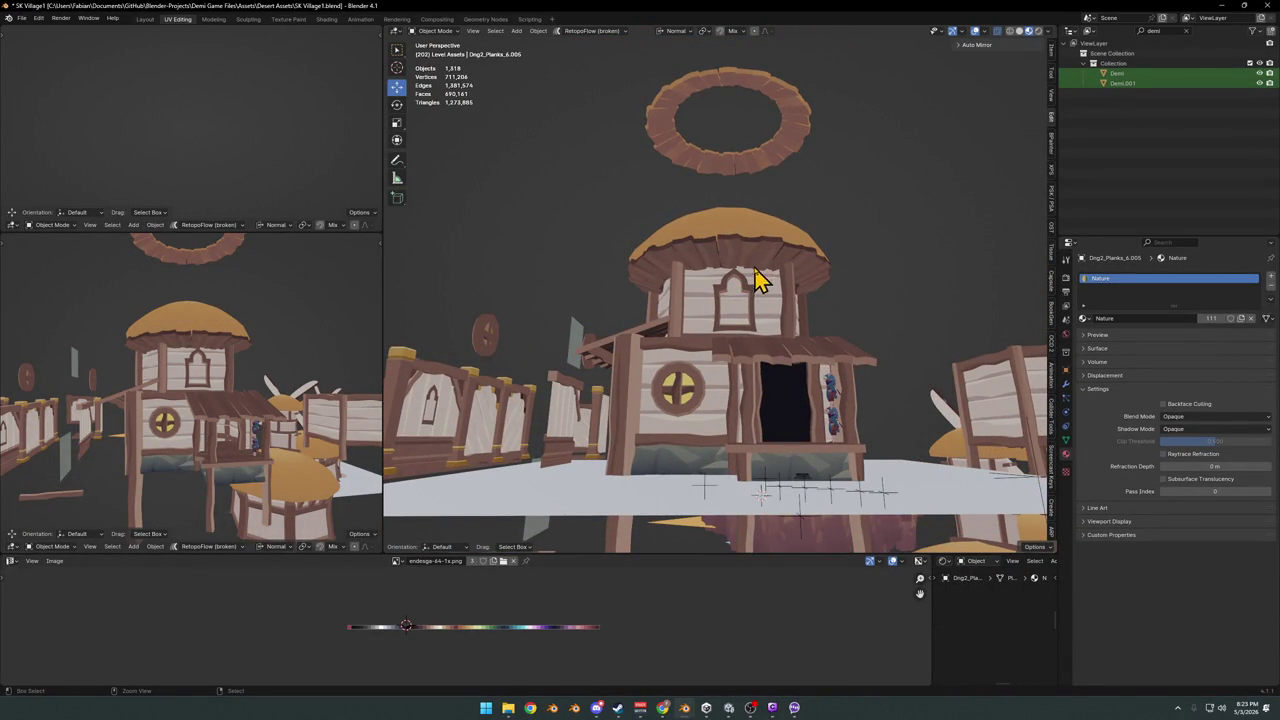
key("ctrl+z")
scroll(737, 400, "up", 2)
key("ctrl+s")
- Scale the tower's thatched roof down to about 0.9 of its size
left_click(771, 191)
key("s")
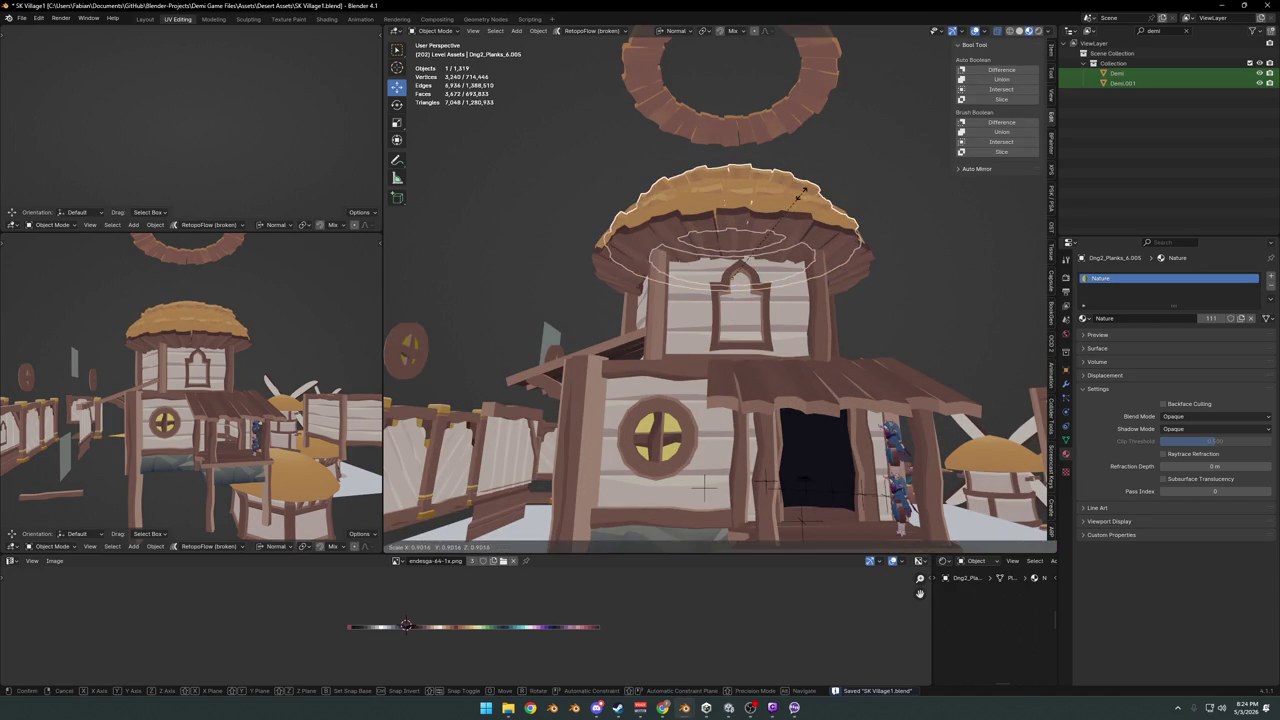
left_click(805, 205)
key("alt+a")
- Orbit to a lower angle and select the arched window frame
mouse_move(808, 200)
middle_mouse_down()
mouse_move(763, 258)
mouse_move(786, 308)
middle_mouse_up()
scroll(795, 308, "up", 3)
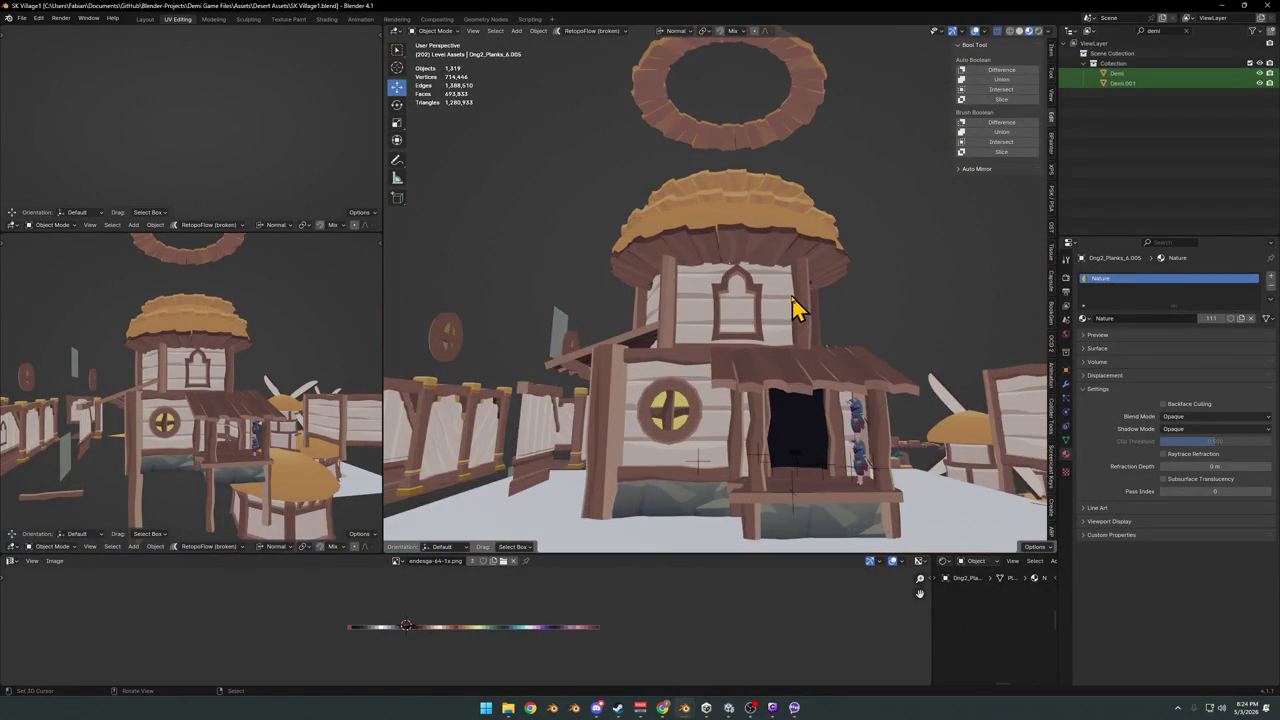
scroll(733, 360, "up", 3)
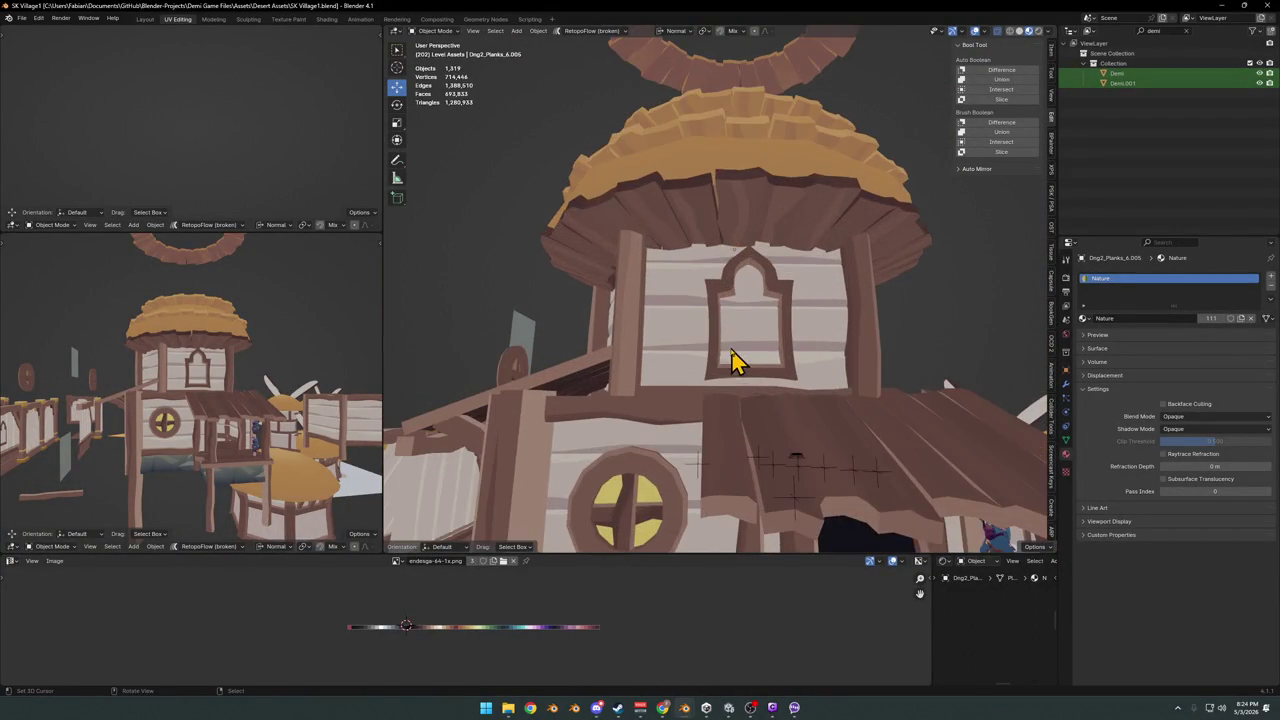
left_click(714, 335)
scroll(714, 345, "down", 5)
- Move the arched window frame aside and clear the selection
key("g")
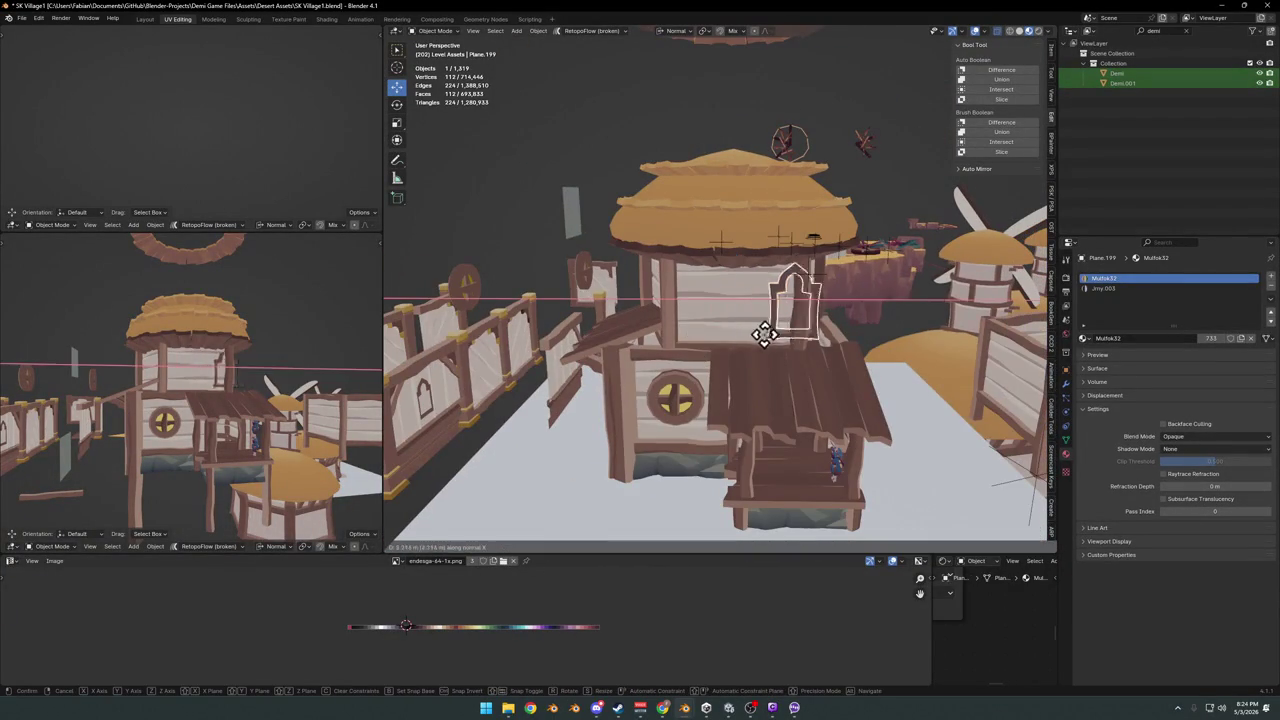
left_click(914, 366)
key("alt+a")
- Duplicate the round yellow window and snap the copy onto the upper tower wall
left_click(690, 400)
key("shift+d")
right_click(690, 400)
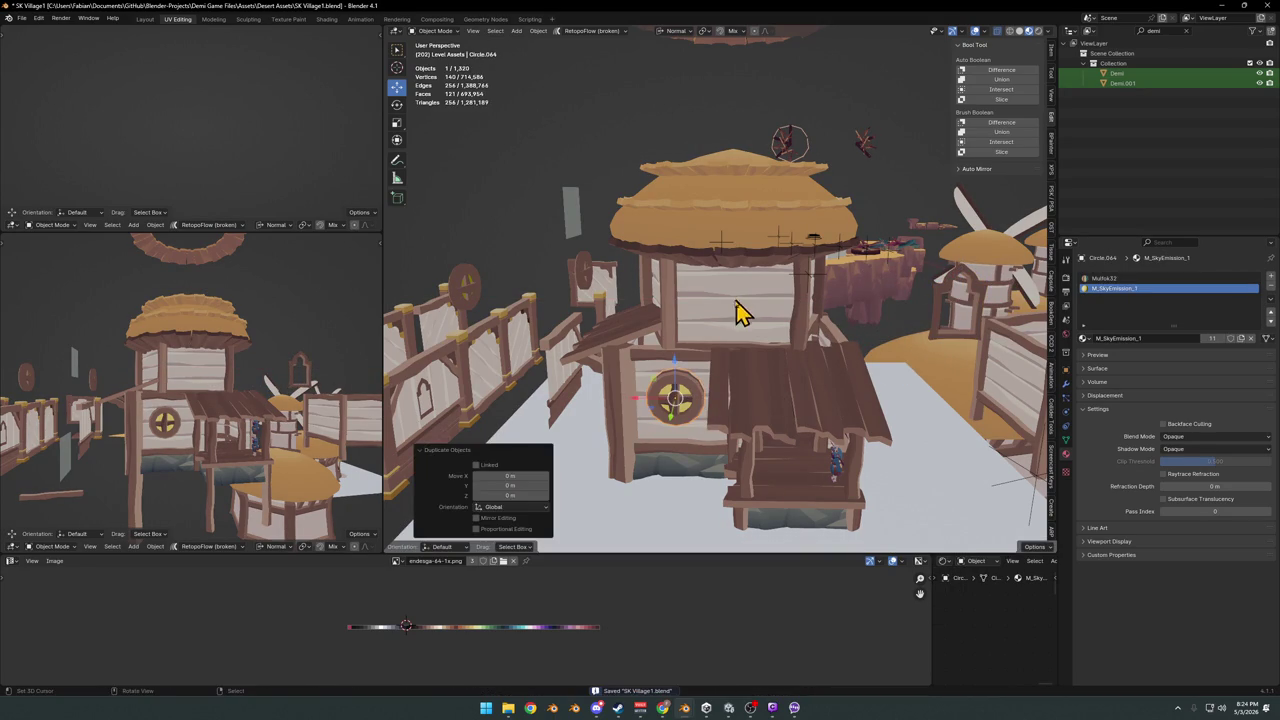
right_click(790, 334, "shift")
key("shift+s")
scroll(795, 334, "up", 4)
key("g")
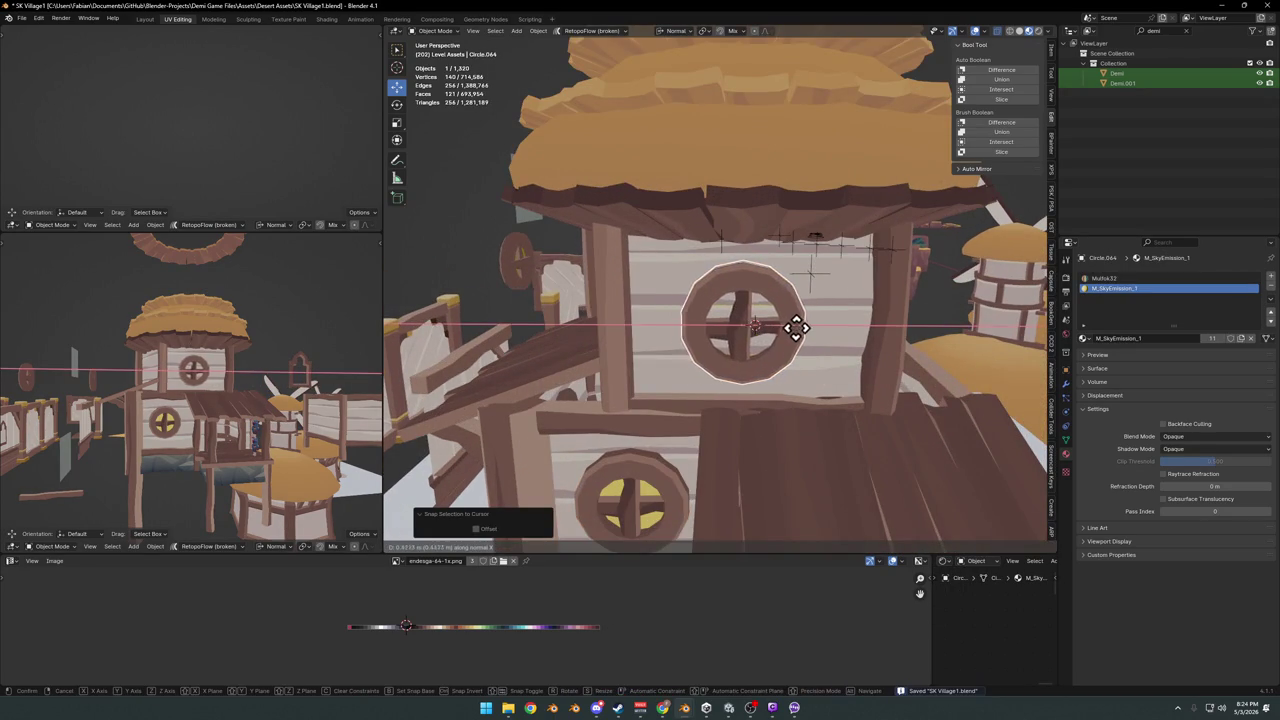
left_click(797, 329)
- Adjust the window copy along normal Y and Z to seat it, then save
key("g")
mouse_move(820, 323)
middle_mouse_down()
mouse_move(791, 314)
mouse_move(737, 366)
mouse_move(766, 337)
middle_mouse_up()
key("y")
left_click(806, 306)
key("g")
key("z")
left_click(760, 340)
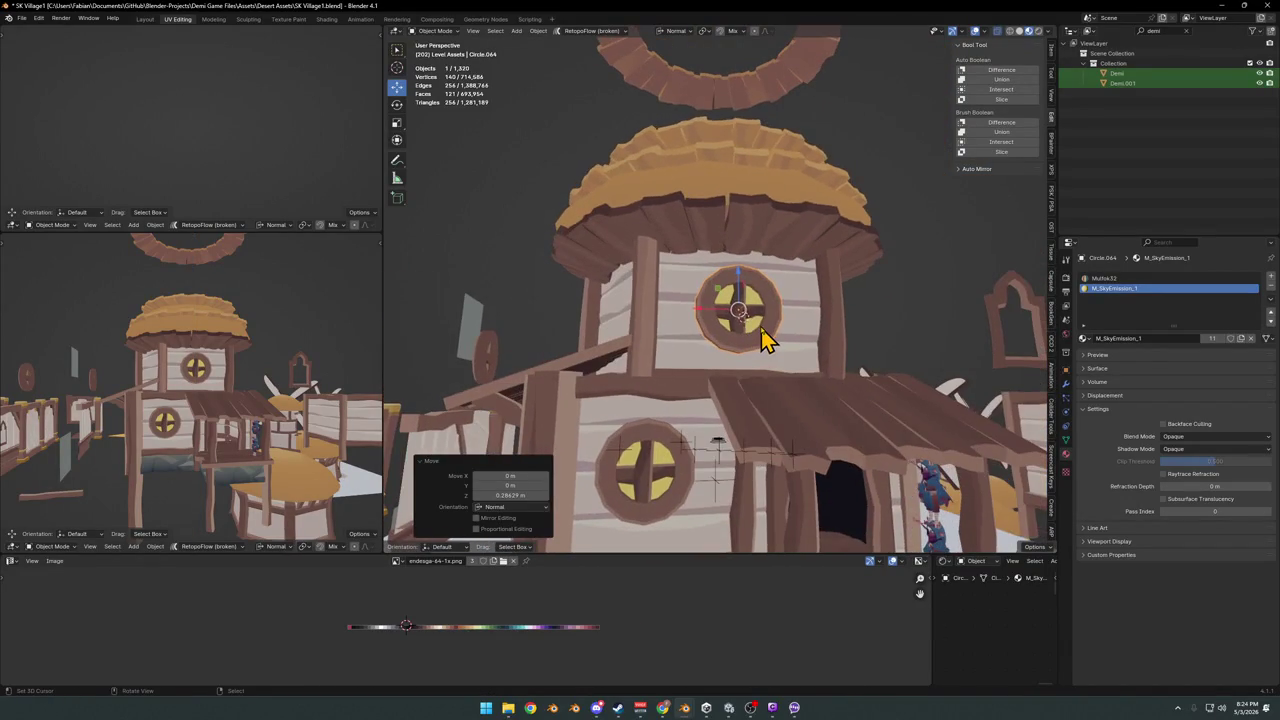
middle_click_drag(146, 420, 200, 368)
mouse_move(800, 440)
middle_mouse_down()
mouse_move(777, 363)
mouse_move(857, 366)
mouse_move(757, 386)
mouse_move(726, 350)
mouse_move(654, 366)
mouse_move(720, 350)
mouse_move(900, 386)
mouse_move(711, 366)
mouse_move(745, 372)
mouse_move(737, 349)
mouse_move(766, 349)
mouse_move(773, 324)
mouse_move(760, 342)
mouse_move(776, 347)
middle_mouse_up()
key("ctrl+s")
scroll(729, 357, "up", 3)
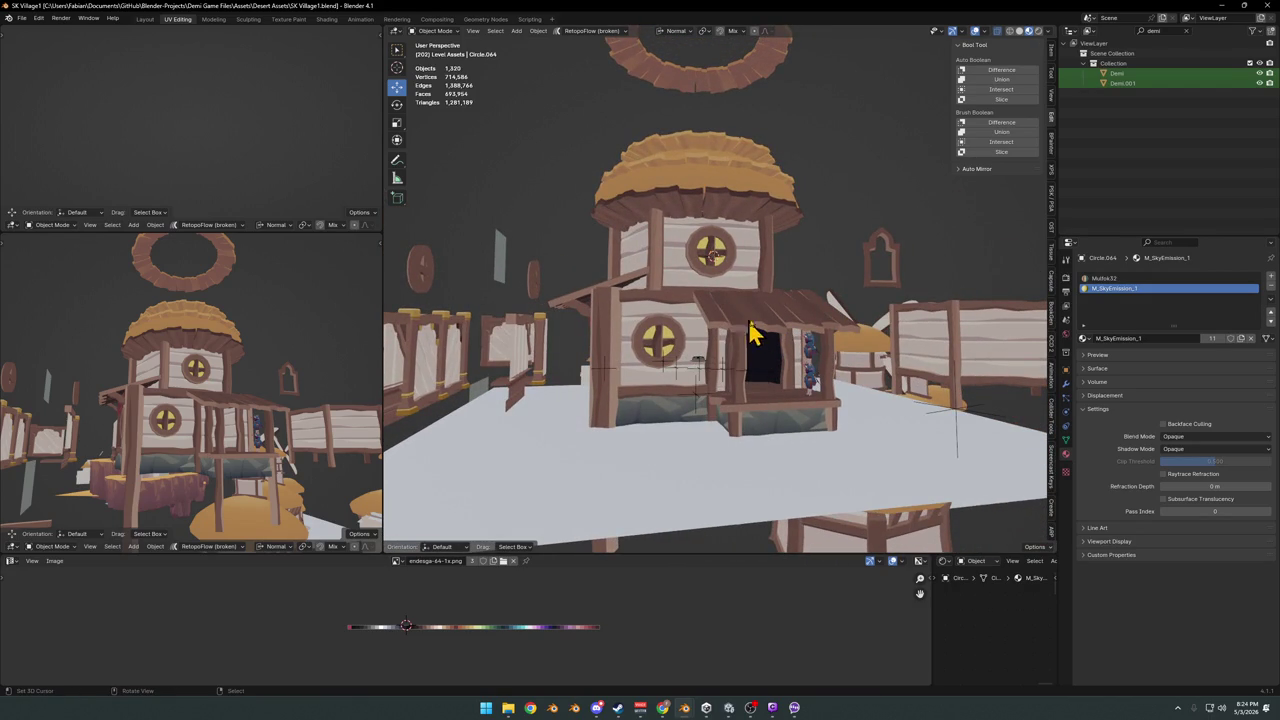
mouse_move(808, 298)
middle_mouse_down()
mouse_move(777, 337)
mouse_move(843, 346)
mouse_move(786, 337)
mouse_move(778, 313)
mouse_move(818, 312)
middle_mouse_up()
scroll(820, 314, "down", 3)
scroll(818, 318, "up", 2)
left_click(818, 267)
key("alt+a")
key("ctrl+s")
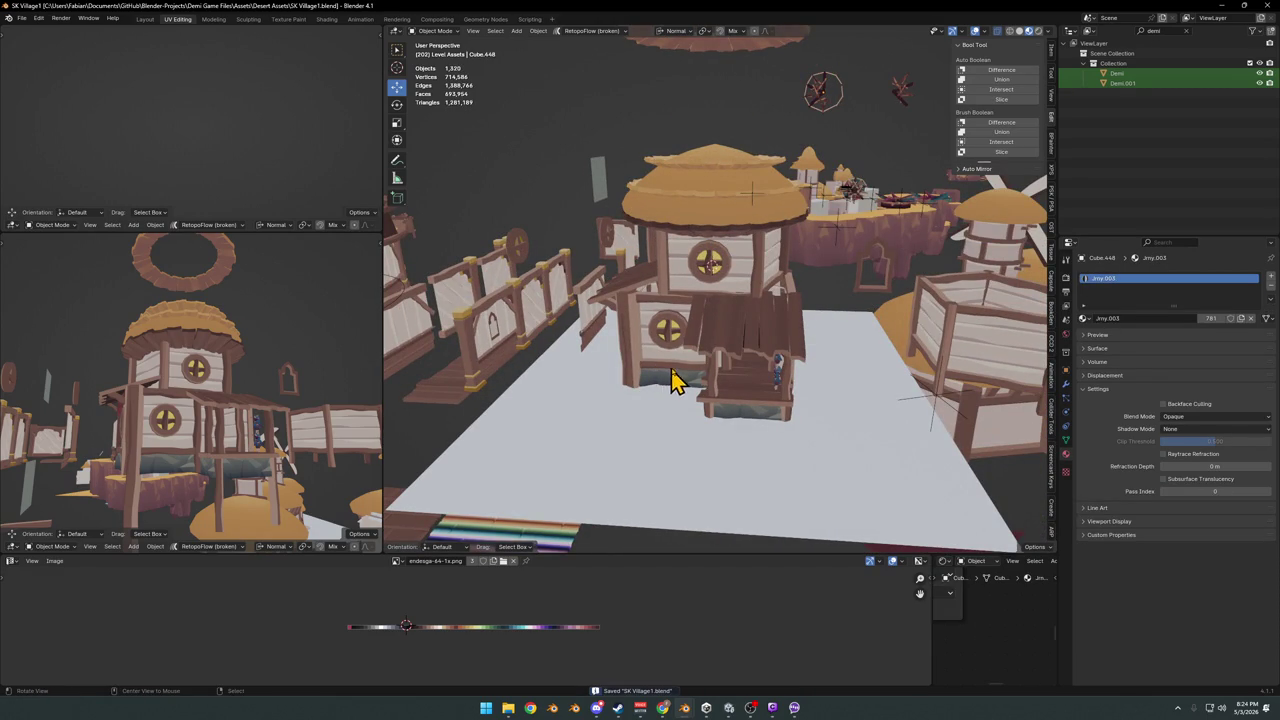
mouse_move(743, 350)
middle_mouse_down()
mouse_move(777, 354)
mouse_move(660, 357)
mouse_move(785, 350)
mouse_move(737, 366)
mouse_move(749, 366)
mouse_move(629, 365)
mouse_move(714, 371)
mouse_move(700, 429)
mouse_move(763, 354)
mouse_move(789, 346)
mouse_move(706, 371)
mouse_move(697, 389)
mouse_move(789, 380)
mouse_move(723, 383)
middle_mouse_up()
scroll(777, 354, "up", 3)
scroll(845, 311, "up", 3)
left_click(789, 346)
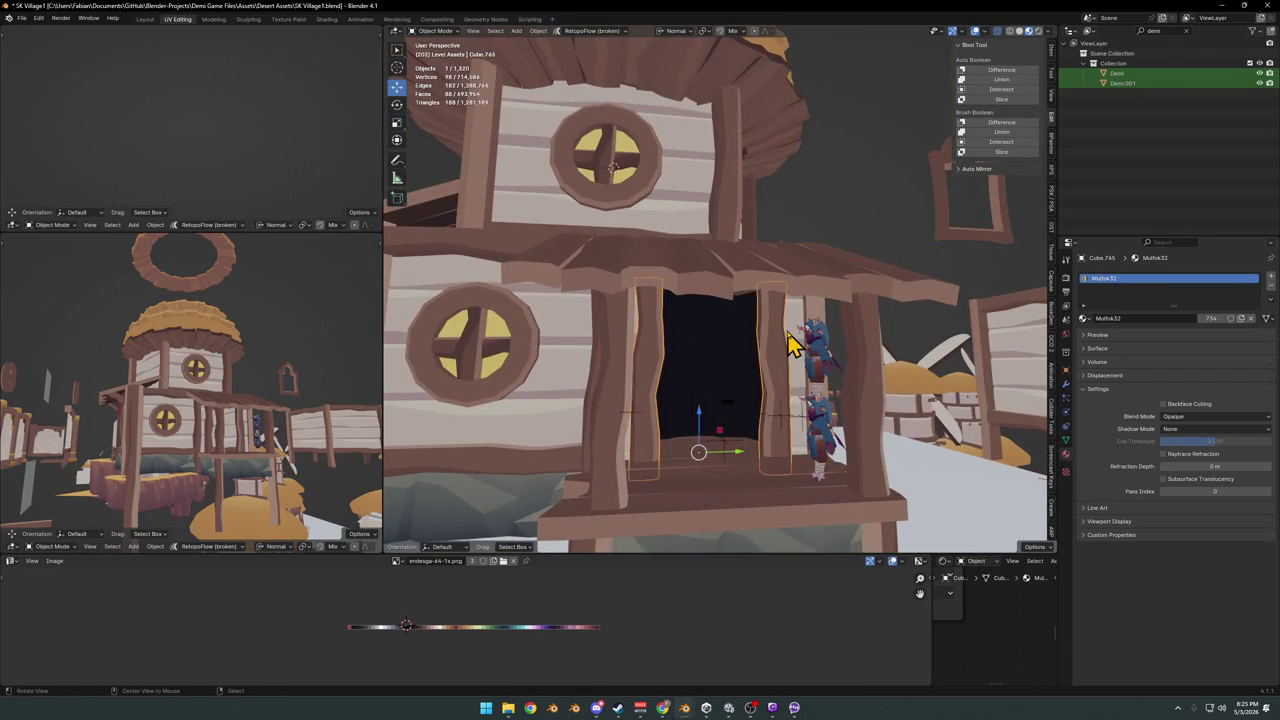
- Nudge the door pillar slightly along its Y axis
scroll(766, 337, "up", 3)
scroll(723, 340, "up", 2)
scroll(740, 320, "down", 3)
mouse_move(740, 320)
middle_mouse_down()
mouse_move(677, 343)
mouse_move(716, 362)
mouse_move(800, 363)
mouse_move(686, 360)
mouse_move(657, 425)
mouse_move(689, 374)
mouse_move(730, 368)
middle_mouse_up()
key("g")
key("y")
left_click(745, 358)
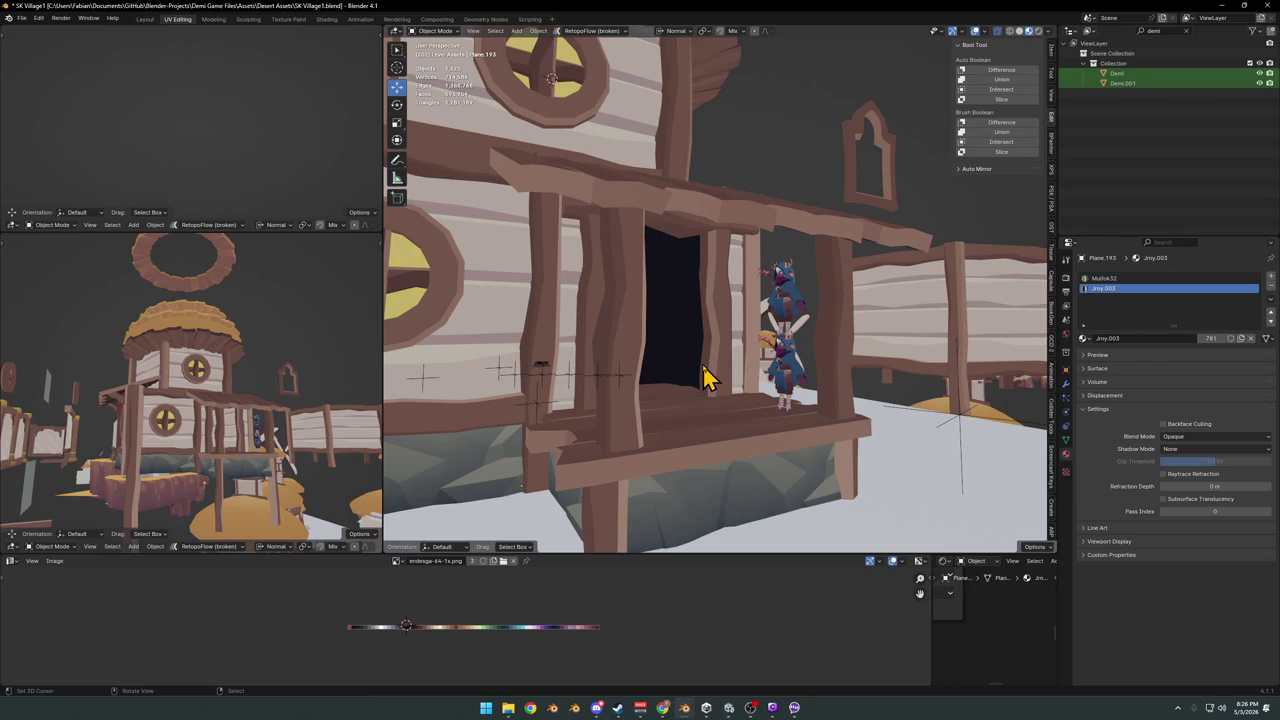
- Duplicate the slanted plank awning in Global orientation, mirror it across Y, and place it opposite
mouse_move(640, 373)
middle_mouse_down()
mouse_move(748, 360)
mouse_move(714, 357)
mouse_move(795, 365)
mouse_move(677, 354)
mouse_move(800, 351)
mouse_move(537, 305)
middle_mouse_up()
left_click(537, 305)
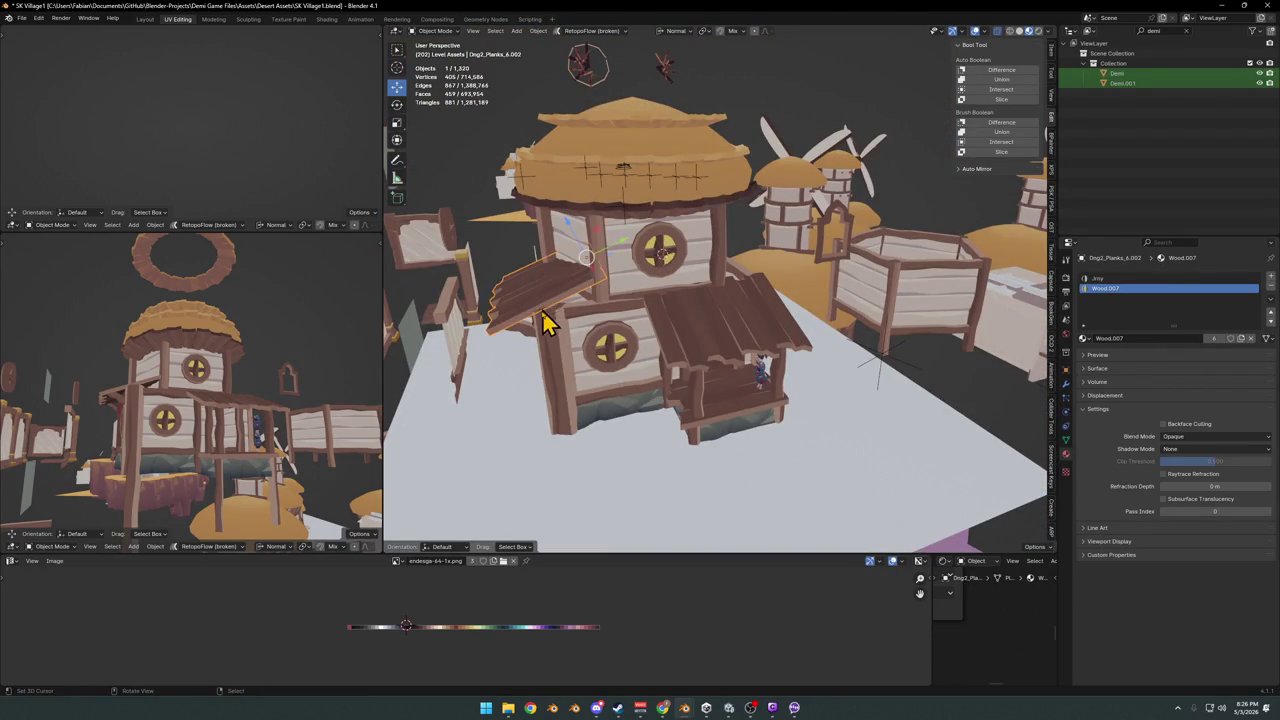
key("comma")
left_click(503, 337)
key("shift+d")
key("Escape")
key("ctrl+m")
key("y")
key("Return")
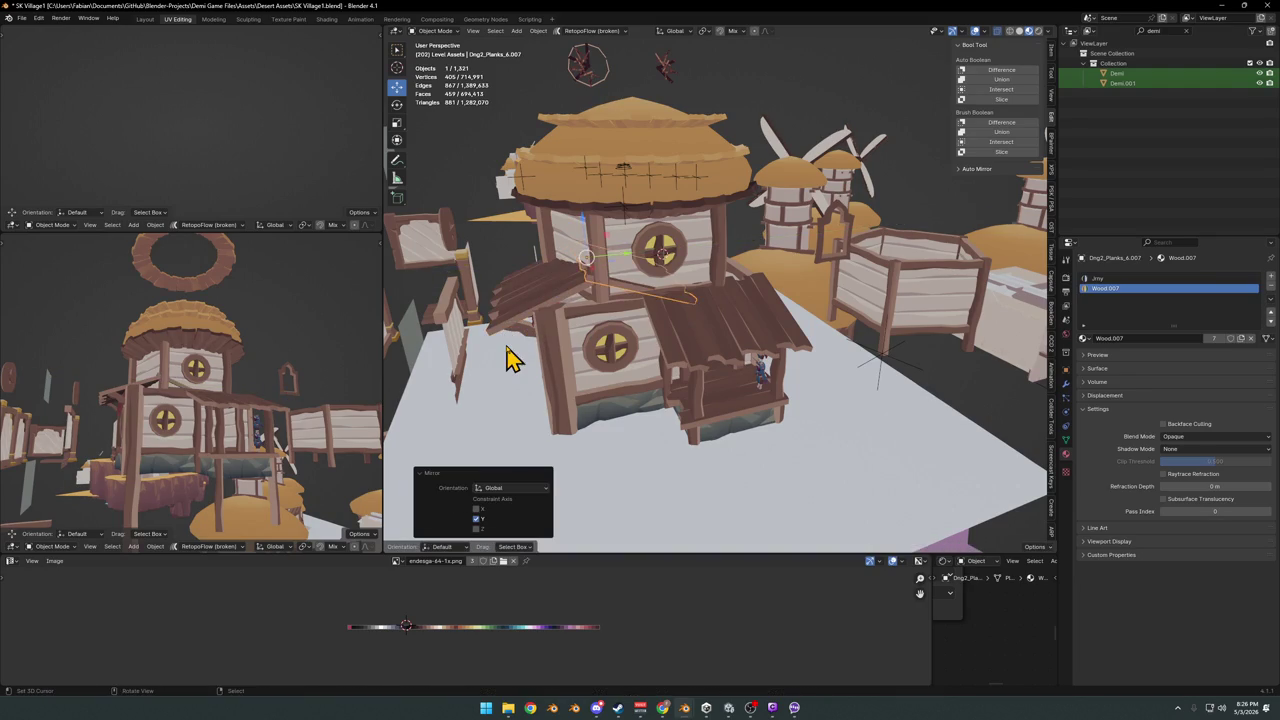
key("g")
key("y")
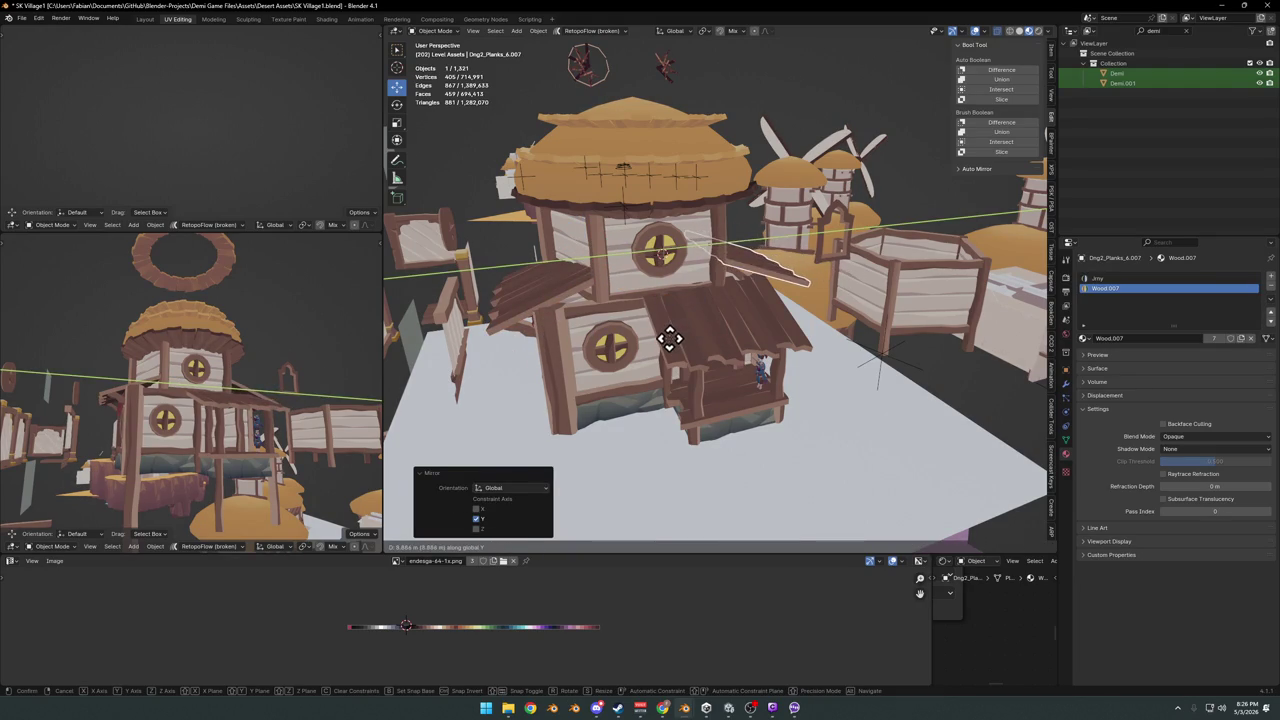
left_click(669, 340)
- Slide the mirrored plank further along global Y into position beside the tower
mouse_move(820, 345)
middle_mouse_down()
mouse_move(751, 329)
mouse_move(743, 357)
mouse_move(783, 343)
middle_mouse_up()
scroll(780, 340, "up", 3)
scroll(749, 320, "up", 2)
key("g")
key("y")
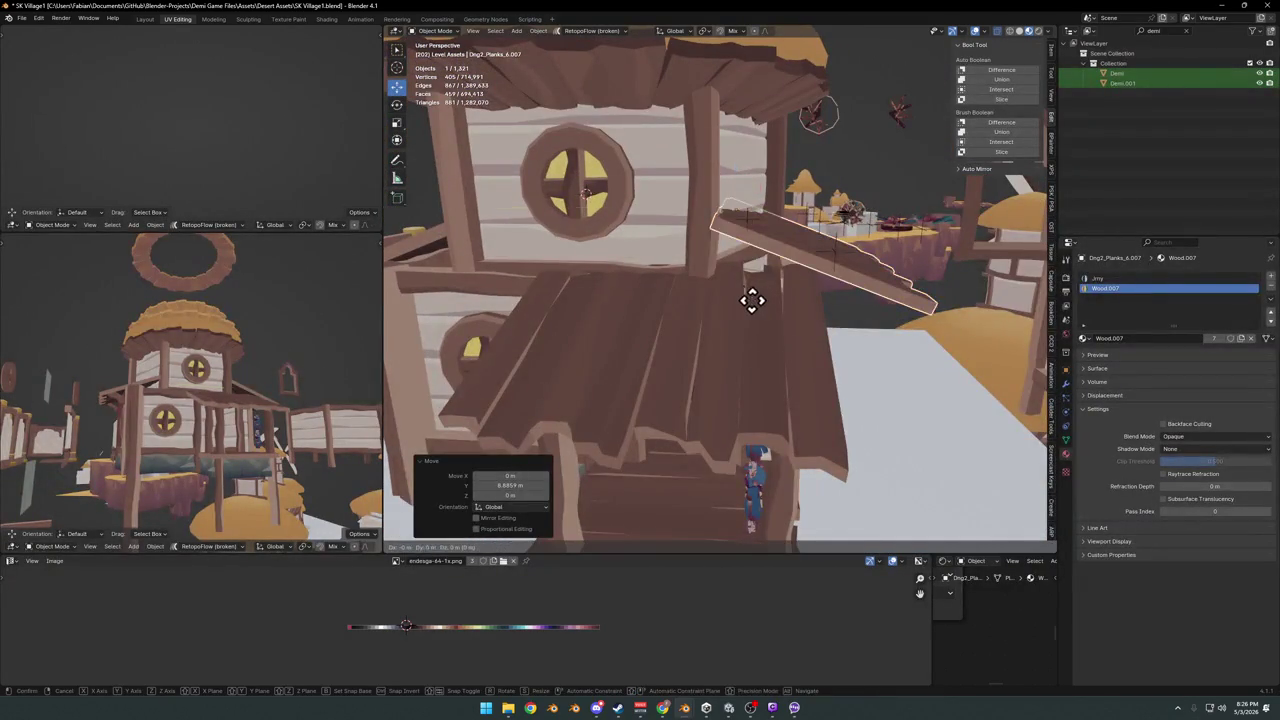
left_click(743, 299)
- Review the mirrored plank, undo the annotation scribble, and save SK Village1.blend
mouse_move(757, 314)
middle_mouse_down()
mouse_move(680, 335)
mouse_move(674, 317)
mouse_move(771, 277)
mouse_move(731, 297)
mouse_move(735, 315)
mouse_move(740, 303)
middle_mouse_up()
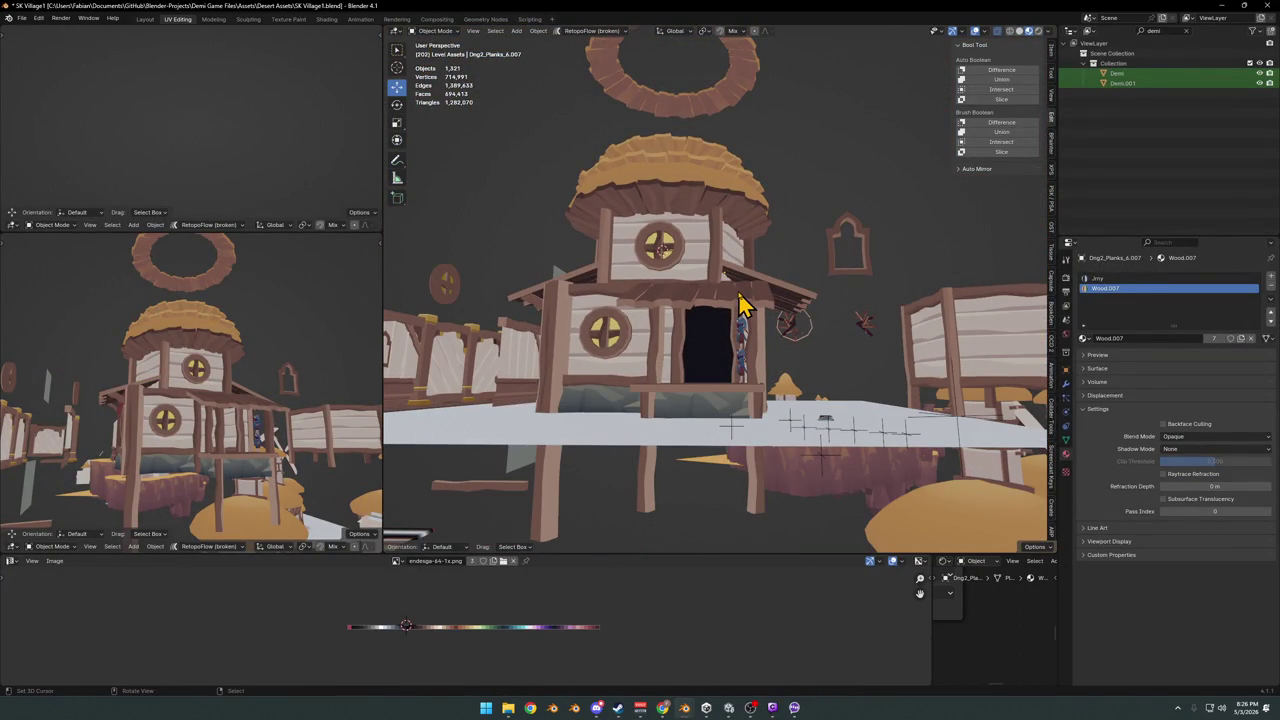
mouse_move(106, 509)
middle_mouse_down()
mouse_move(209, 446)
mouse_move(163, 456)
middle_mouse_up()
scroll(780, 300, "up", 2)
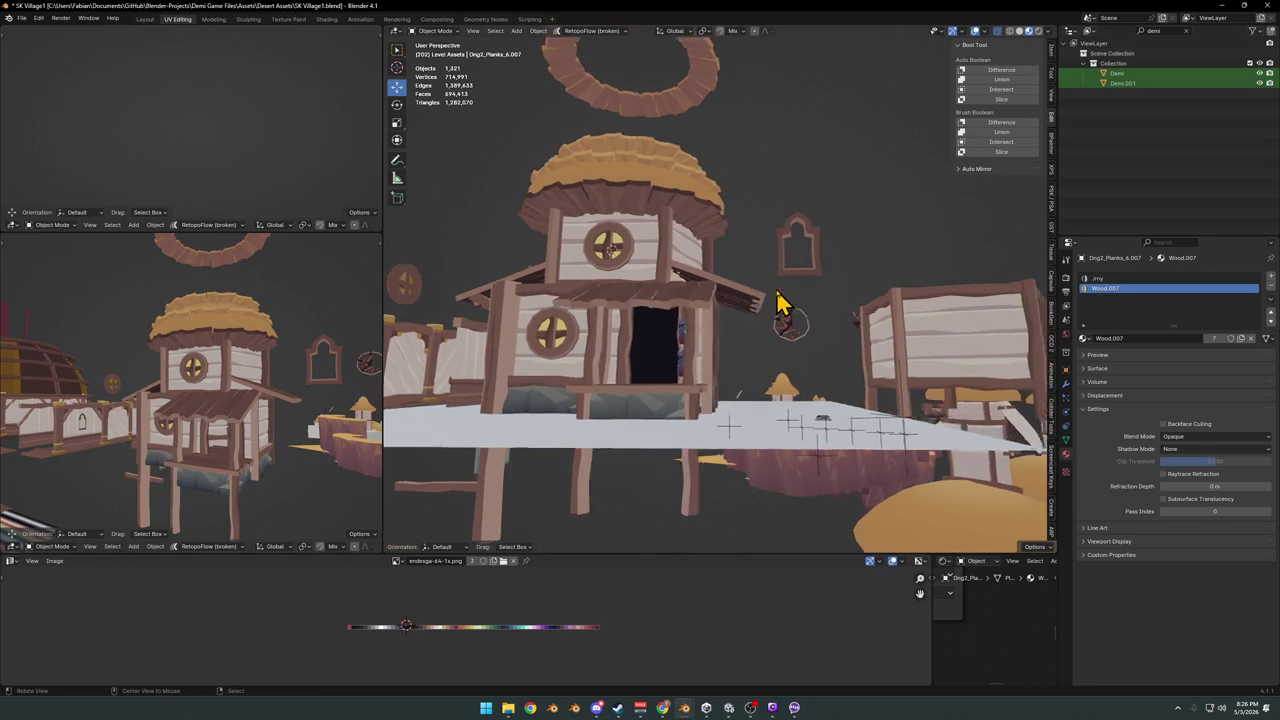
scroll(740, 303, "up", 3)
mouse_move(725, 305)
middle_mouse_down()
mouse_move(717, 320)
mouse_move(676, 300)
middle_mouse_up()
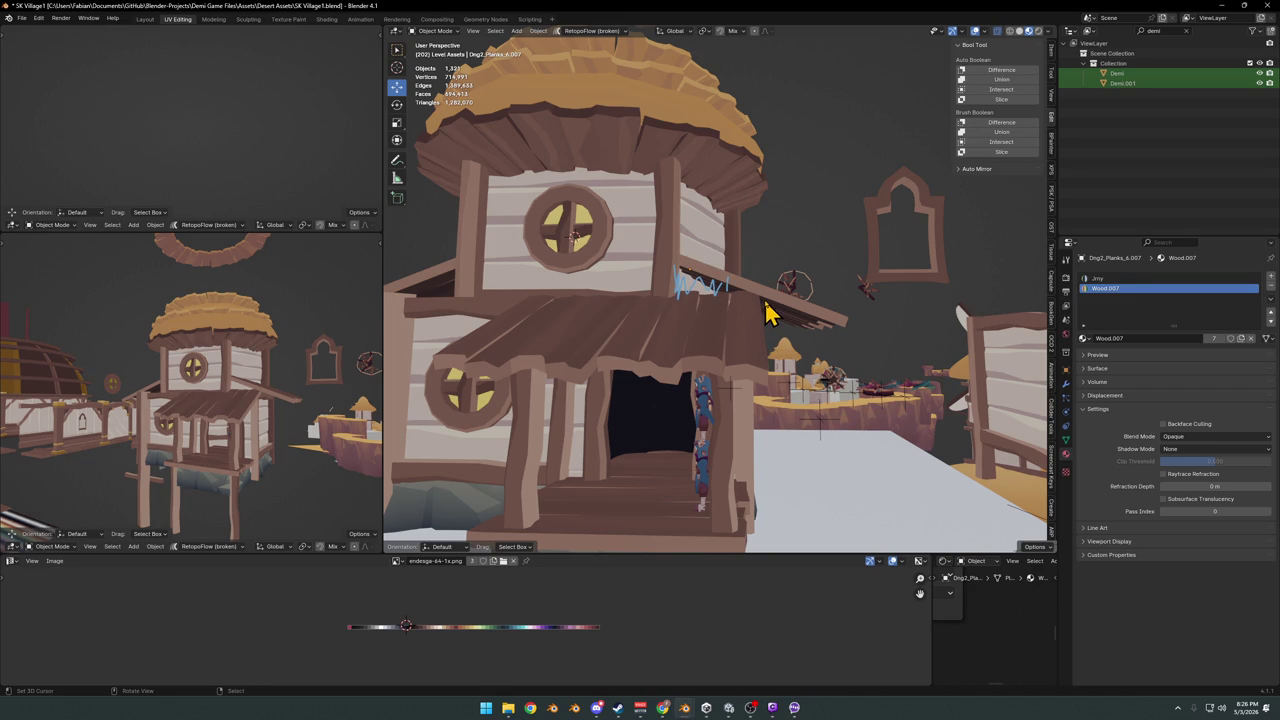
key("ctrl+z")
mouse_move(705, 315)
middle_mouse_down()
mouse_move(734, 291)
mouse_move(760, 291)
mouse_move(640, 362)
mouse_move(523, 337)
mouse_move(686, 329)
mouse_move(694, 286)
middle_mouse_up()
left_click(812, 321)
key("g")
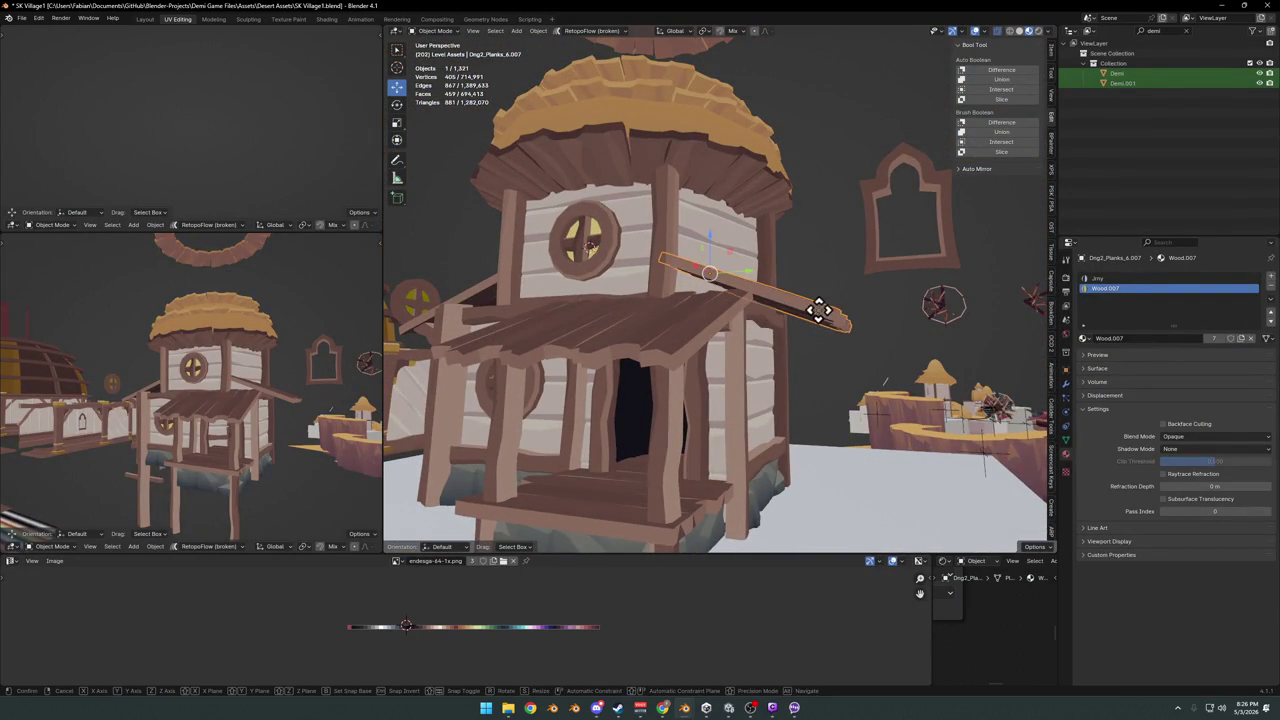
key("z")
right_click(828, 325)
mouse_move(763, 329)
middle_mouse_down()
mouse_move(786, 314)
mouse_move(760, 329)
mouse_move(783, 333)
middle_mouse_up()
key("ctrl+s")
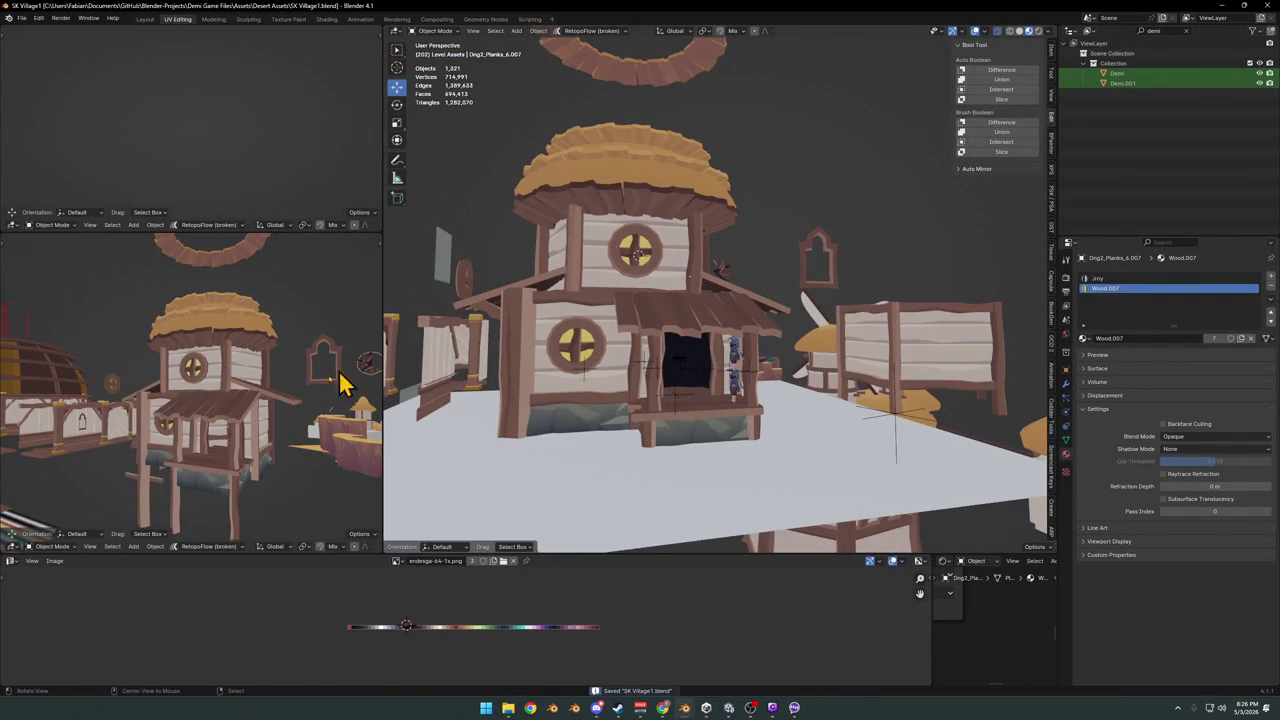
- Inspect the round windows and arched window frame by selecting them around the house
middle_click_drag(340, 380, 360, 372)
mouse_move(943, 363)
middle_mouse_down()
mouse_move(843, 363)
mouse_move(723, 251)
mouse_move(735, 278)
mouse_move(714, 286)
mouse_move(741, 281)
middle_mouse_up()
left_click(733, 270)
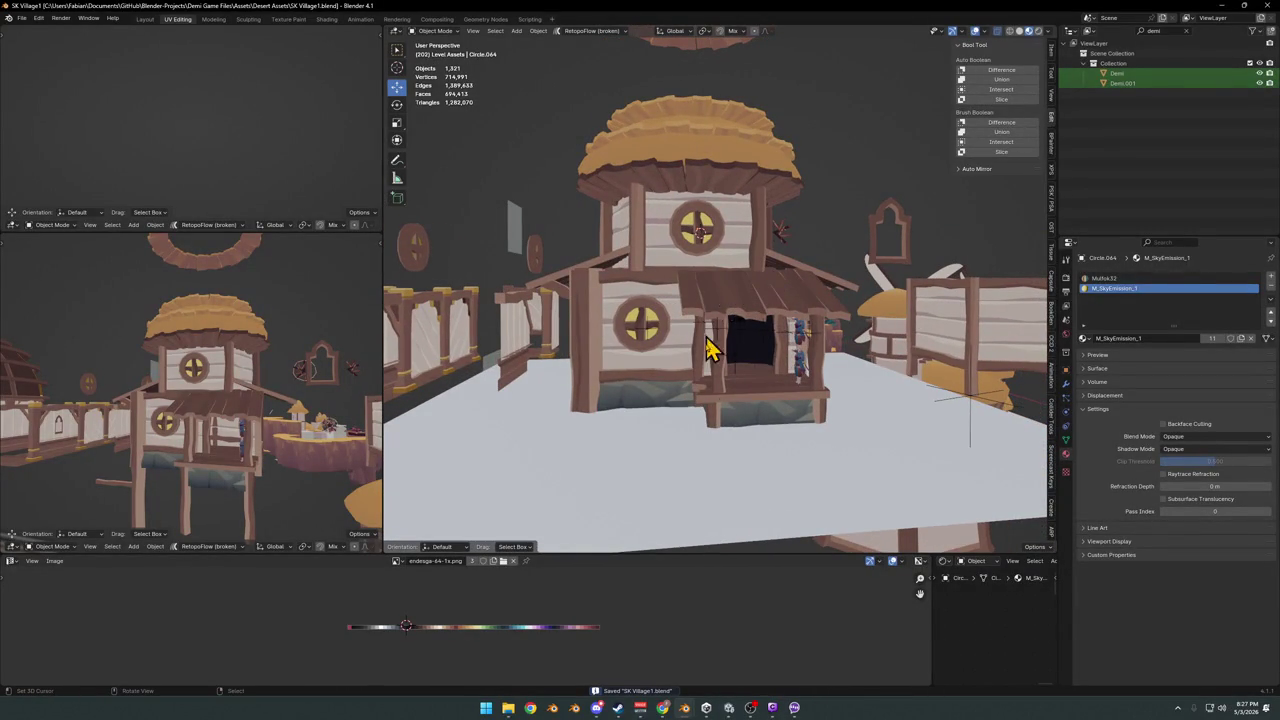
mouse_move(760, 443)
middle_mouse_down()
mouse_move(779, 430)
mouse_move(771, 371)
mouse_move(829, 400)
mouse_move(757, 371)
mouse_move(805, 375)
mouse_move(737, 380)
mouse_move(800, 371)
middle_mouse_up()
left_click(643, 347)
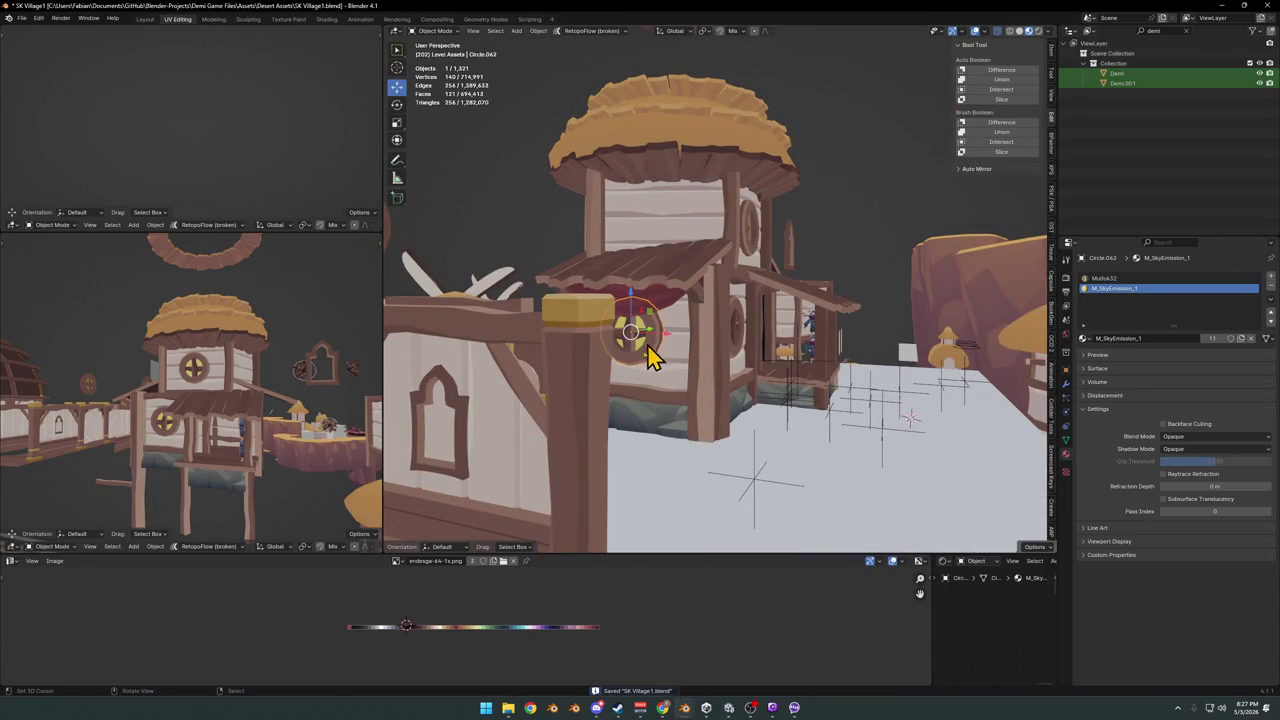
scroll(630, 350, "down", 2)
key("alt+a")
mouse_move(728, 371)
middle_mouse_down()
mouse_move(741, 345)
mouse_move(686, 334)
mouse_move(735, 320)
mouse_move(520, 340)
mouse_move(487, 366)
mouse_move(549, 329)
mouse_move(686, 337)
mouse_move(830, 297)
middle_mouse_up()
left_click(840, 288)
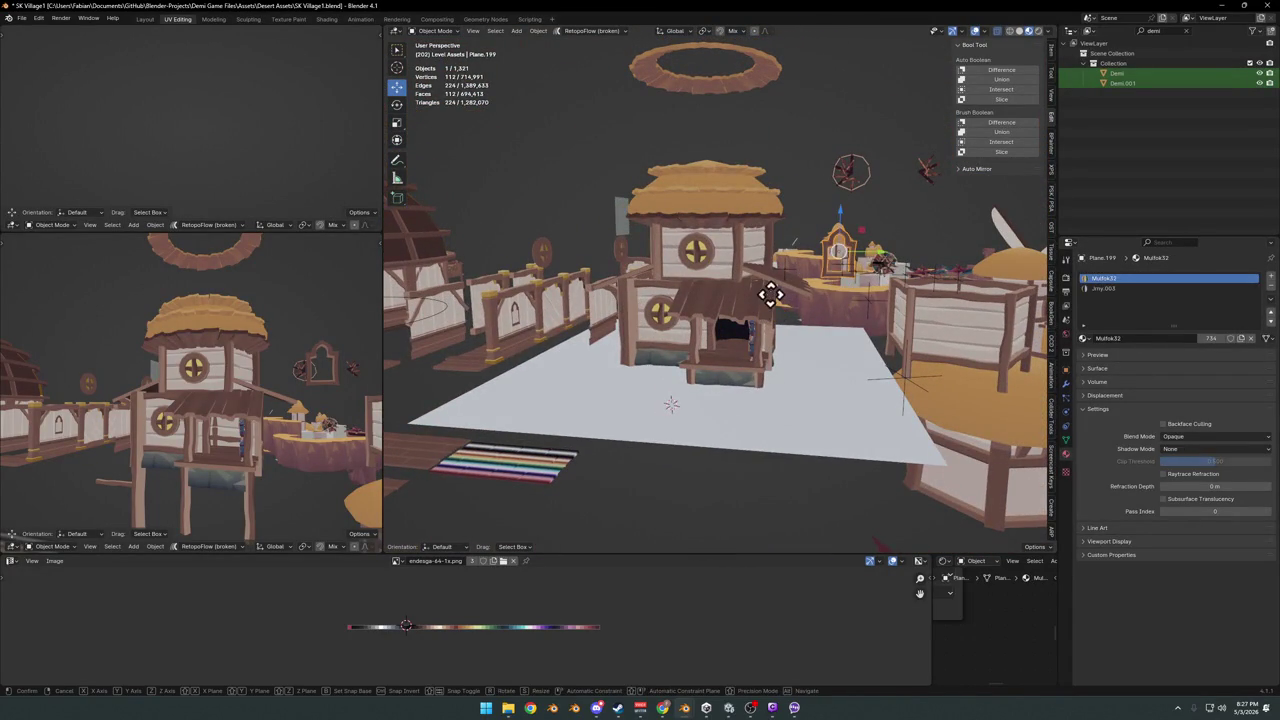
scroll(815, 318, "up", 5)
mouse_move(808, 320)
middle_mouse_down()
mouse_move(751, 314)
mouse_move(757, 323)
mouse_move(693, 340)
mouse_move(694, 309)
mouse_move(771, 334)
mouse_move(774, 289)
middle_mouse_up()
- Save the file and select the beam above the doorway
key("ctrl+s")
scroll(738, 315, "down", 1)
scroll(725, 318, "up", 4)
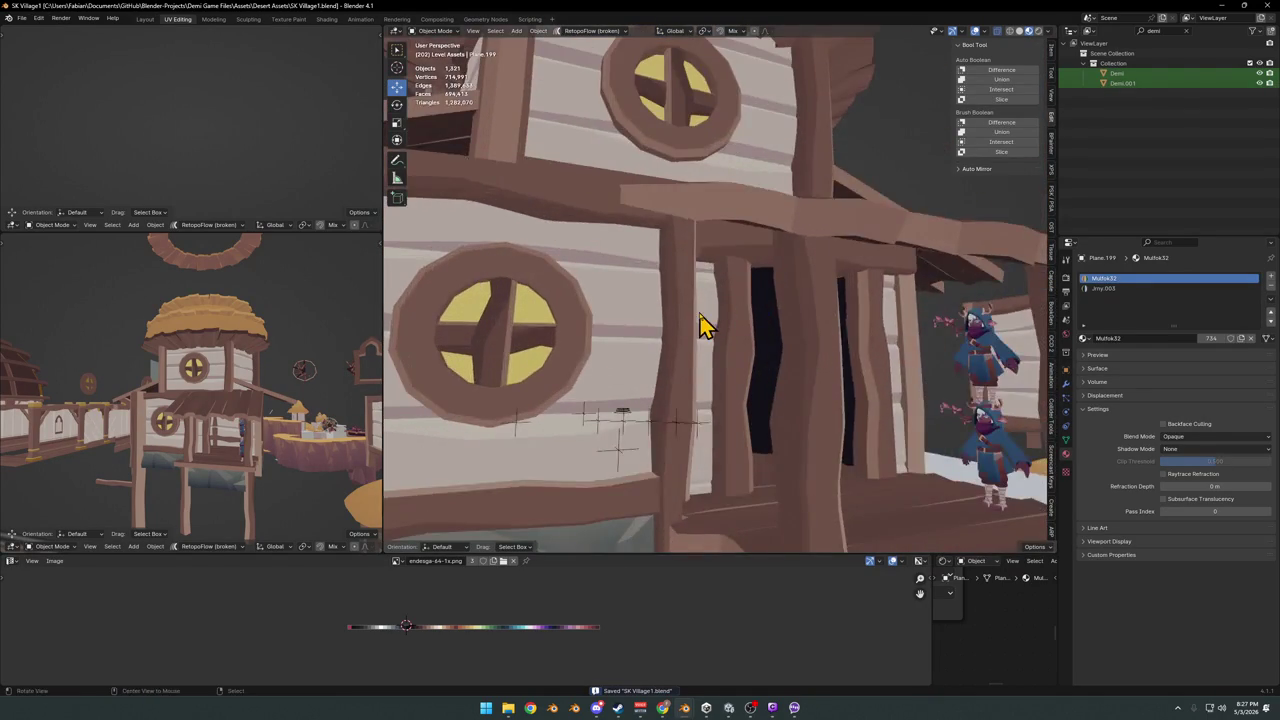
scroll(708, 320, "up", 1)
scroll(760, 325, "down", 3)
scroll(860, 295, "up", 2)
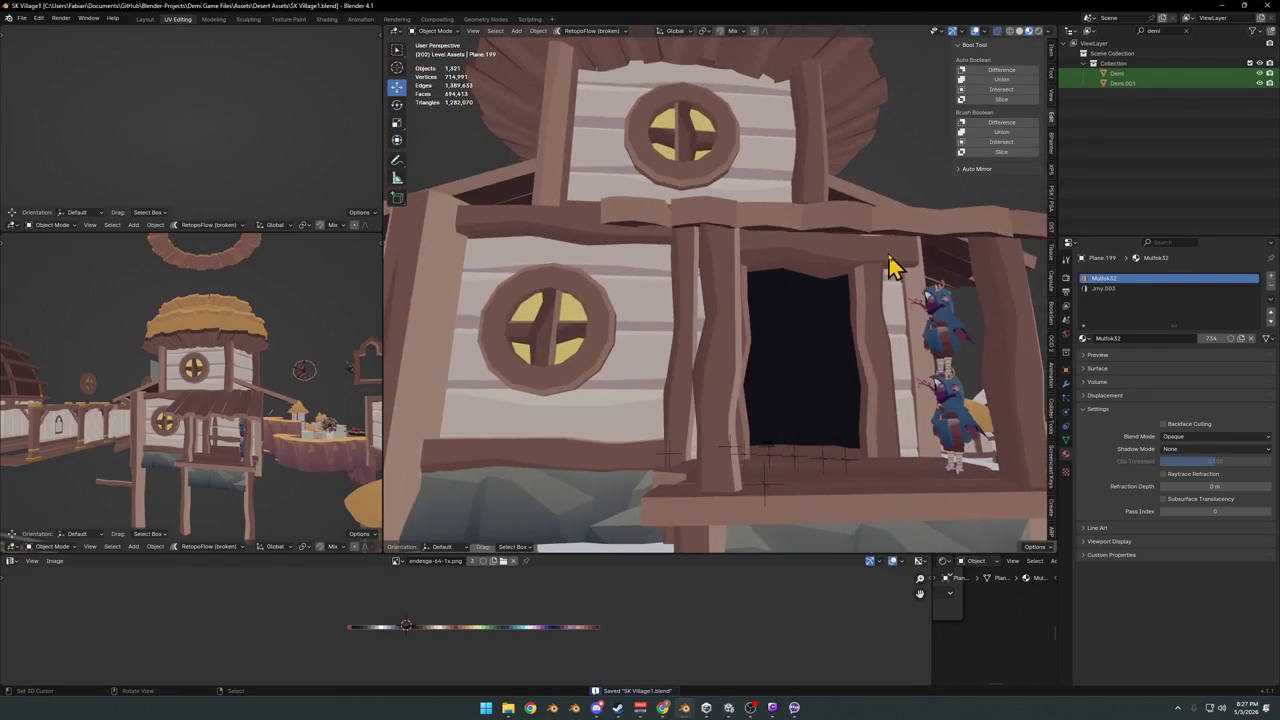
left_click(893, 278)
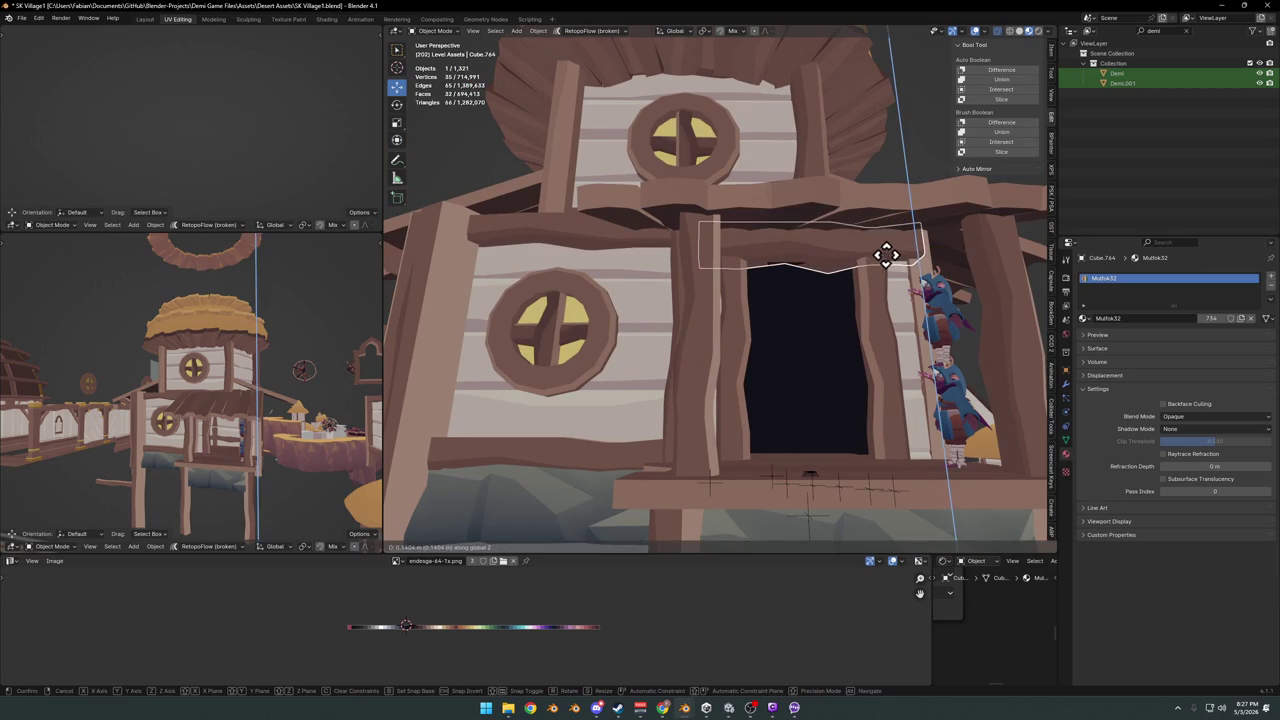
- Raise the doorway beam slightly along Z, then lift its selected vertices vertically in Edit Mode
key("alt+a")
left_click(878, 250)
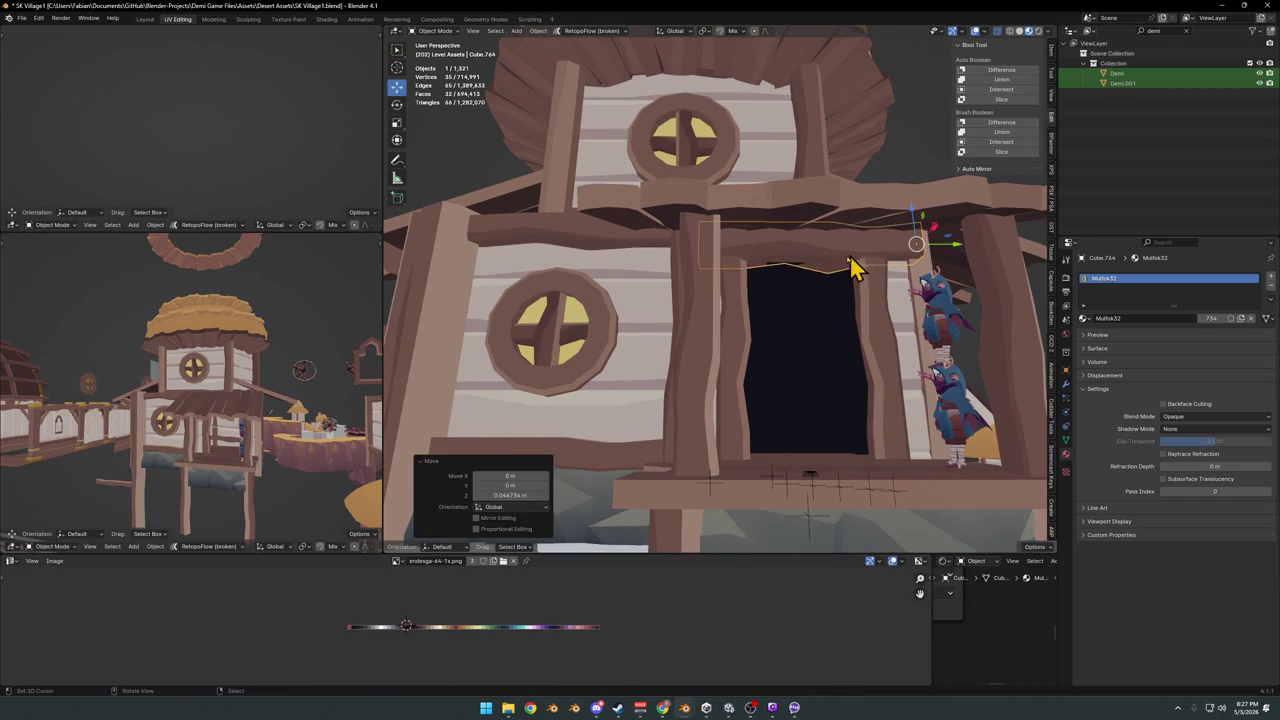
key("Tab")
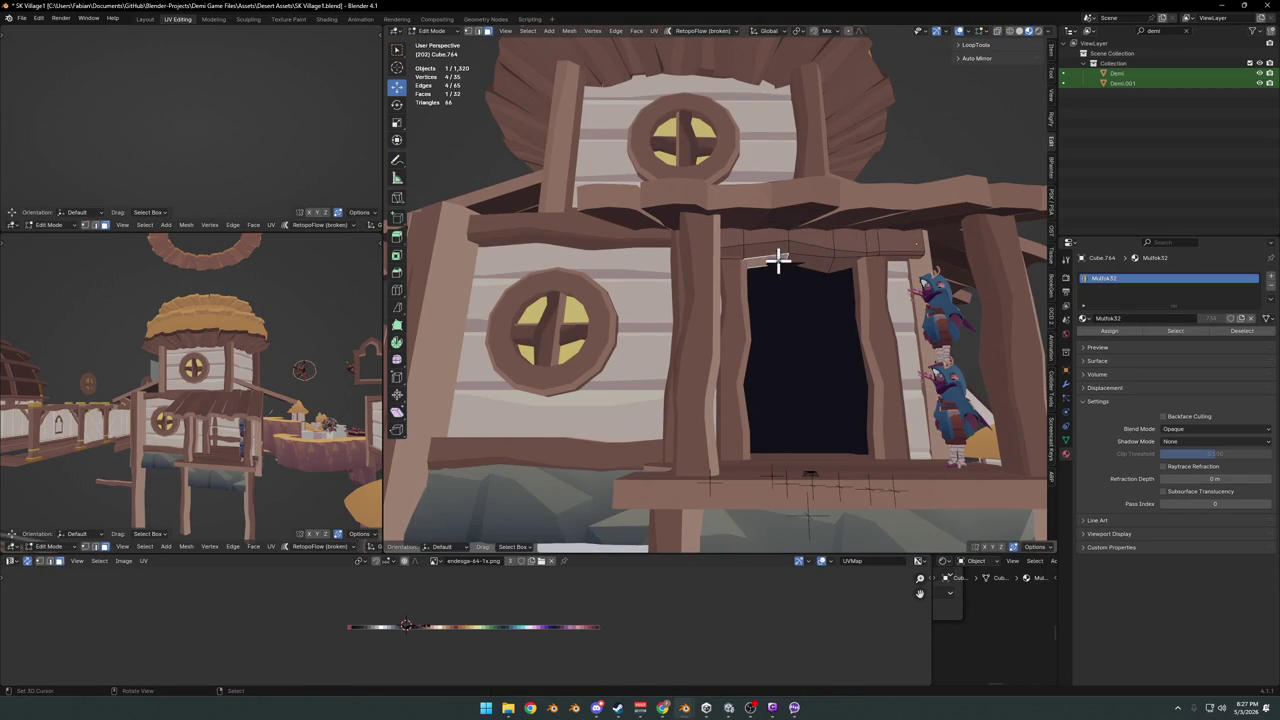
key("g")
key("z")
left_click(807, 263)
key("Tab")
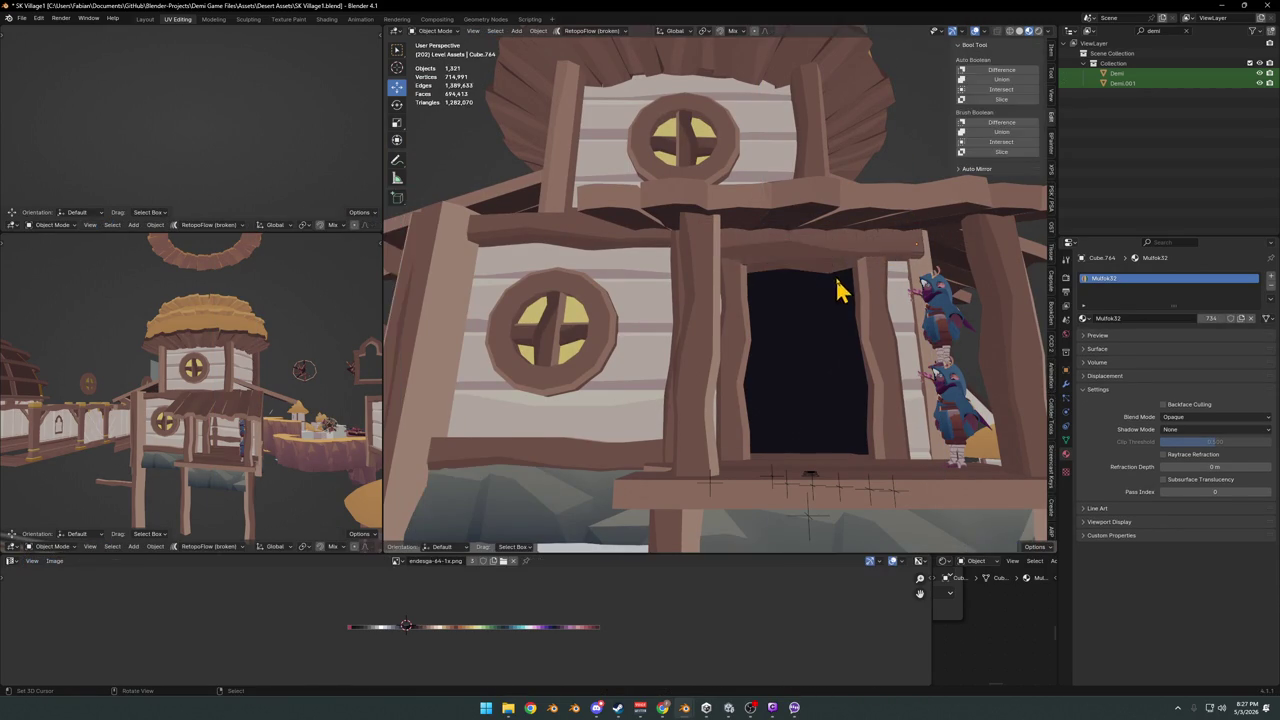
- Save the village file after raising the beam
scroll(837, 286, "down", 3)
mouse_move(837, 286)
middle_mouse_down()
mouse_move(795, 300)
mouse_move(771, 337)
mouse_move(830, 338)
mouse_move(711, 343)
mouse_move(786, 351)
mouse_move(851, 334)
mouse_move(700, 349)
mouse_move(749, 349)
mouse_move(868, 414)
middle_mouse_up()
scroll(868, 338, "up", 2)
key("ctrl+s")
- Select the porch pillar beside the door
scroll(868, 338, "down", 3)
scroll(706, 343, "up", 4)
scroll(724, 320, "down", 3)
scroll(883, 330, "up", 2)
scroll(881, 330, "down", 3)
scroll(875, 400, "down", 3)
scroll(734, 357, "up", 4)
mouse_move(734, 357)
middle_mouse_down()
mouse_move(746, 369)
mouse_move(754, 354)
mouse_move(740, 366)
middle_mouse_up()
left_click(746, 369)
scroll(748, 360, "down", 3)
scroll(750, 362, "down", 2)
scroll(740, 366, "up", 2)
- Rotate the porch pillar slightly about the vertical Z axis
key("r")
key("z")
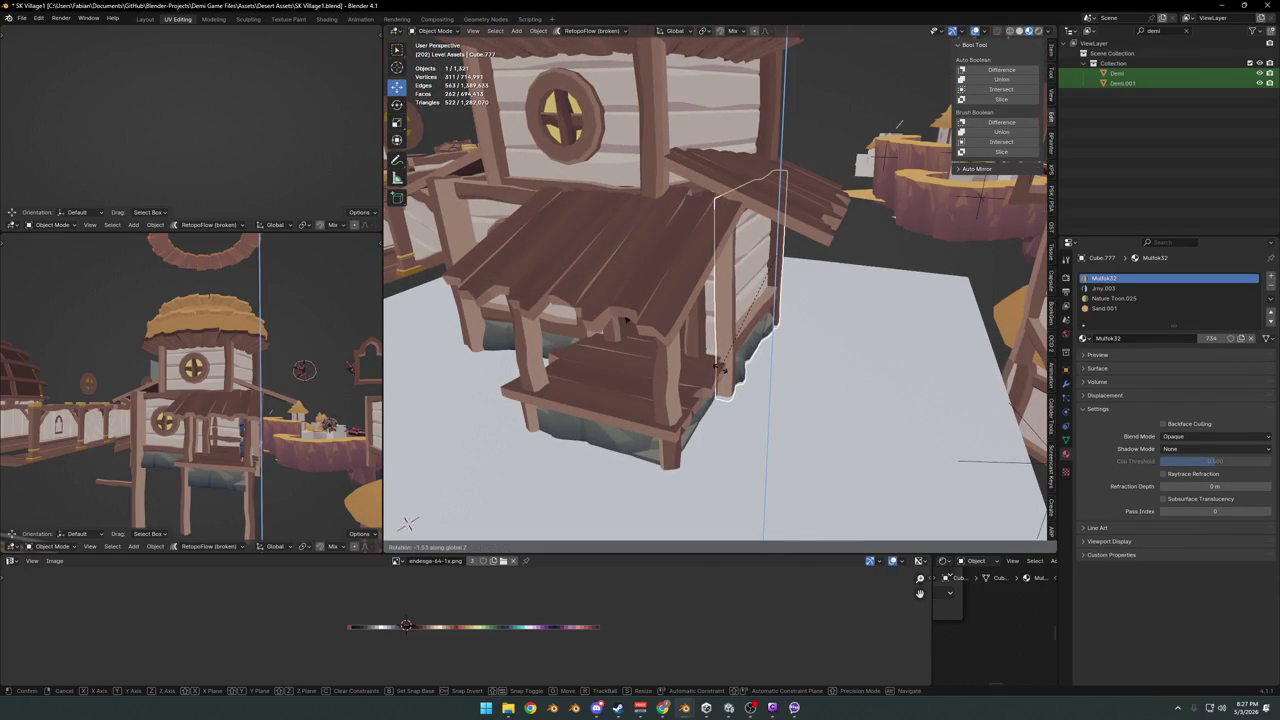
left_click(722, 368)
mouse_move(722, 368)
middle_mouse_down()
mouse_move(728, 380)
mouse_move(794, 323)
mouse_move(808, 357)
mouse_move(651, 366)
middle_mouse_up()
- In Edit Mode, shift the pillar's side geometry along X in two moves
key("Tab")
scroll(686, 380, "up", 2)
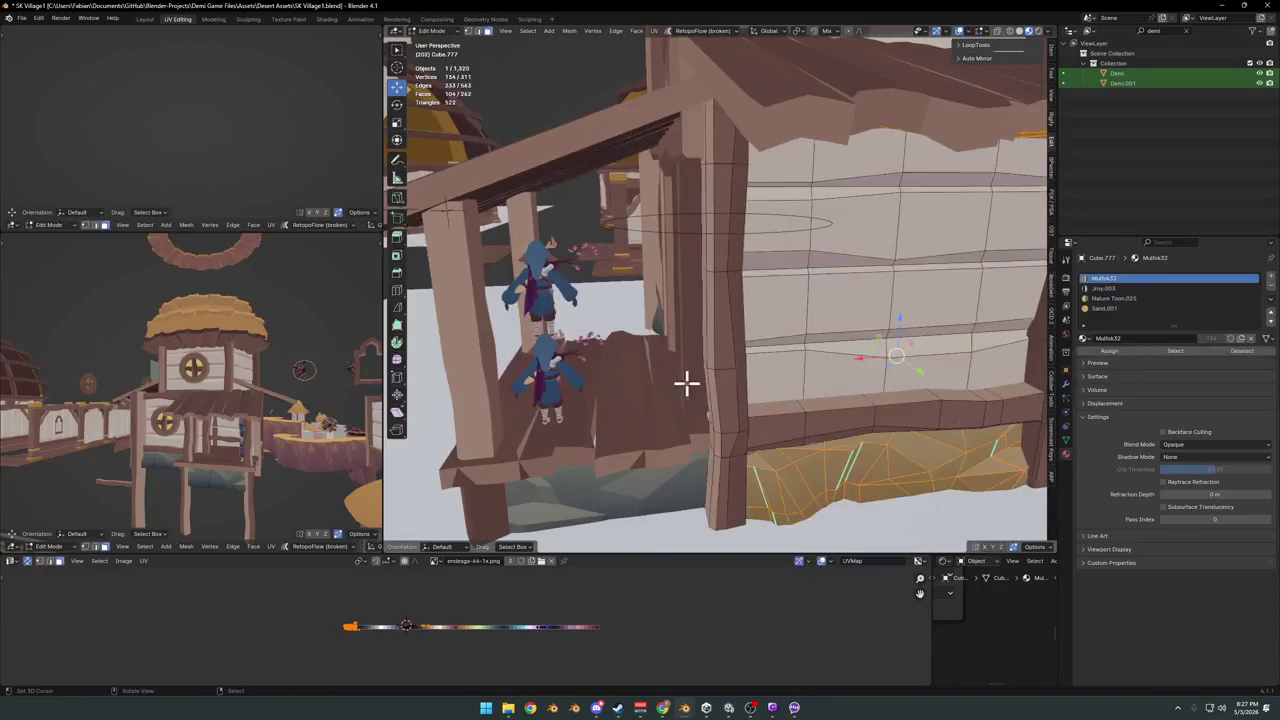
scroll(700, 420, "up", 2)
key("l")
middle_click_drag(723, 449, 736, 425)
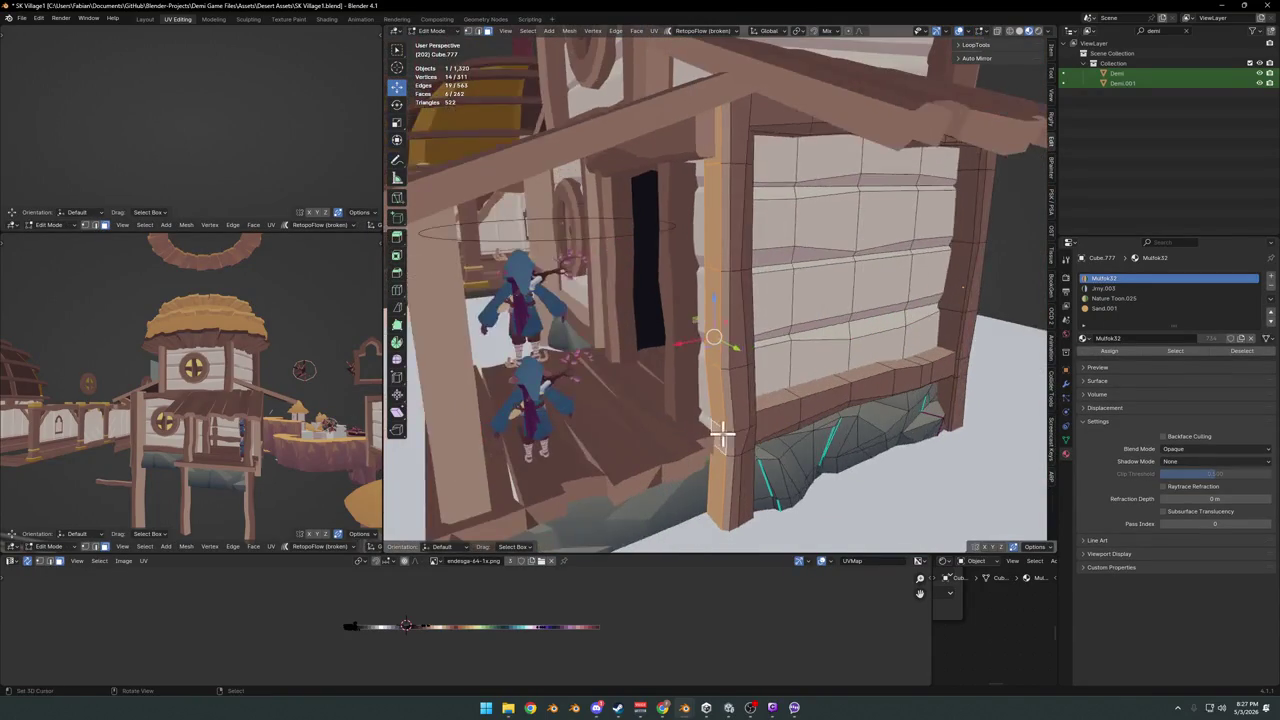
key("g")
key("x")
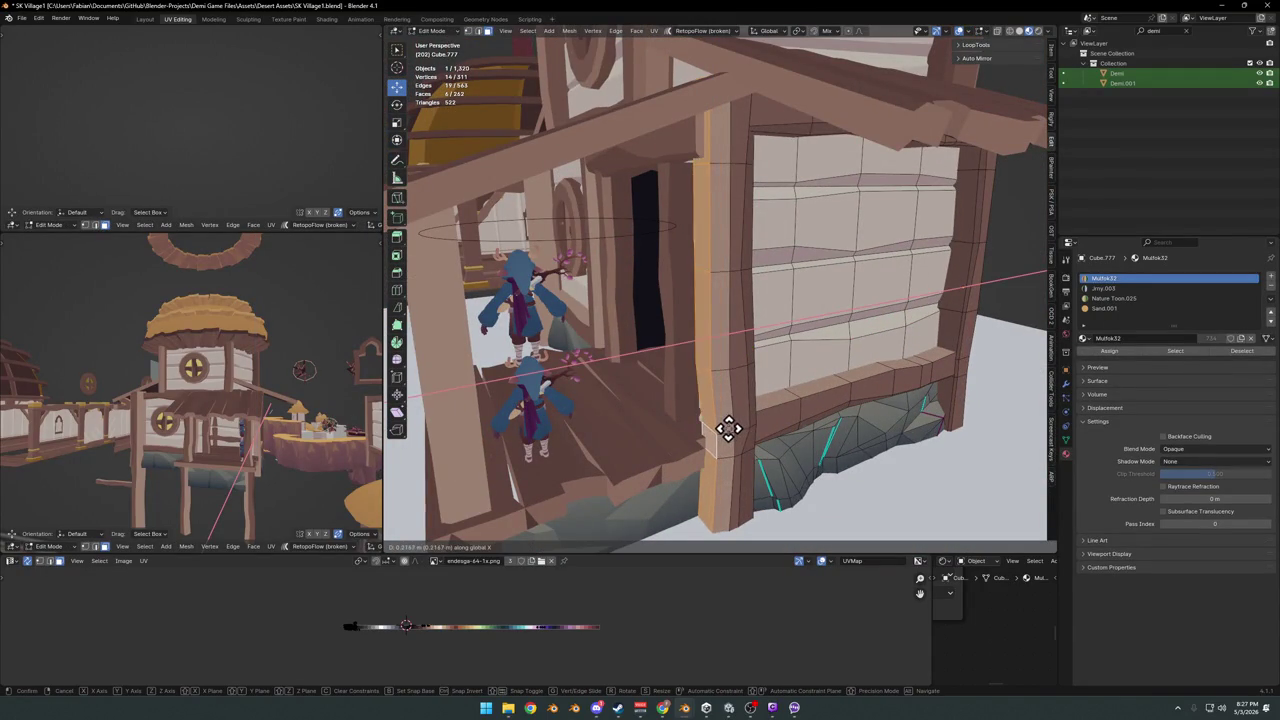
left_click(733, 428)
left_click(740, 426, "alt+shift")
key("g")
key("x")
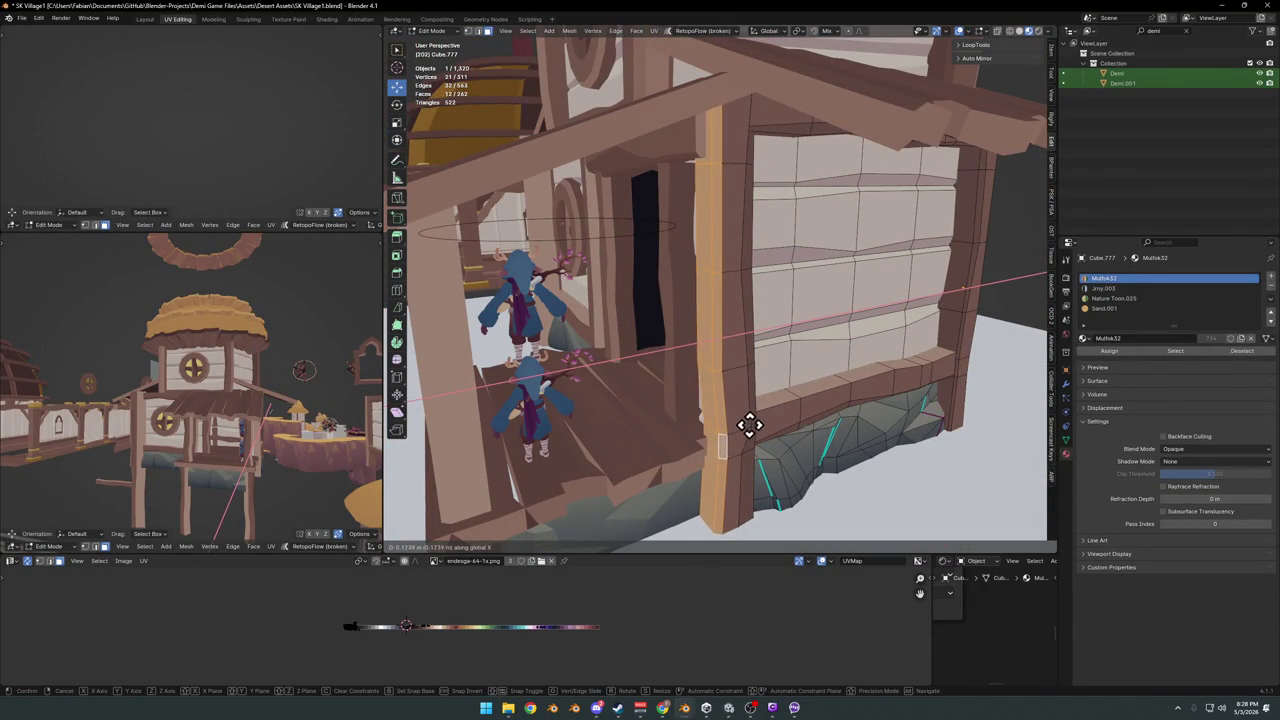
left_click(750, 425)
key("Tab")
- Slide the pillar's UVs along X onto the darker brown texture and save
mouse_move(689, 437)
middle_mouse_down()
mouse_move(725, 410)
mouse_move(766, 408)
mouse_move(714, 408)
mouse_move(746, 333)
middle_mouse_up()
scroll(686, 400, "down", 2)
scroll(688, 383, "down", 2)
scroll(688, 378, "down", 2)
scroll(771, 380, "up", 3)
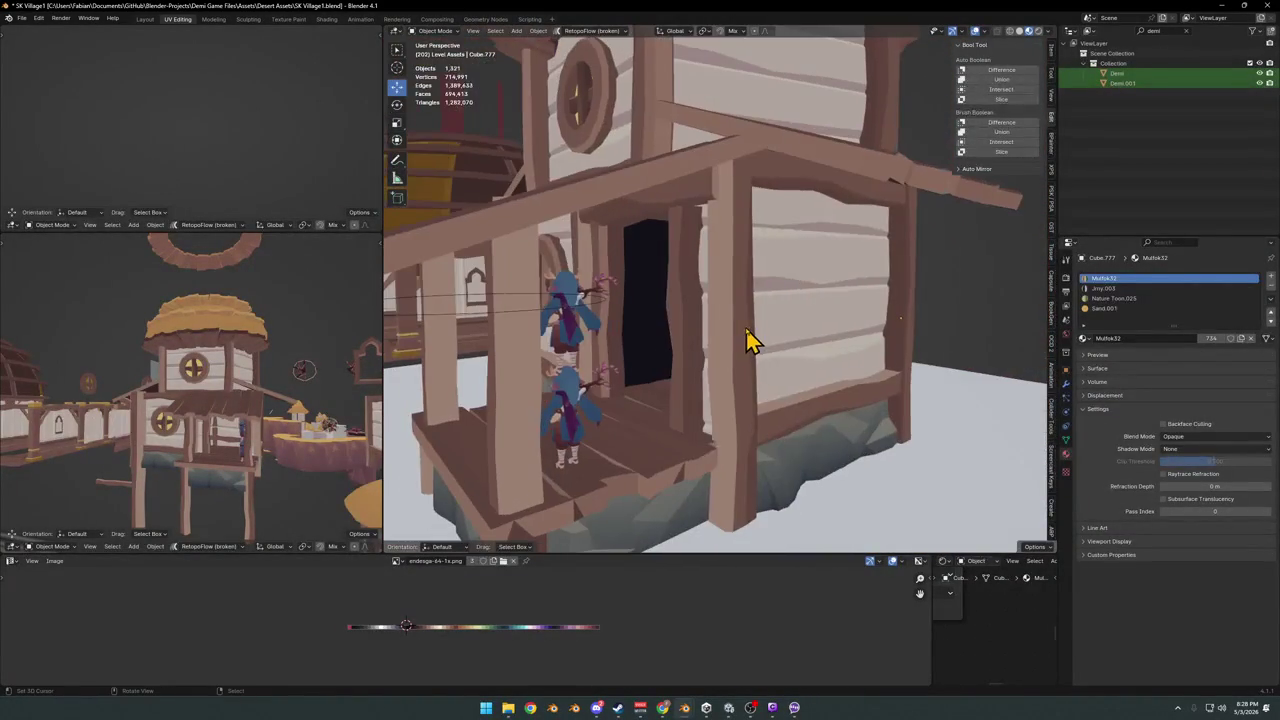
key("Tab")
key("g")
key("x")
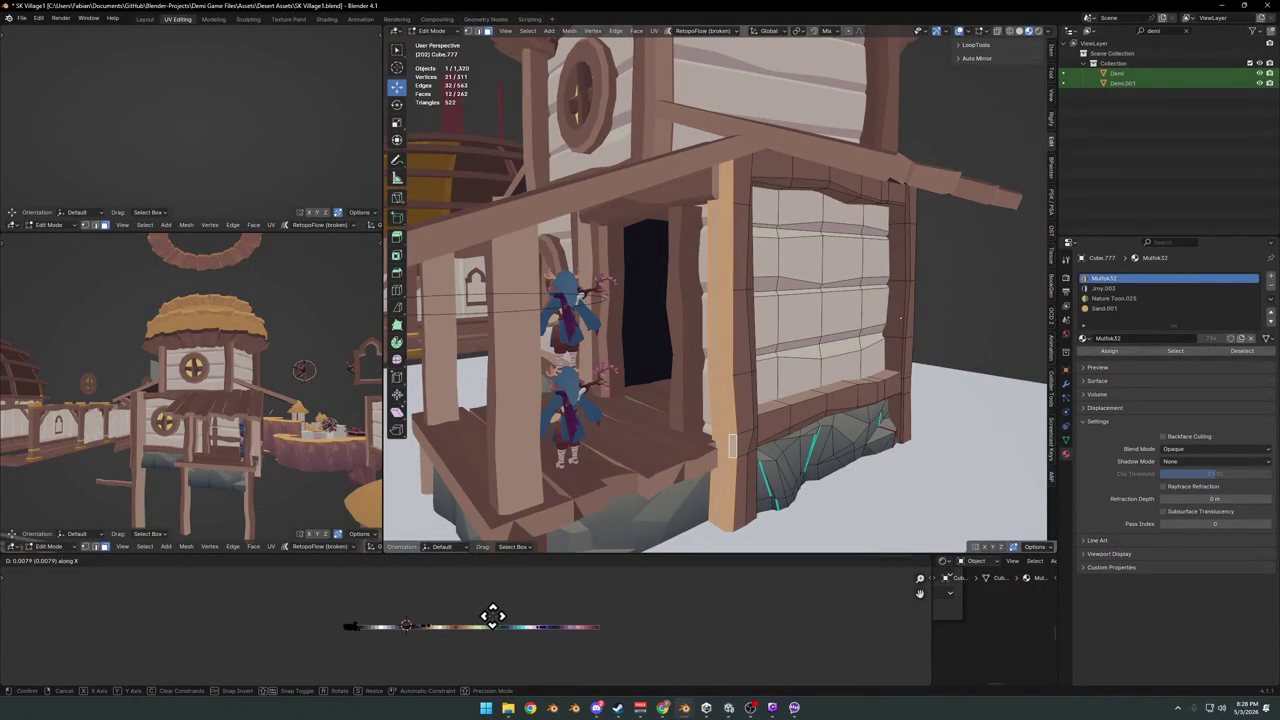
left_click(443, 611)
key("Tab")
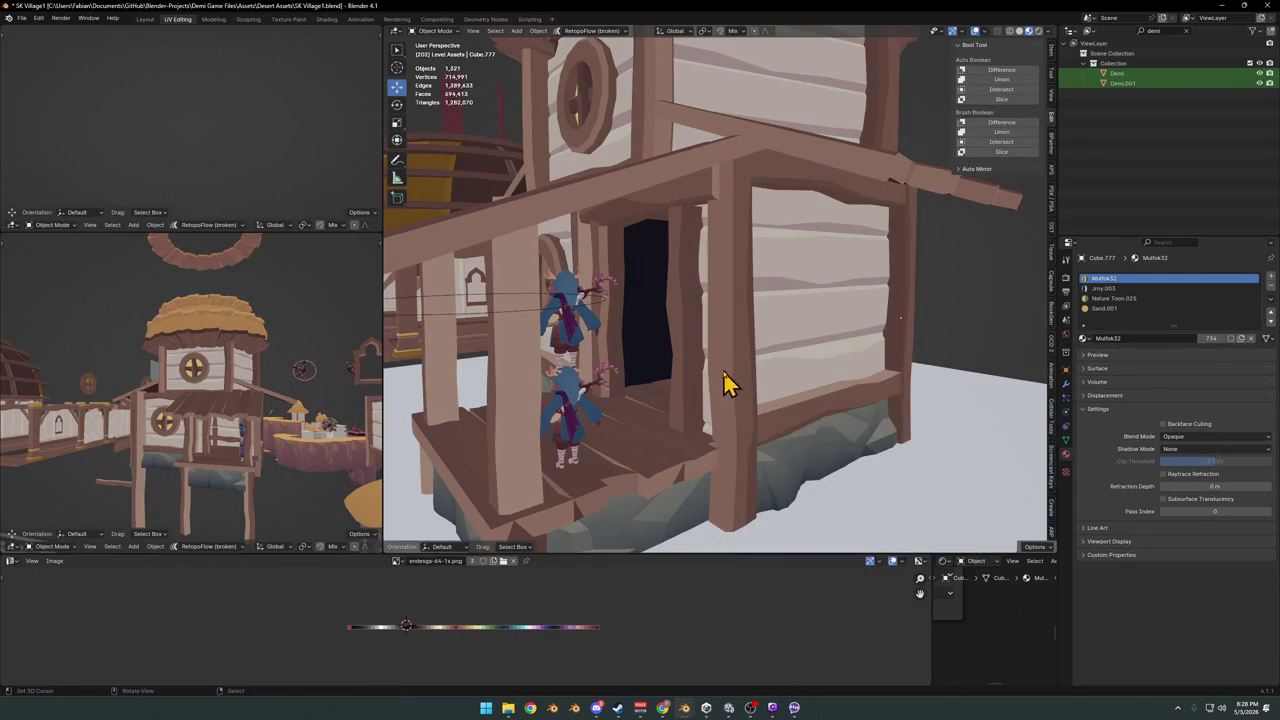
mouse_move(740, 355)
middle_mouse_down()
mouse_move(740, 368)
mouse_move(623, 371)
mouse_move(745, 375)
mouse_move(686, 371)
mouse_move(666, 337)
mouse_move(640, 363)
mouse_move(727, 360)
mouse_move(694, 357)
mouse_move(700, 380)
mouse_move(800, 390)
mouse_move(697, 349)
mouse_move(789, 329)
mouse_move(714, 343)
mouse_move(768, 370)
mouse_move(777, 337)
mouse_move(800, 337)
mouse_move(723, 366)
mouse_move(752, 347)
mouse_move(731, 342)
mouse_move(760, 309)
mouse_move(790, 315)
mouse_move(698, 375)
middle_mouse_up()
key("ctrl+s")
- Save SK Village1.blend with the porch pillar edits, then switch to another application
scroll(747, 339, "up", 3)
key("ctrl+s")
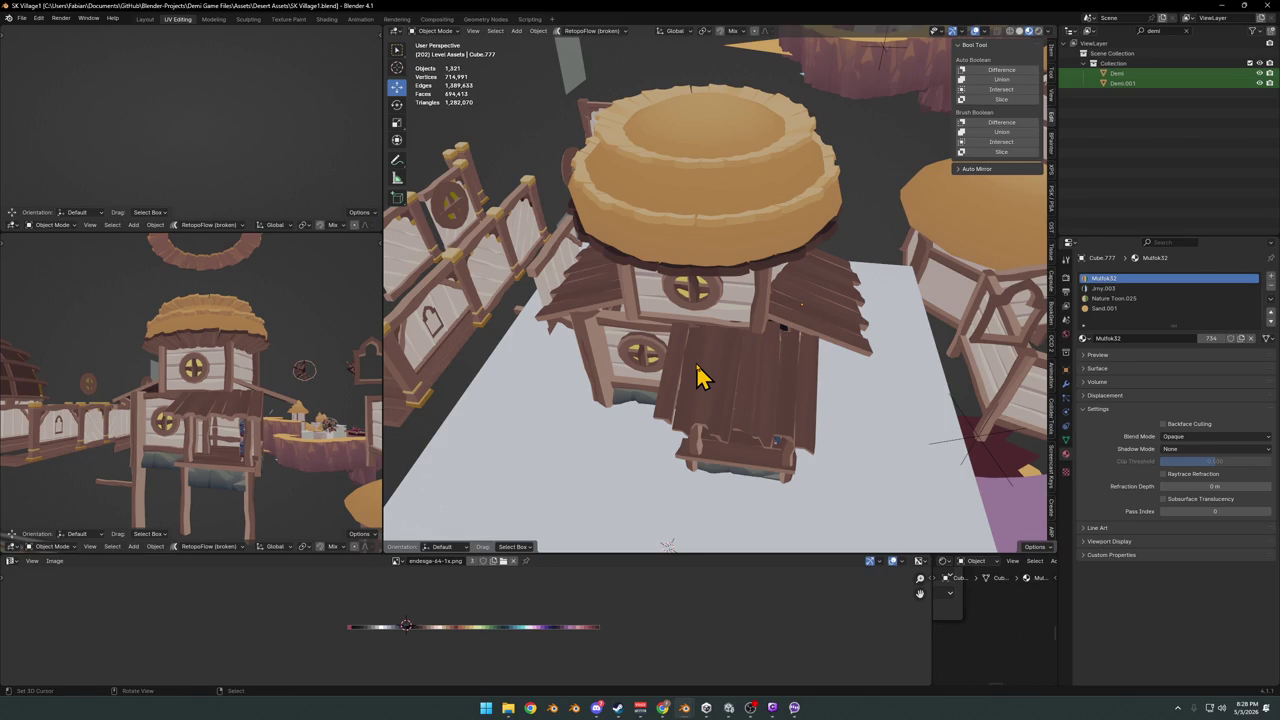
left_click(598, 709)
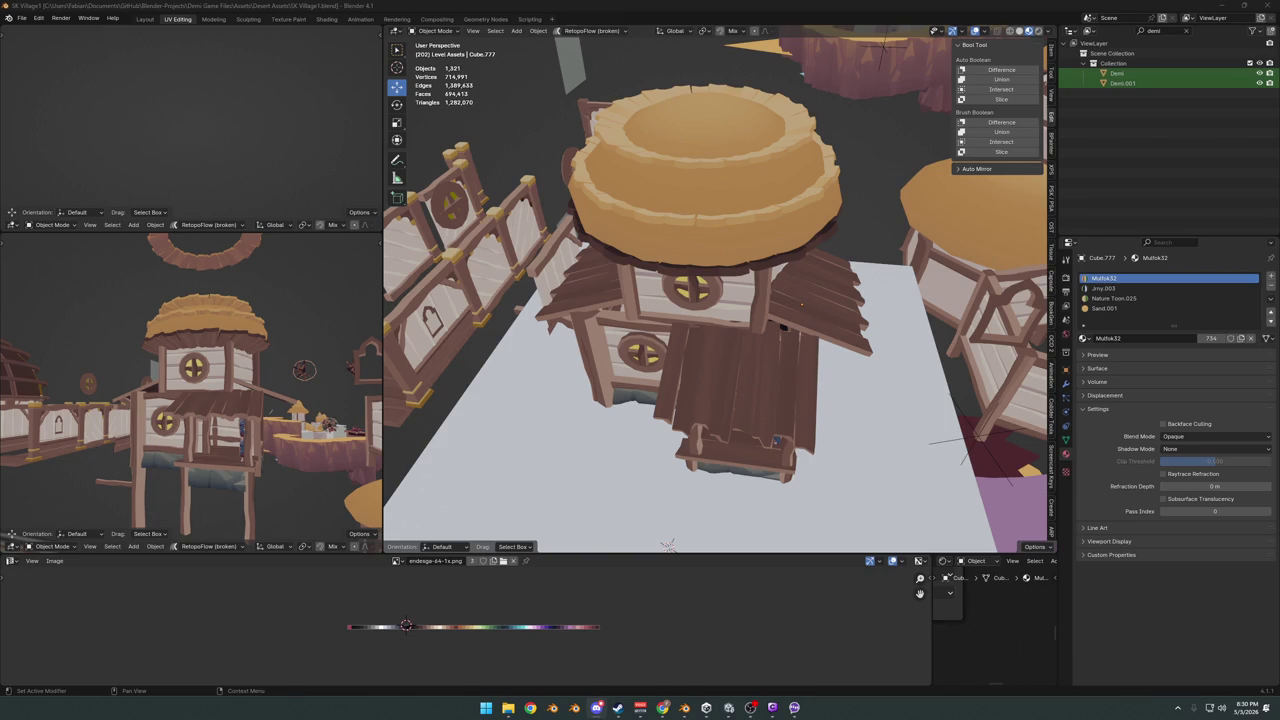
- Inspect the house from front and high angles, save the file, and select the thatched roof
mouse_move(811, 386)
middle_mouse_down()
mouse_move(729, 363)
mouse_move(903, 368)
mouse_move(708, 363)
mouse_move(714, 349)
mouse_move(740, 357)
mouse_move(740, 338)
mouse_move(806, 306)
mouse_move(724, 342)
middle_mouse_up()
scroll(740, 338, "up", 6)
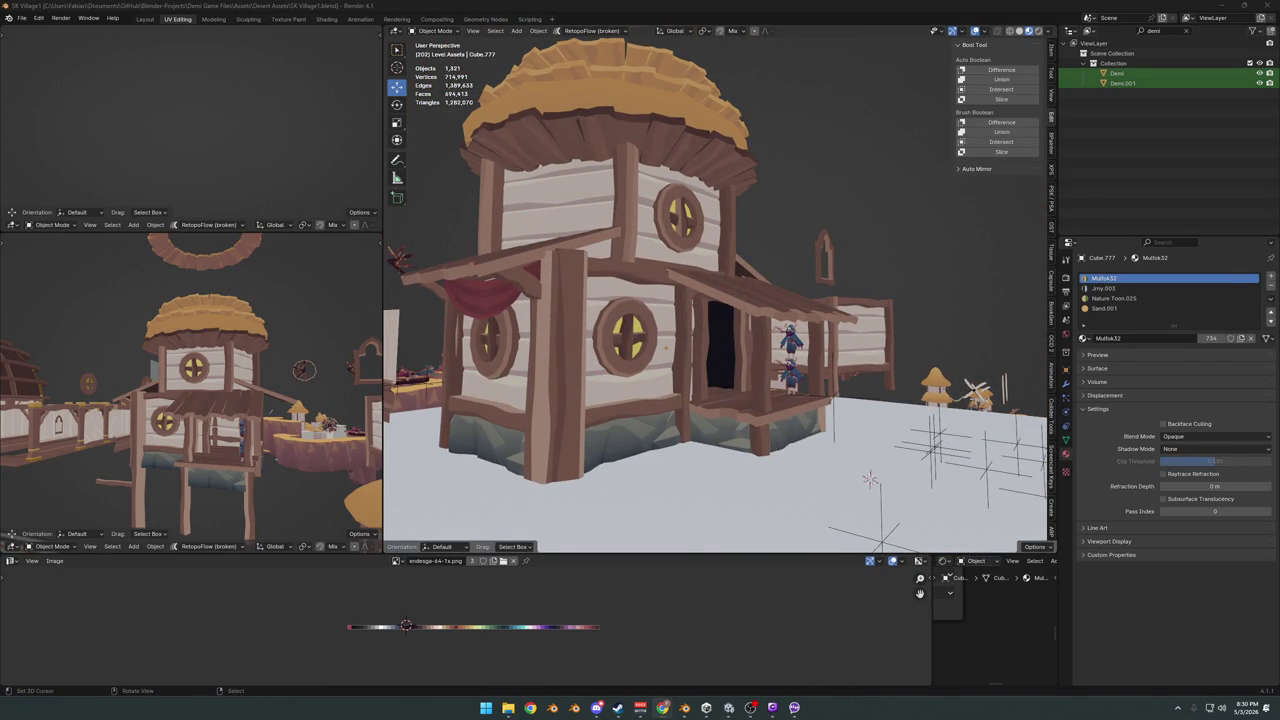
mouse_move(609, 234)
middle_mouse_down()
mouse_move(686, 306)
mouse_move(630, 310)
middle_mouse_up()
mouse_move(689, 277)
middle_mouse_down()
mouse_move(754, 329)
mouse_move(853, 322)
mouse_move(743, 332)
mouse_move(838, 316)
mouse_move(810, 326)
mouse_move(877, 337)
mouse_move(785, 340)
middle_mouse_up()
scroll(777, 329, "up", 3)
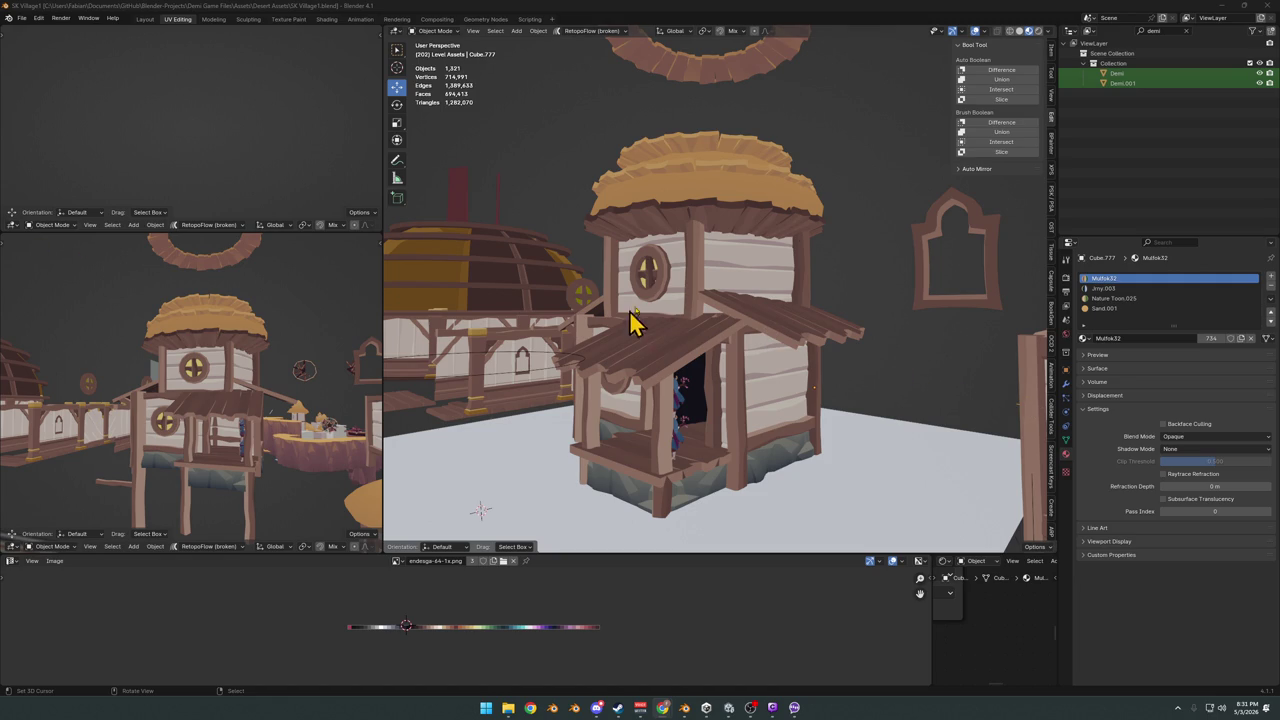
mouse_move(705, 218)
middle_mouse_down()
mouse_move(620, 297)
mouse_move(700, 314)
mouse_move(708, 329)
mouse_move(760, 297)
mouse_move(640, 323)
mouse_move(777, 309)
mouse_move(890, 325)
mouse_move(549, 306)
mouse_move(547, 284)
middle_mouse_up()
key("ctrl+s")
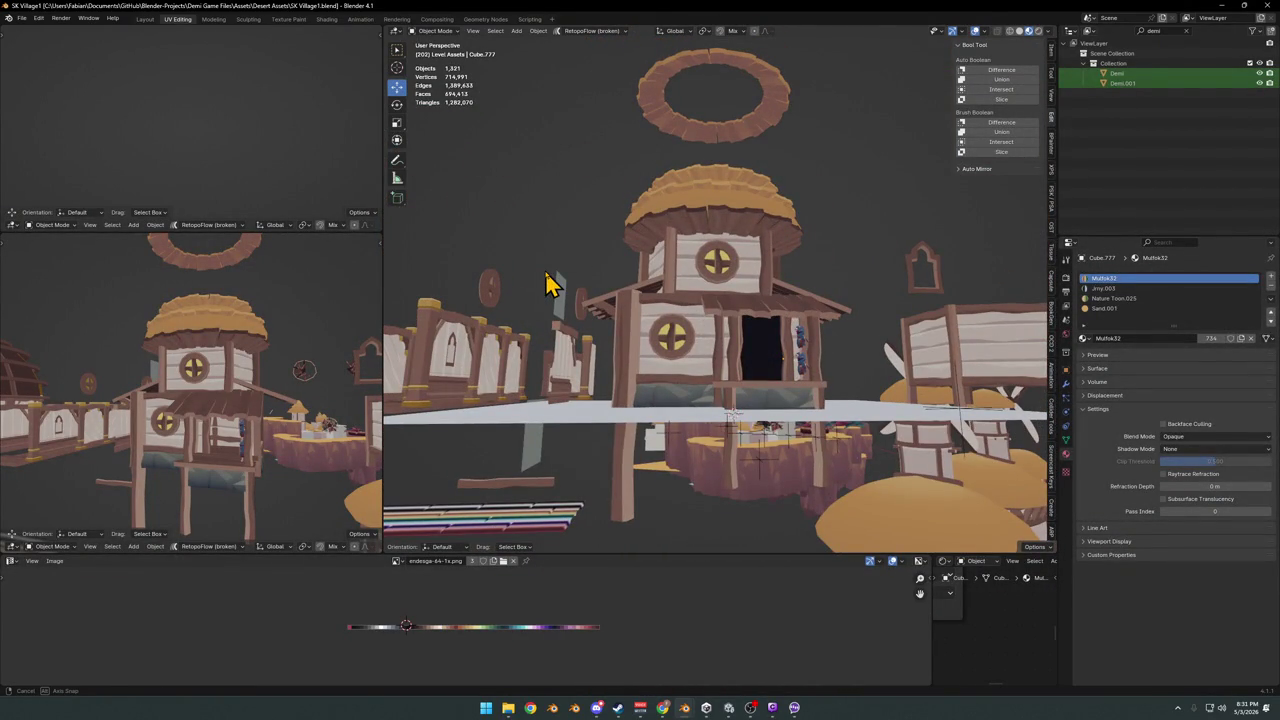
mouse_move(794, 251)
middle_mouse_down()
mouse_move(729, 257)
mouse_move(760, 343)
mouse_move(723, 292)
middle_mouse_up()
left_click(727, 178)
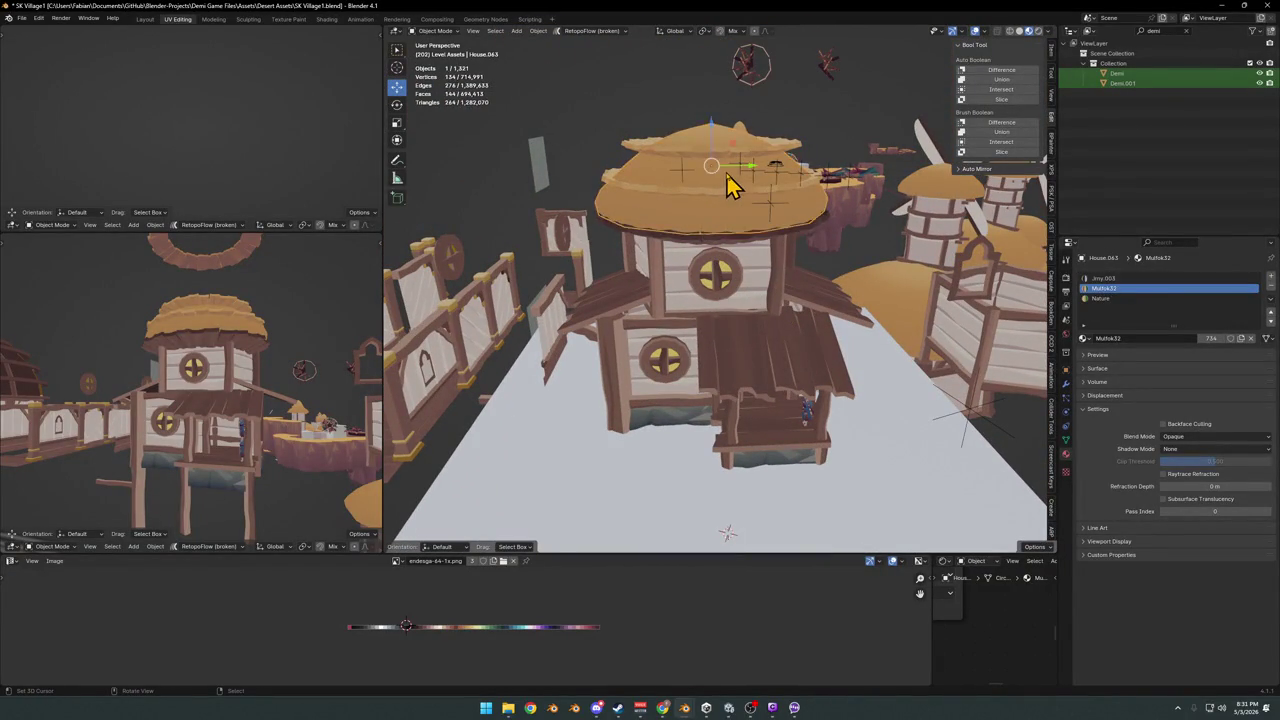
- Delete the old thatched roof and lower the layered plank roof (Dng2_Planks_6.005) along Z
key("Delete")
middle_click_drag(736, 247, 730, 240)
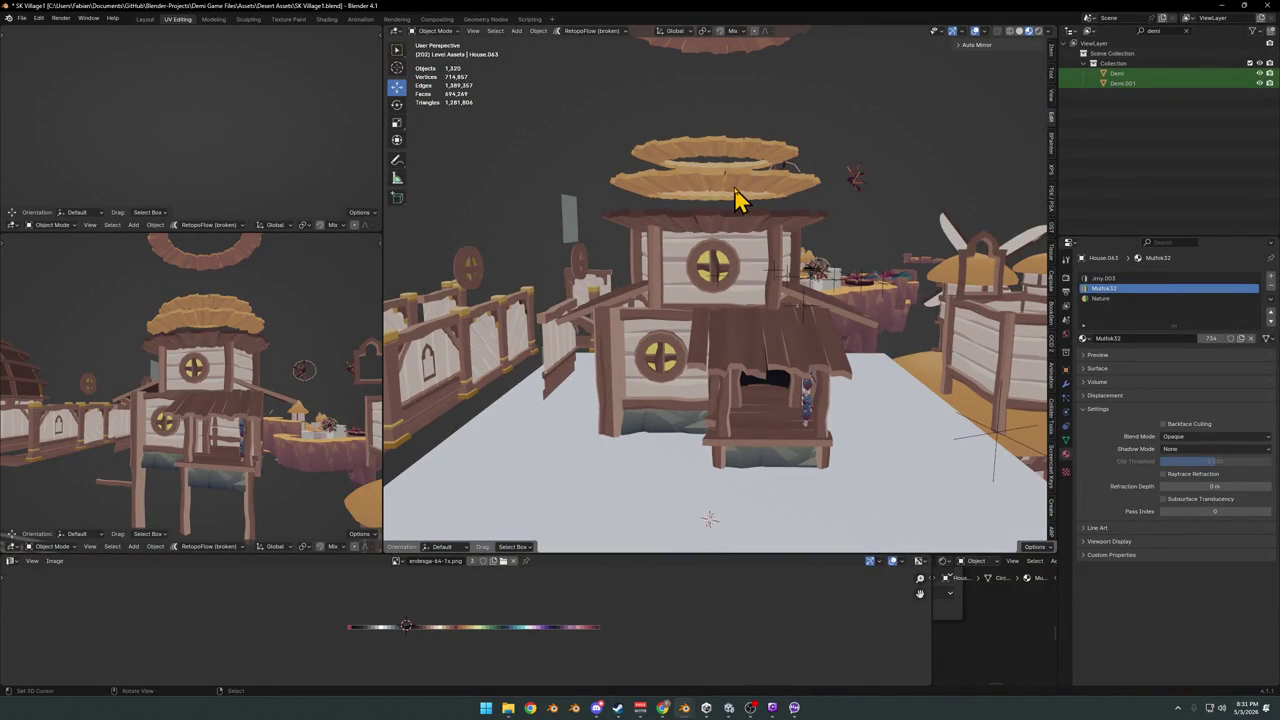
left_click(746, 175)
key("g")
key("z")
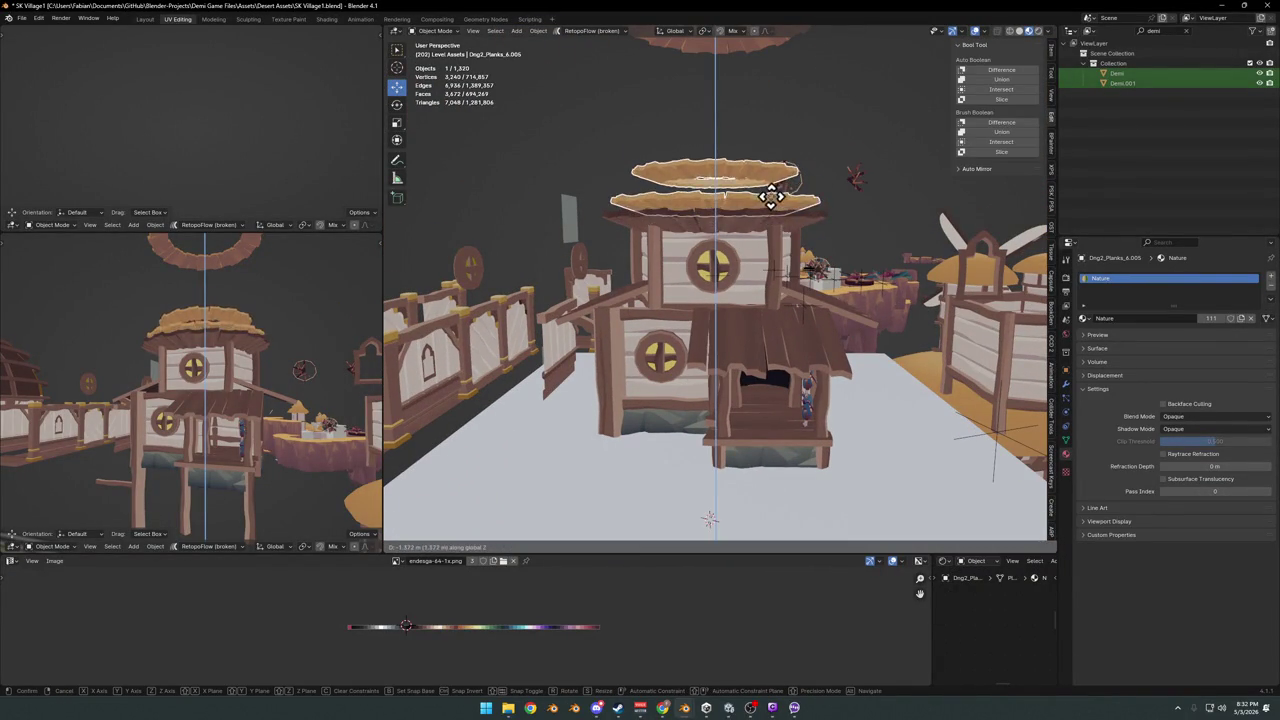
left_click(770, 197)
scroll(280, 357, "up", 2)
scroll(286, 354, "up", 2)
scroll(287, 383, "up", 2)
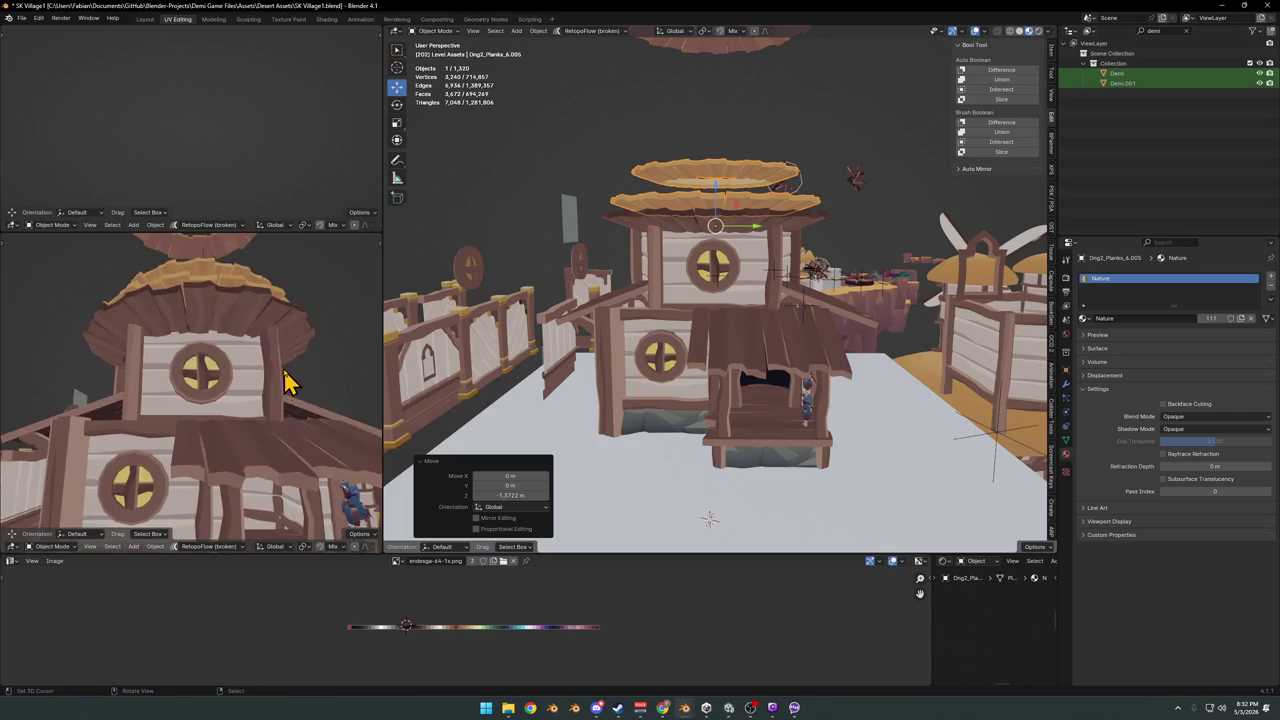
scroll(280, 400, "down", 3)
mouse_move(271, 414)
middle_mouse_down()
mouse_move(323, 414)
mouse_move(280, 412)
middle_mouse_up()
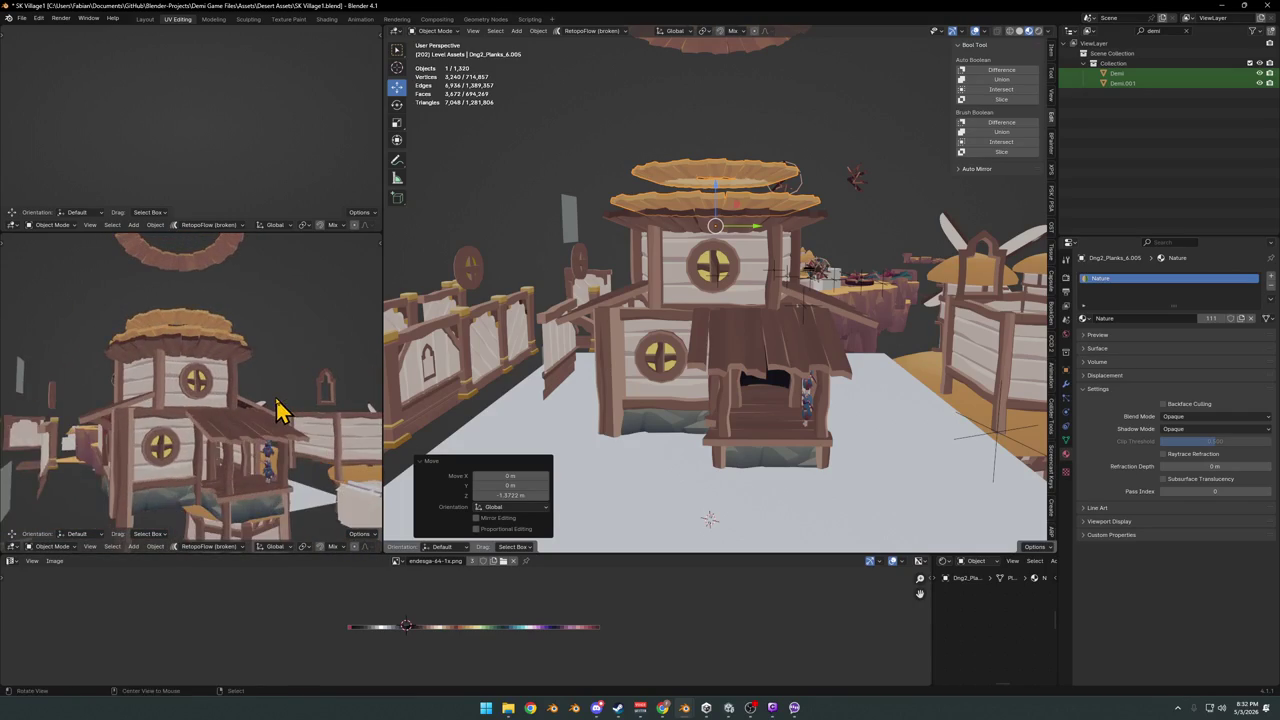
- Scale the plank roof up 1.312 times and drop it 0.82 m onto the house top
key("g")
key("z")
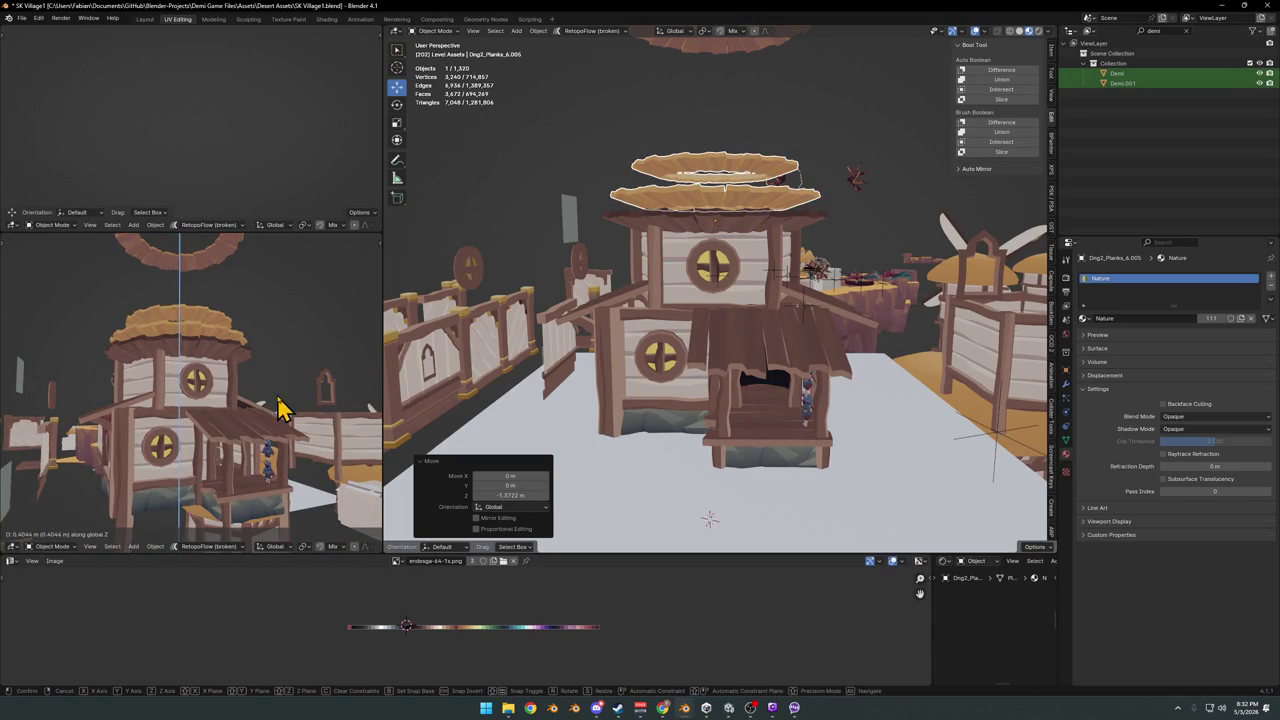
left_click(280, 410)
key("s")
left_click(810, 226)
key("g")
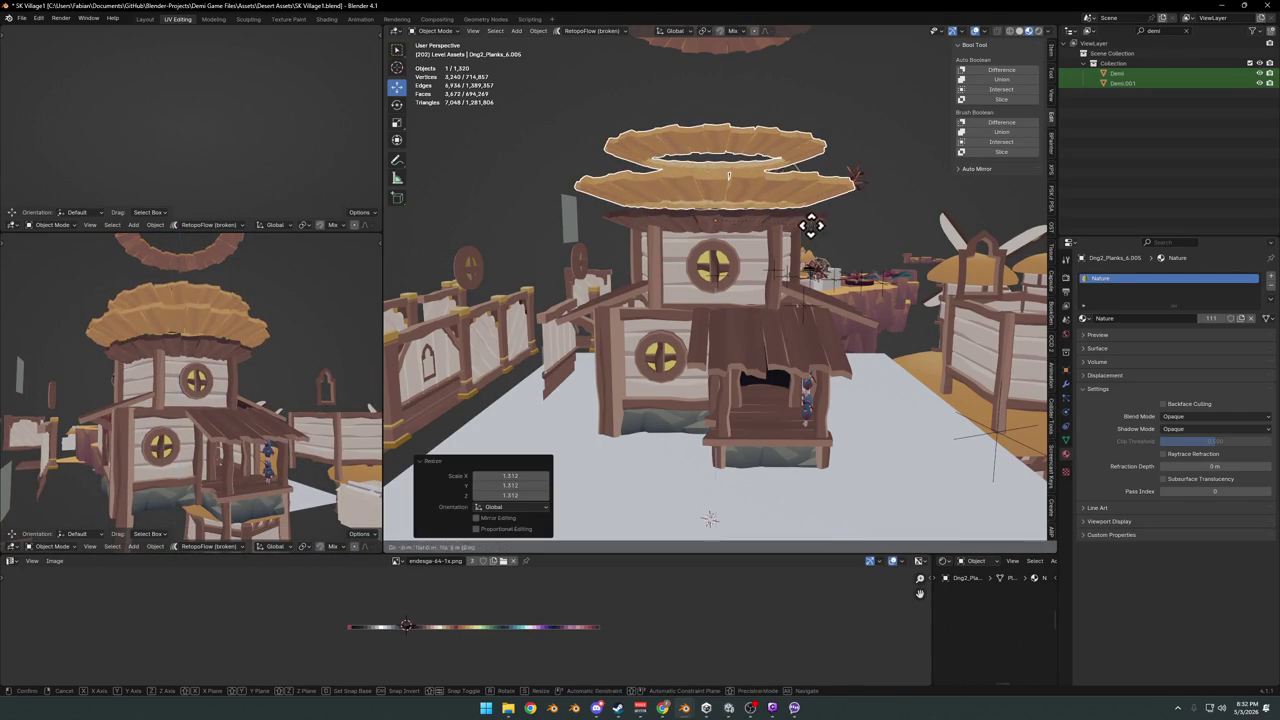
key("z")
left_click(806, 244)
scroll(294, 363, "down", 3)
mouse_move(294, 363)
middle_mouse_down()
mouse_move(280, 358)
mouse_move(280, 398)
mouse_move(291, 349)
middle_mouse_up()
scroll(283, 356, "up", 3)
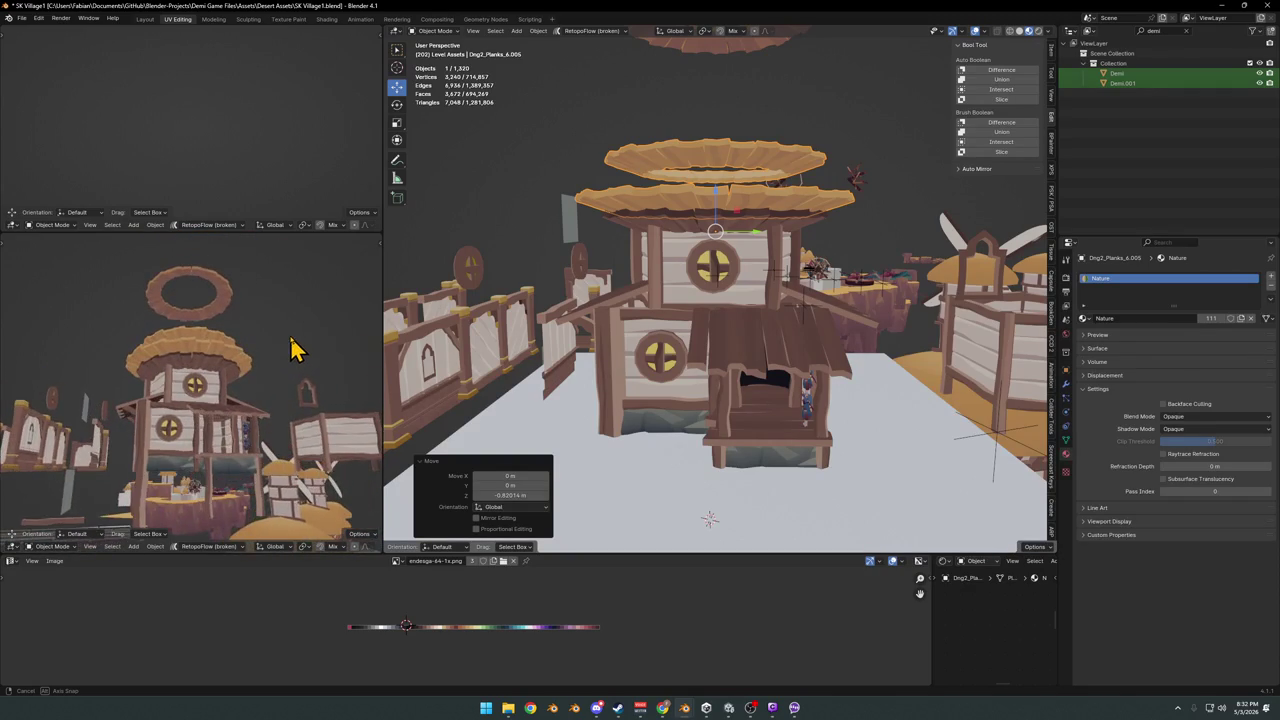
mouse_move(735, 228)
middle_mouse_down()
mouse_move(757, 334)
mouse_move(760, 291)
middle_mouse_up()
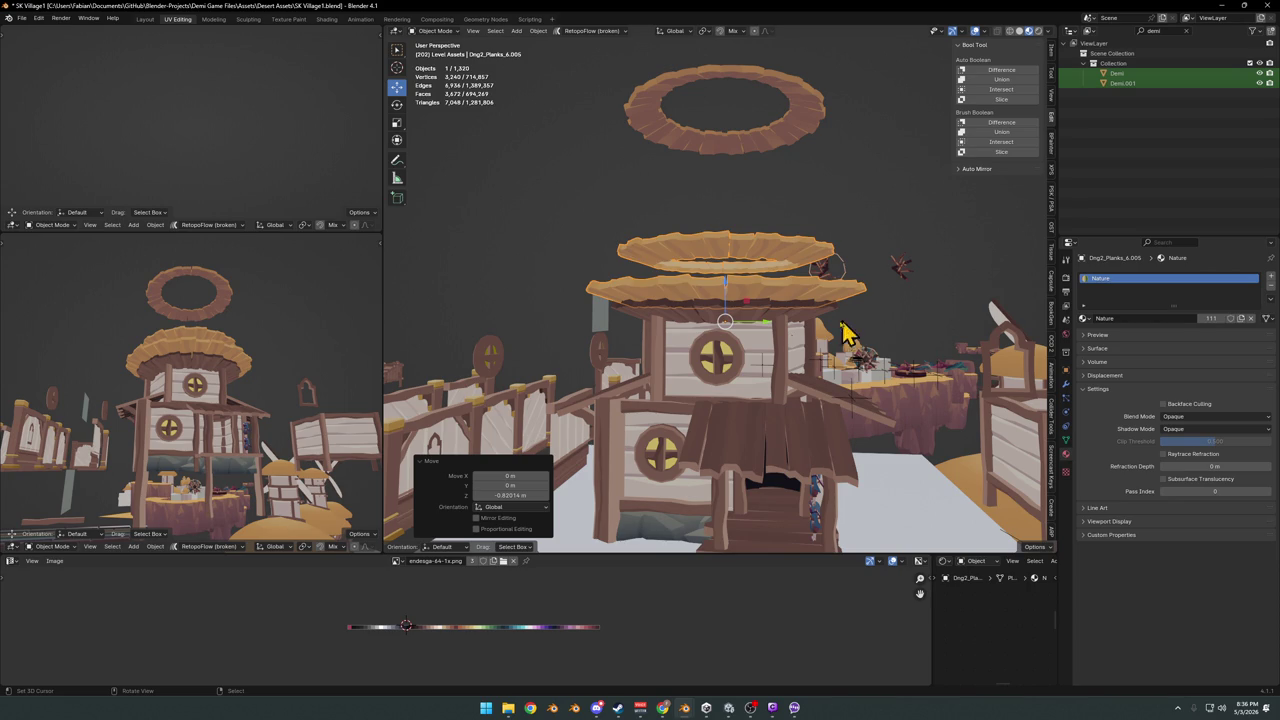
- Orbit around the tower house to view it from several sides
mouse_move(771, 334)
middle_mouse_down()
mouse_move(720, 343)
mouse_move(755, 380)
mouse_move(880, 391)
mouse_move(786, 380)
middle_mouse_up()
key("alt+a")
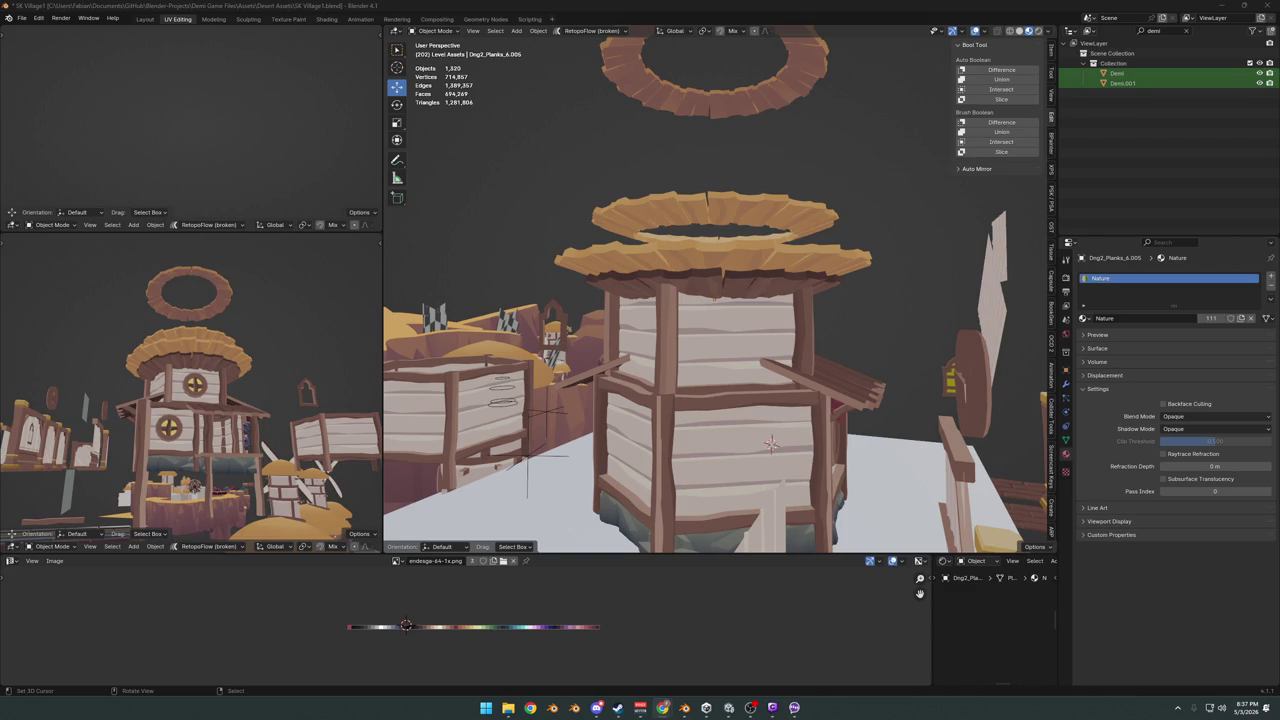
mouse_move(856, 324)
middle_mouse_down()
mouse_move(872, 277)
mouse_move(694, 297)
mouse_move(557, 288)
mouse_move(499, 310)
middle_mouse_up()
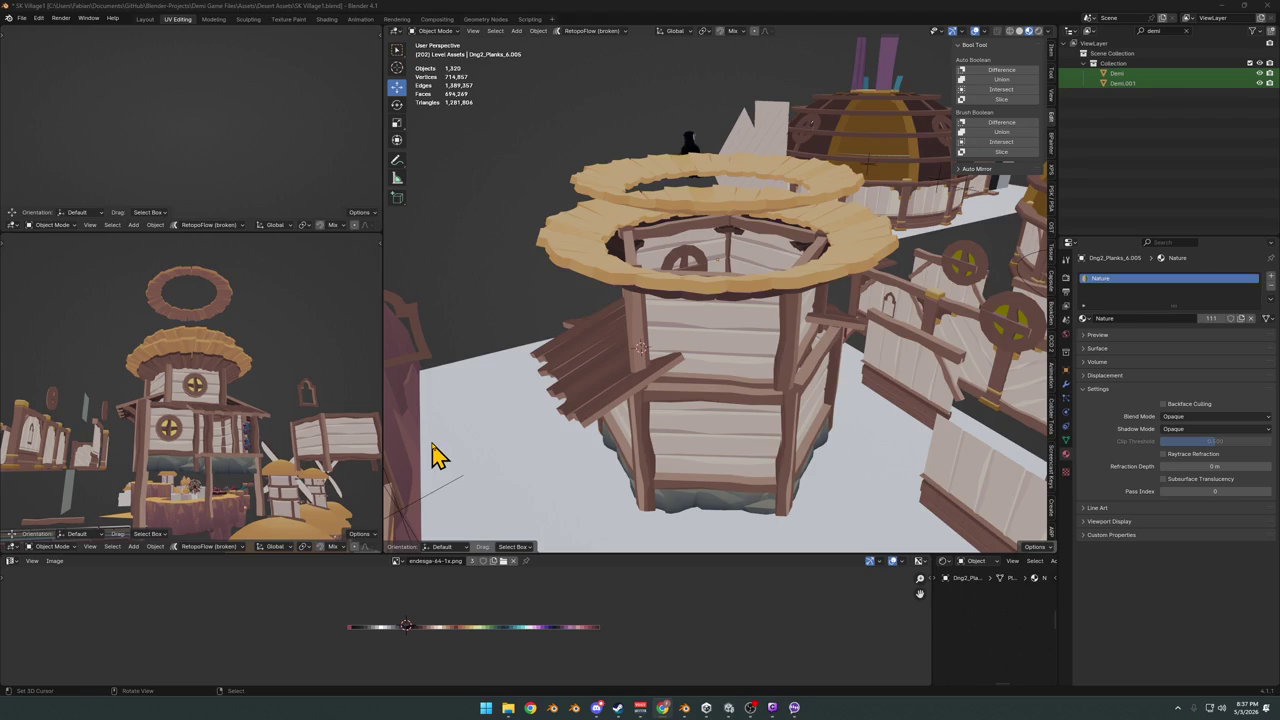
mouse_move(829, 300)
middle_mouse_down()
mouse_move(557, 394)
mouse_move(760, 368)
mouse_move(720, 360)
middle_mouse_up()
scroll(760, 368, "down", 3)
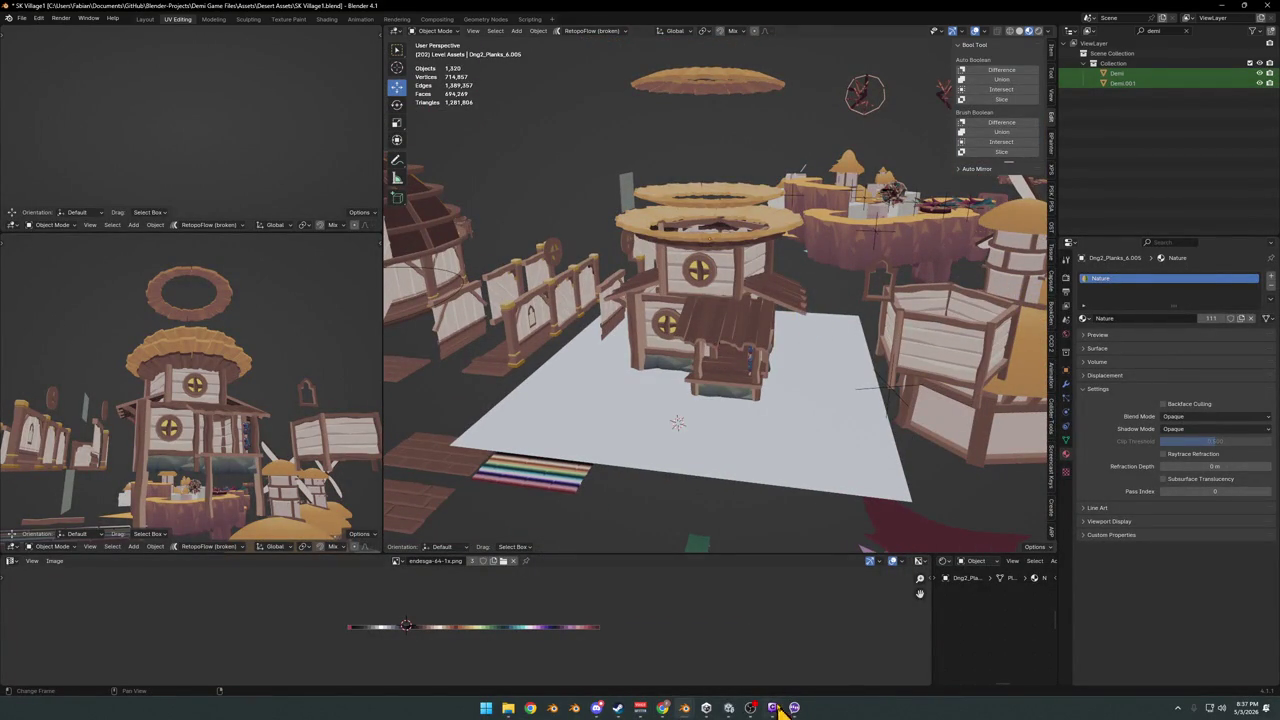
- Fly through the village first-person, then delete the checkerboard god-ray plane
key("shift+grave")
key("s")
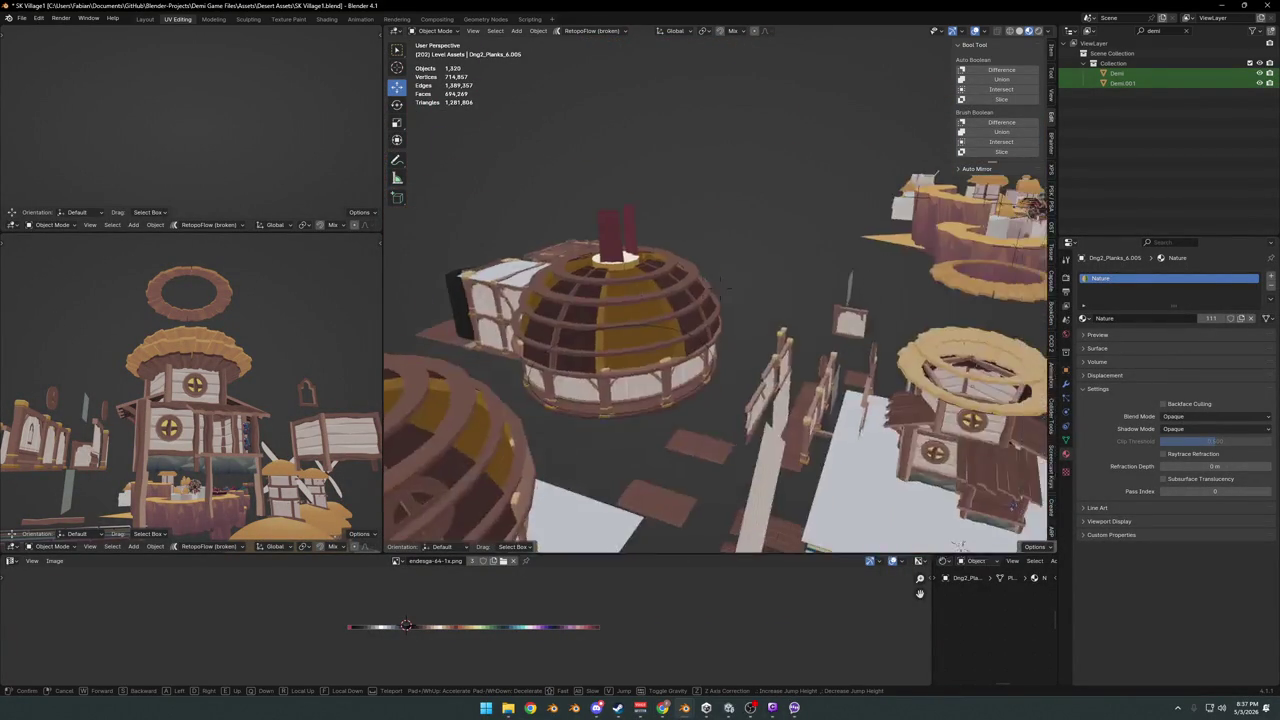
key("w")
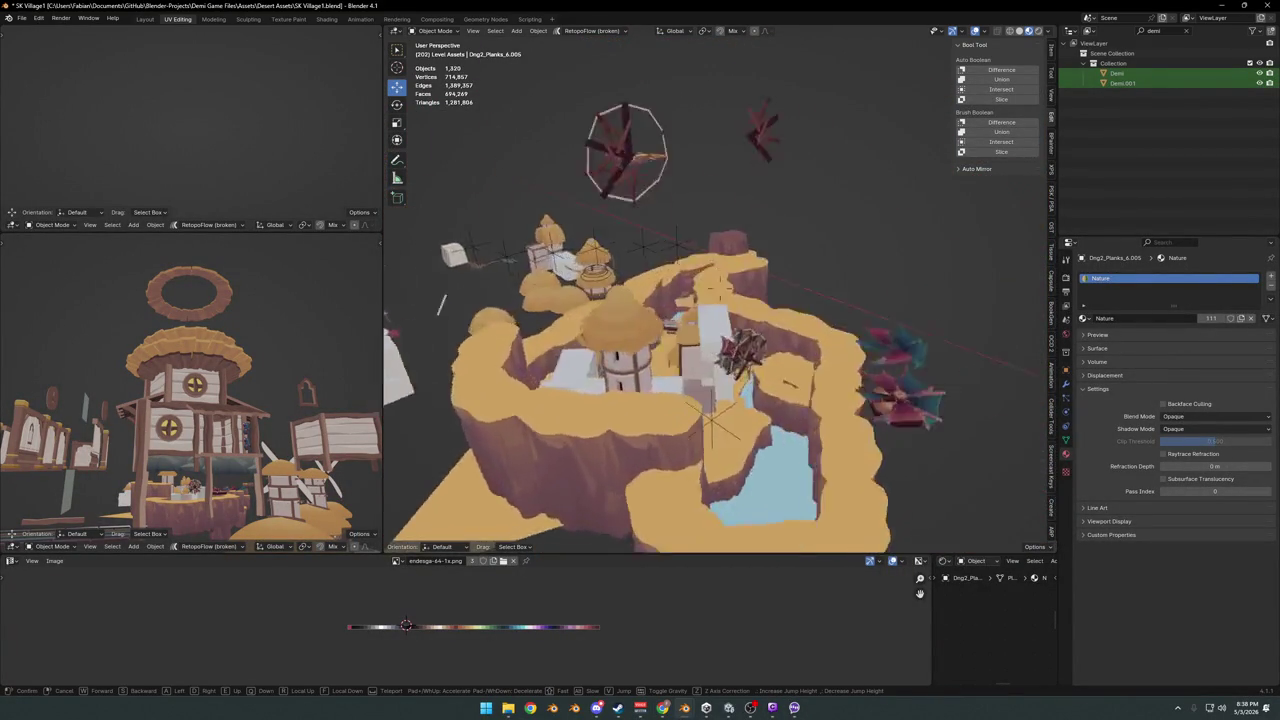
key("s")
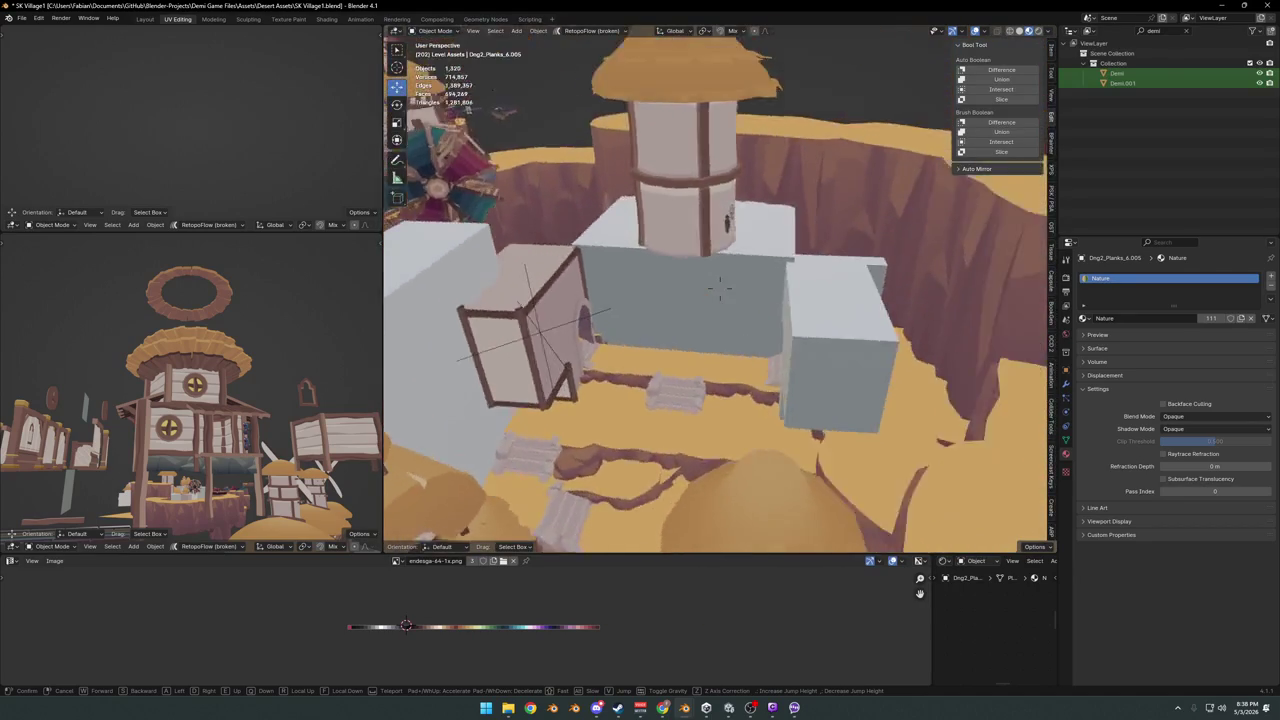
key("w")
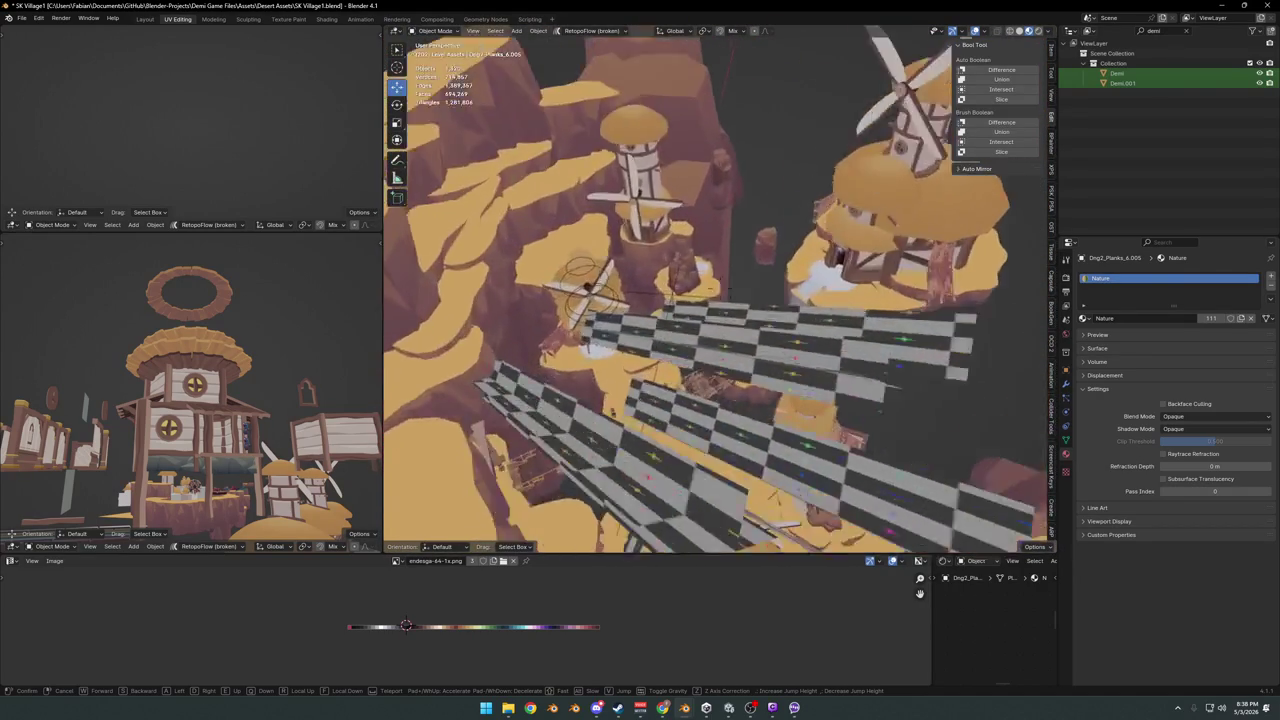
left_click(835, 390)
left_click(735, 270)
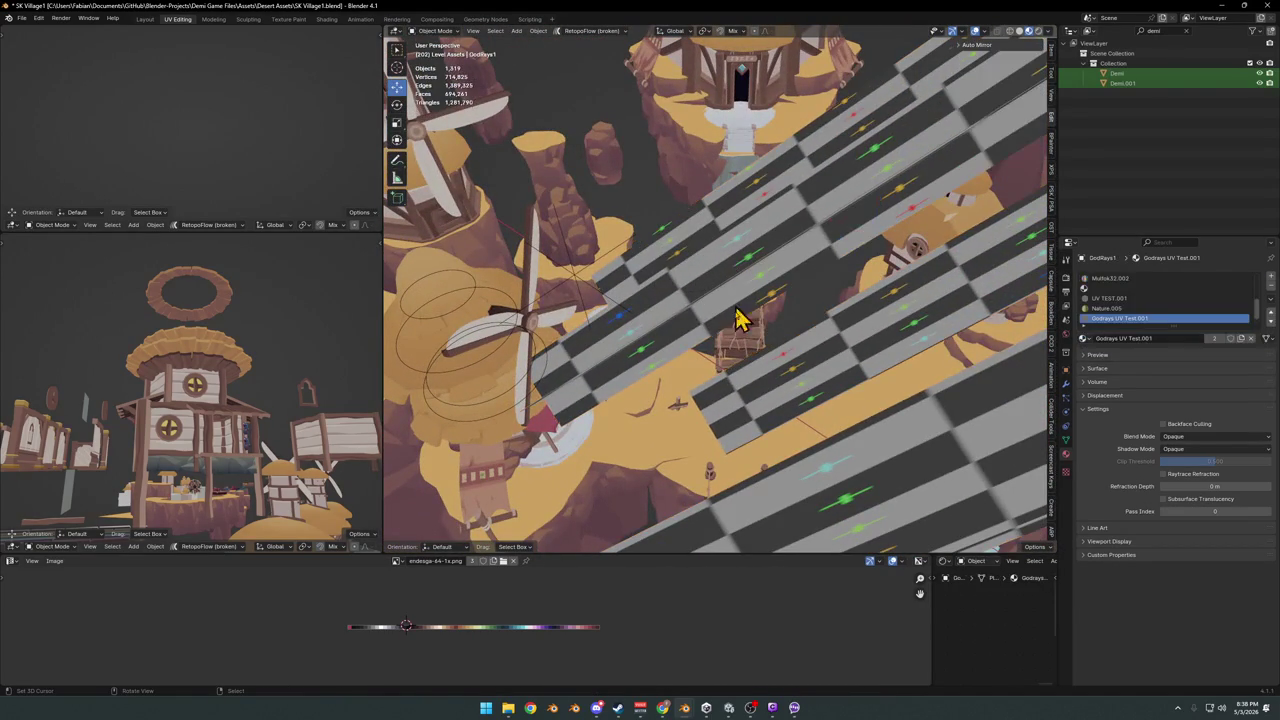
key("Delete")
- Save the scene and delete the stray terrain piece beside the canyon water
scroll(740, 432, "up", 3)
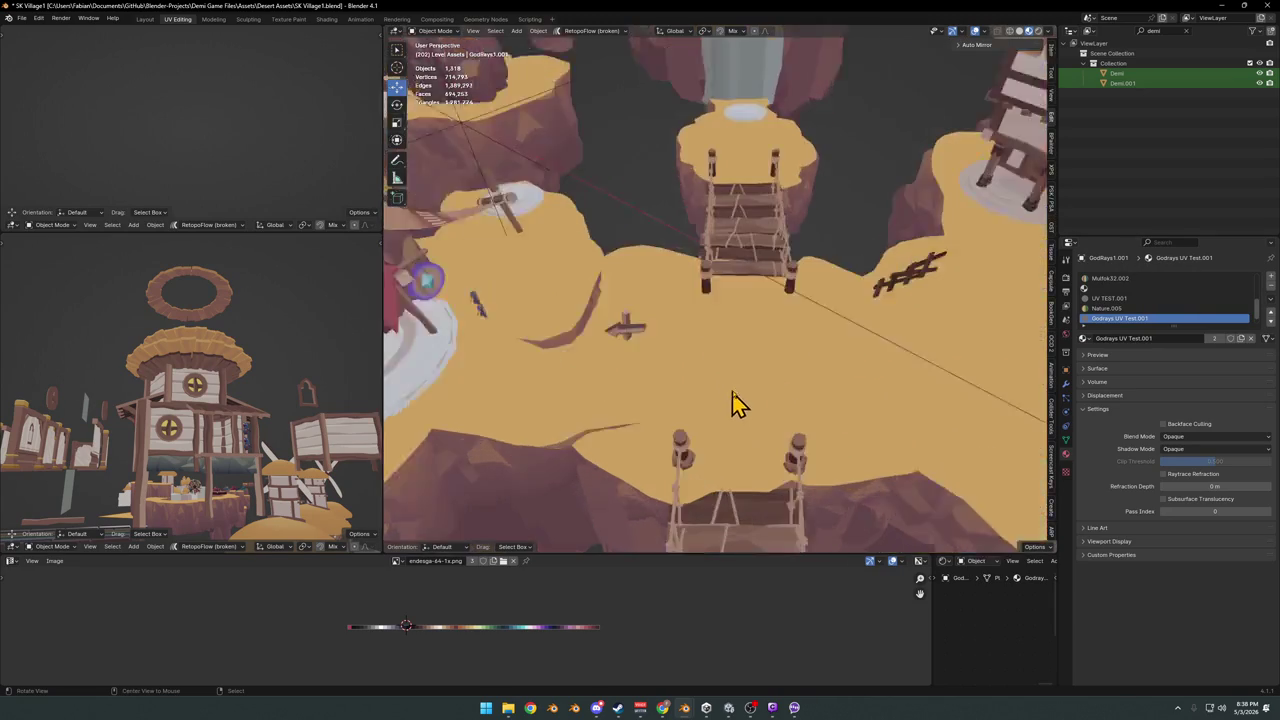
mouse_move(734, 406)
middle_mouse_down()
mouse_move(718, 353)
mouse_move(766, 337)
mouse_move(694, 374)
mouse_move(765, 355)
mouse_move(680, 314)
mouse_move(743, 289)
middle_mouse_up()
key("ctrl+s")
left_click(743, 289)
key("g")
key("Escape")
key("Delete")
mouse_move(646, 280)
middle_mouse_down()
mouse_move(765, 290)
mouse_move(683, 274)
mouse_move(733, 400)
mouse_move(714, 349)
mouse_move(837, 329)
mouse_move(771, 349)
mouse_move(798, 342)
mouse_move(754, 374)
mouse_move(706, 229)
middle_mouse_up()
left_click(712, 238)
- Duplicate the checkered pillar, turn the copy 76.8° about Z and lower it
key("shift+d")
left_click(675, 300)
key("r")
key("z")
left_click(600, 223)
key("g")
left_click(667, 230)
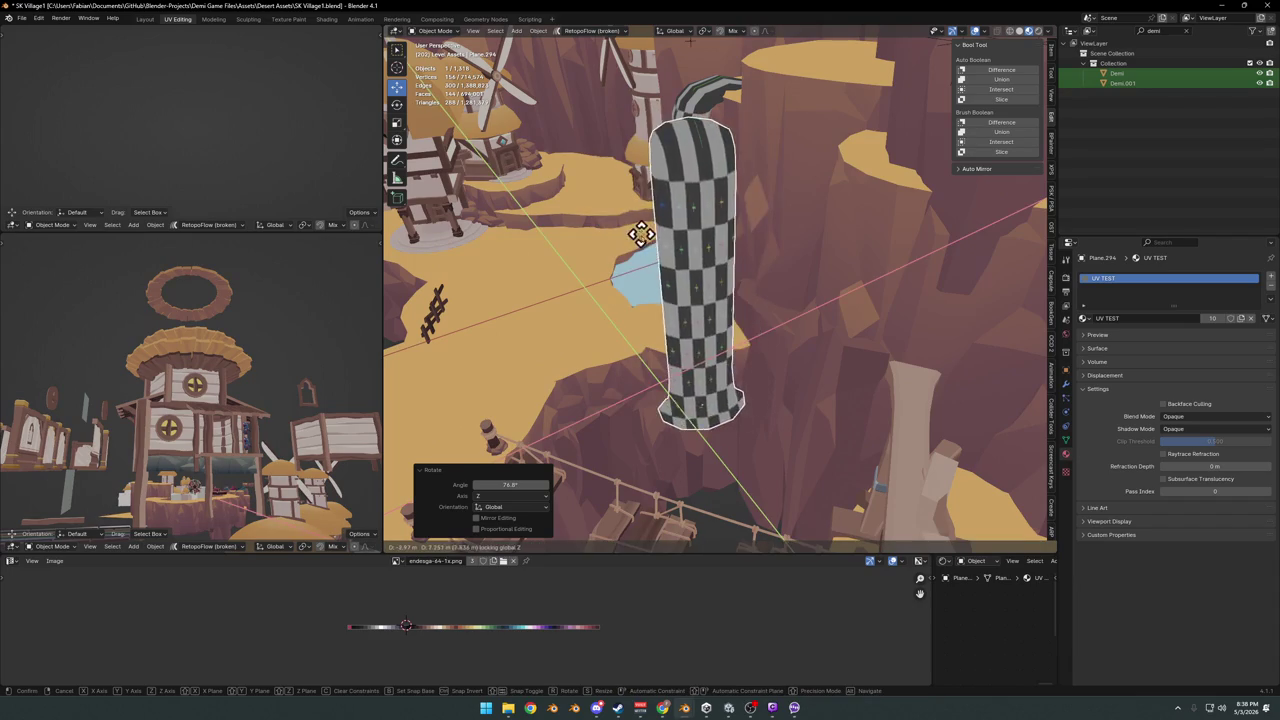
key("g")
key("z")
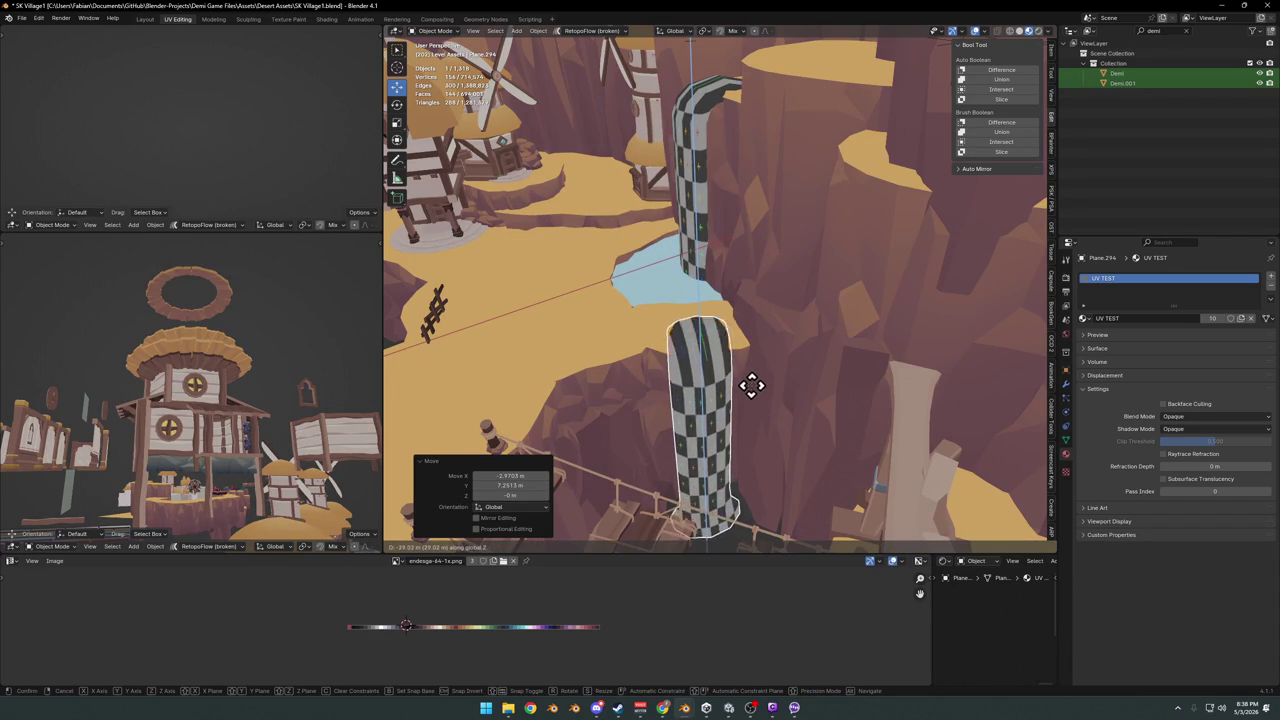
mouse_move(750, 408)
middle_mouse_down()
mouse_move(732, 355)
mouse_move(730, 372)
mouse_move(771, 343)
mouse_move(714, 377)
middle_mouse_up()
left_click(732, 355)
- Raise the rock piece beside the water and turn it −18° about Z
left_click(737, 349)
left_click(725, 378)
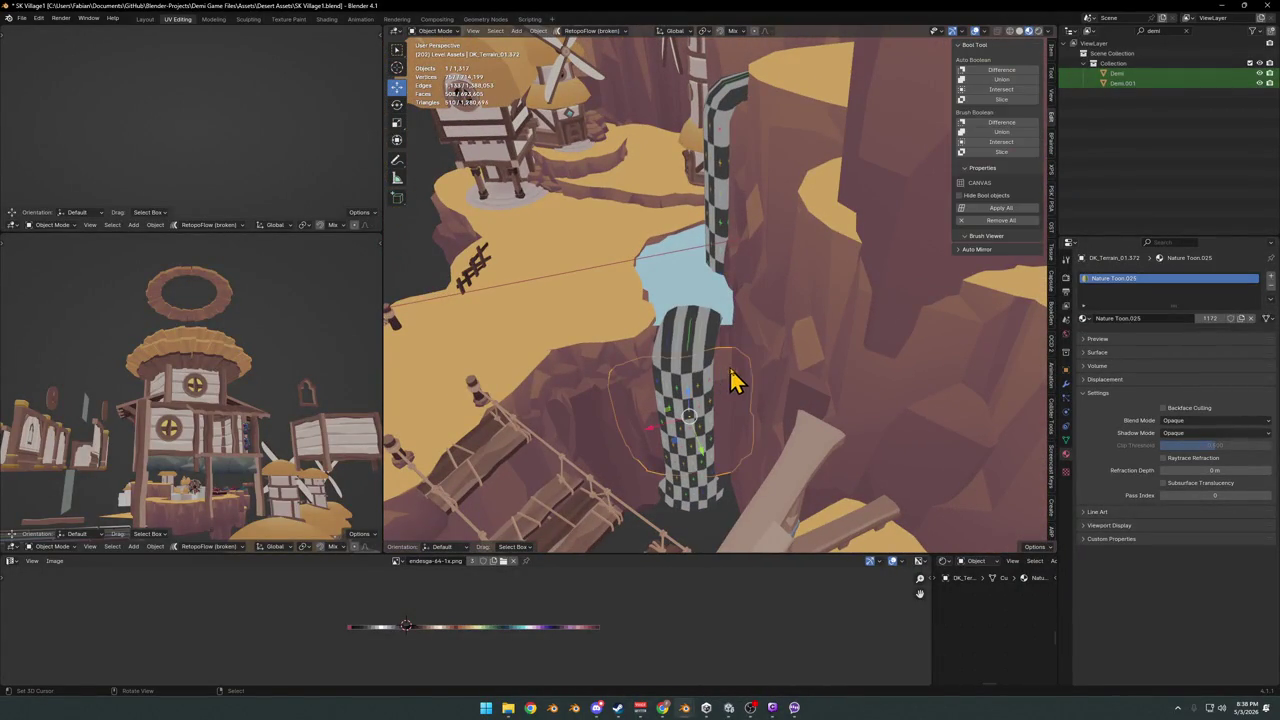
key("g")
key("z")
left_click(739, 339)
middle_click_drag(739, 339, 745, 310)
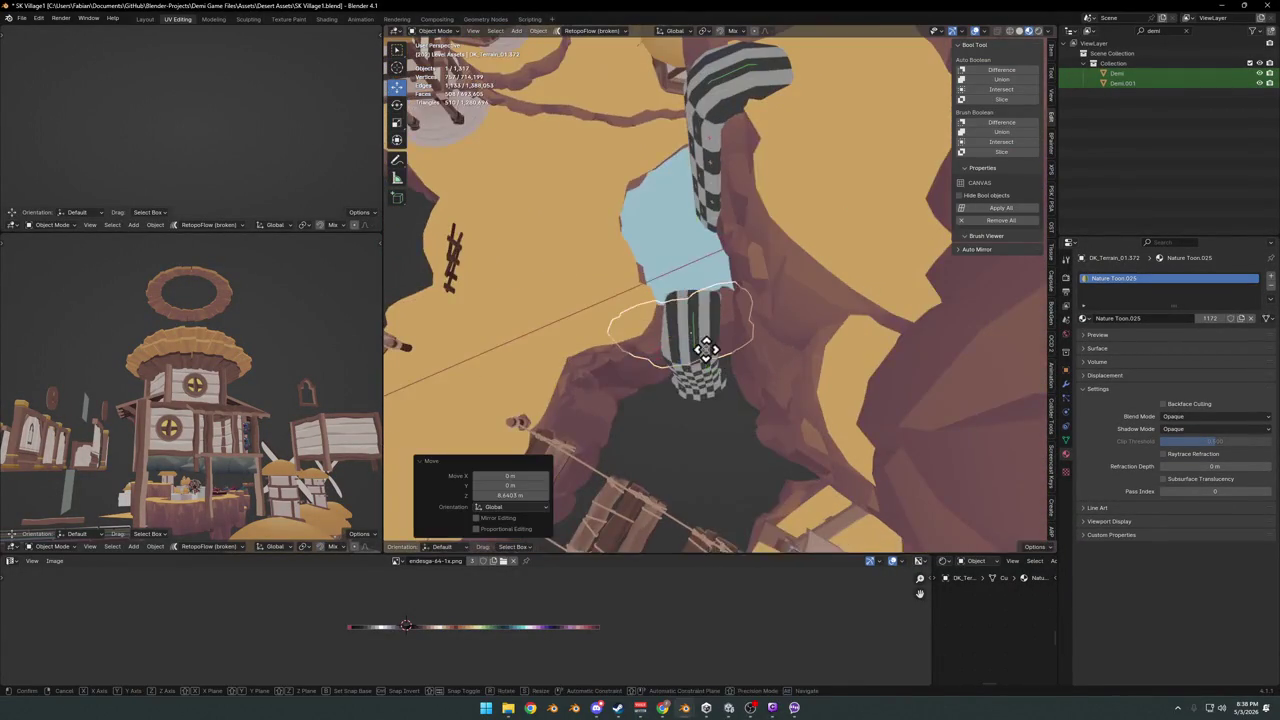
key("r")
key("z")
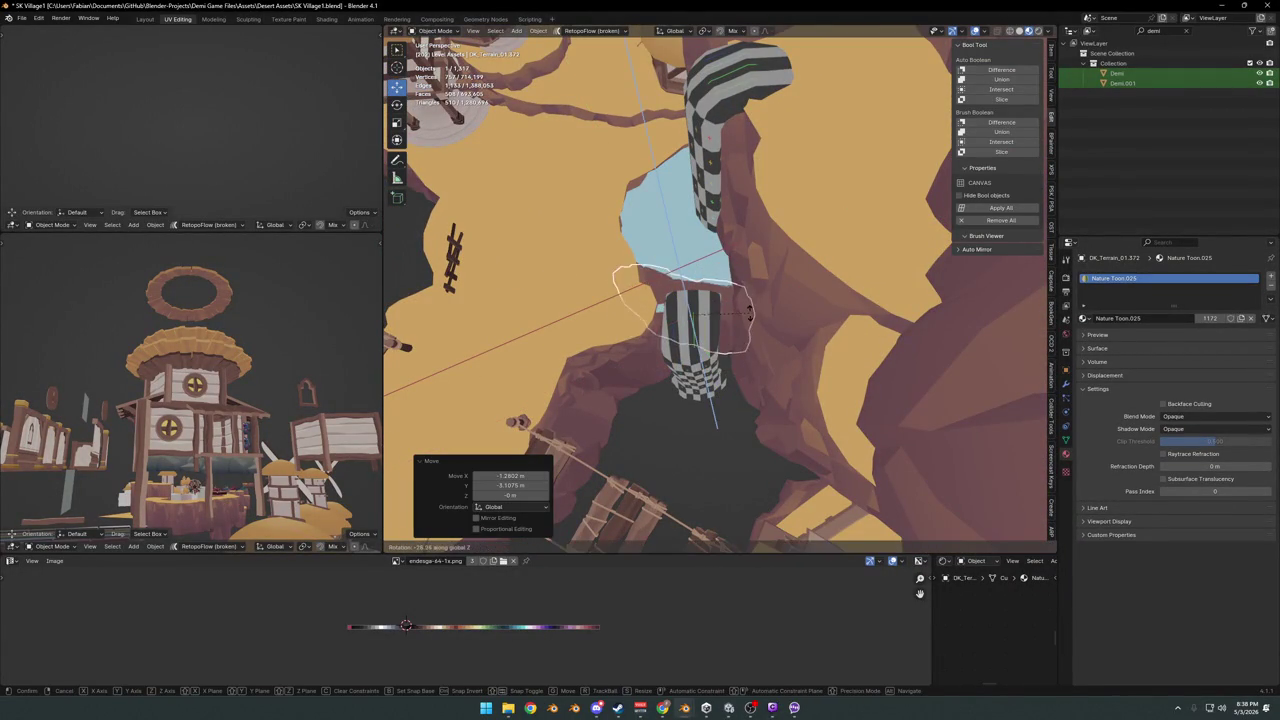
left_click(752, 300)
key("g")
key("z")
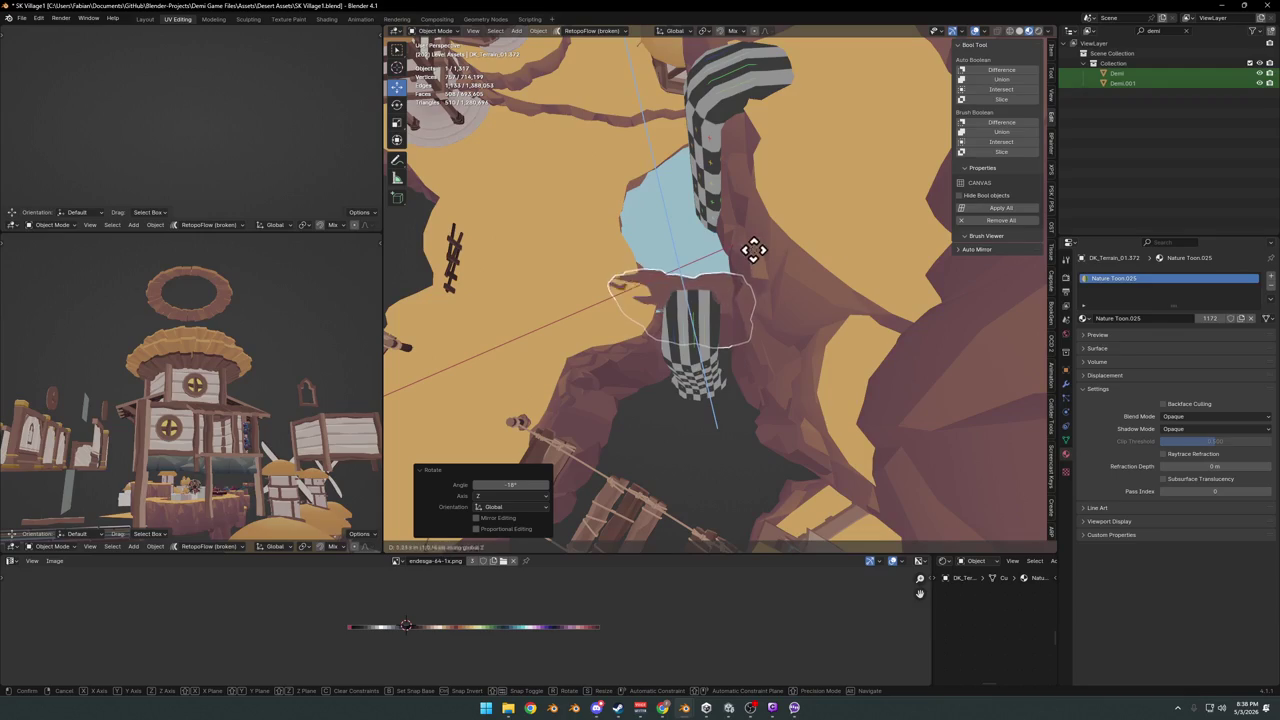
right_click(754, 285)
- Delete the lower checkered pillar copy and select the sand terrain piece
mouse_move(717, 360)
middle_mouse_down()
mouse_move(770, 296)
mouse_move(803, 294)
mouse_move(723, 403)
mouse_move(749, 383)
mouse_move(709, 329)
mouse_move(740, 352)
mouse_move(791, 354)
mouse_move(808, 377)
mouse_move(814, 334)
mouse_move(750, 323)
mouse_move(825, 395)
mouse_move(780, 374)
mouse_move(808, 386)
middle_mouse_up()
left_click(723, 403)
key("g")
left_click(766, 378)
key("Delete")
left_click(770, 335)
middle_click_drag(770, 335, 771, 371)
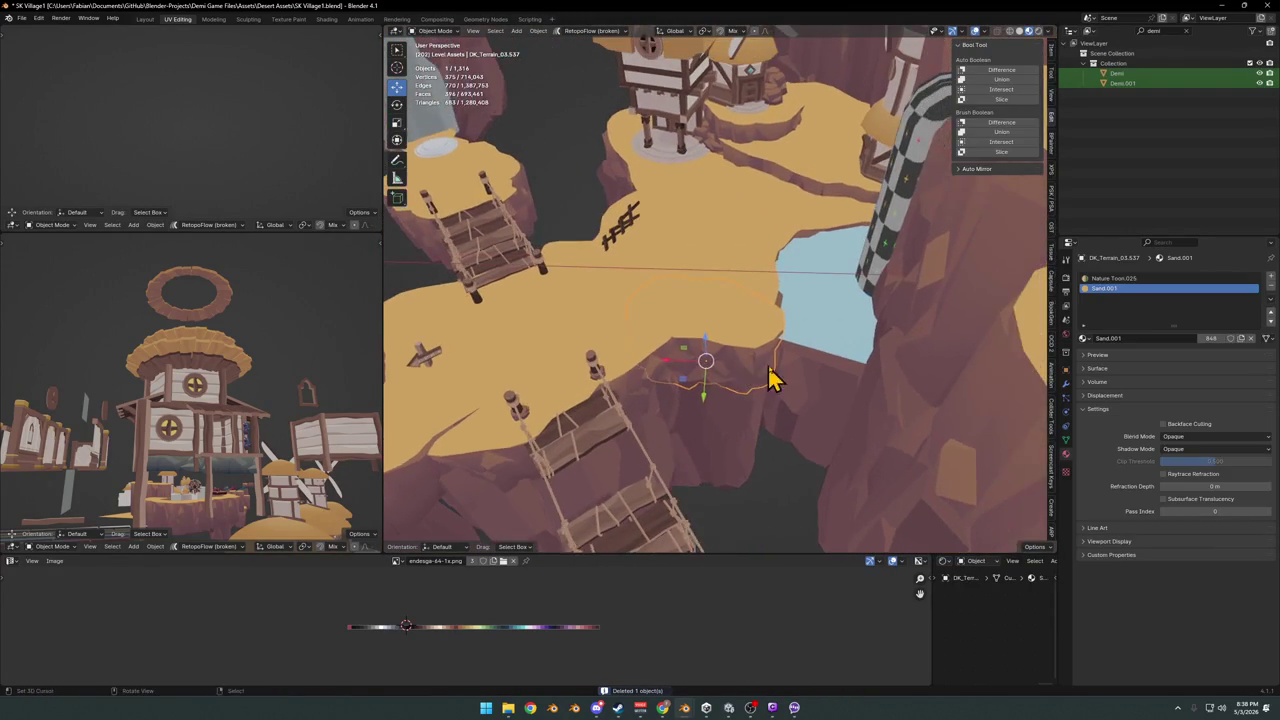
- Slide the sand terrain piece along the ground and turn it 10.2° about Z
key("g")
key("shift+z")
left_click(730, 375)
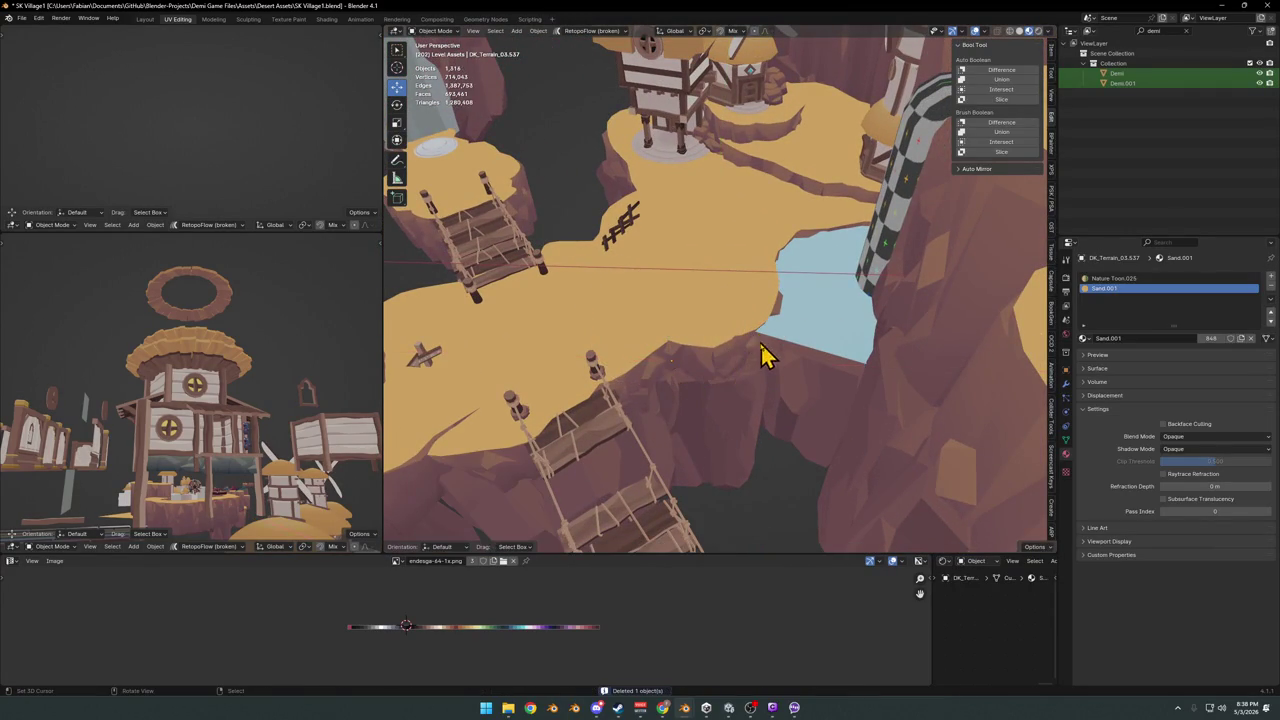
key("r")
key("z")
left_click(757, 358)
key("g")
key("shift+z")
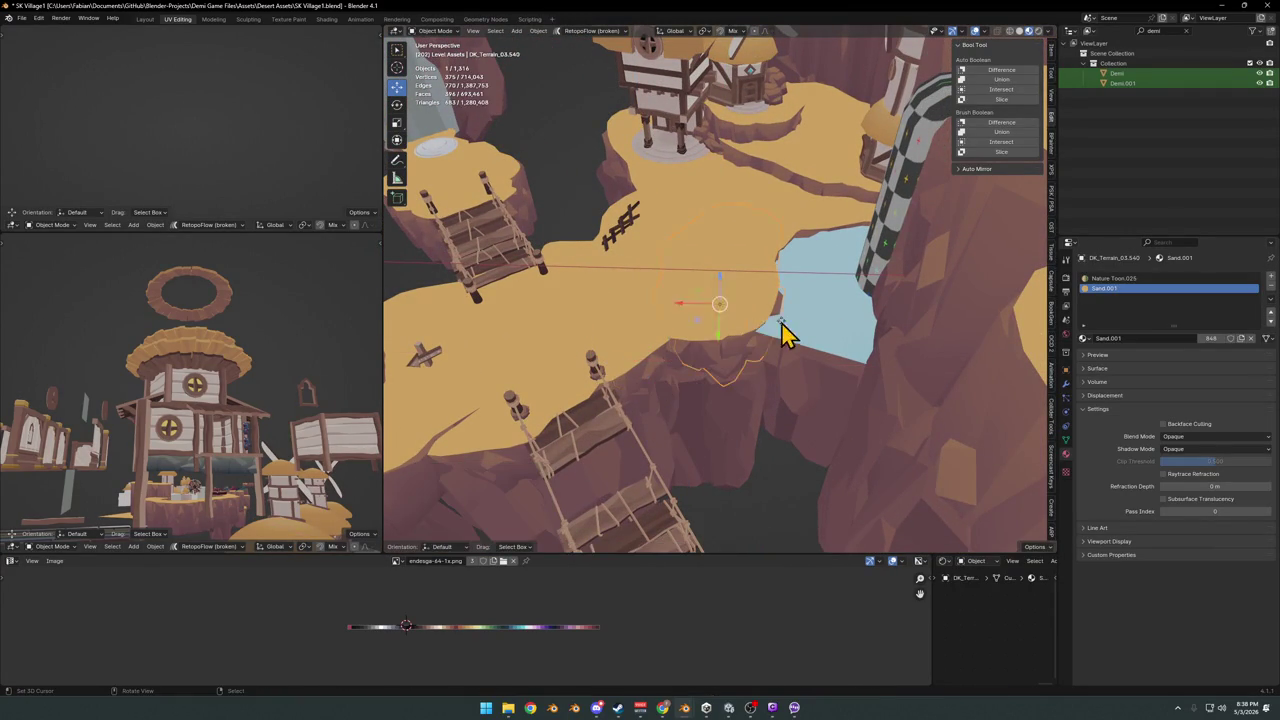
left_click(768, 343)
- Extrude the water plane's front edge 30.42 m straight down and bevel that edge
left_click(796, 344)
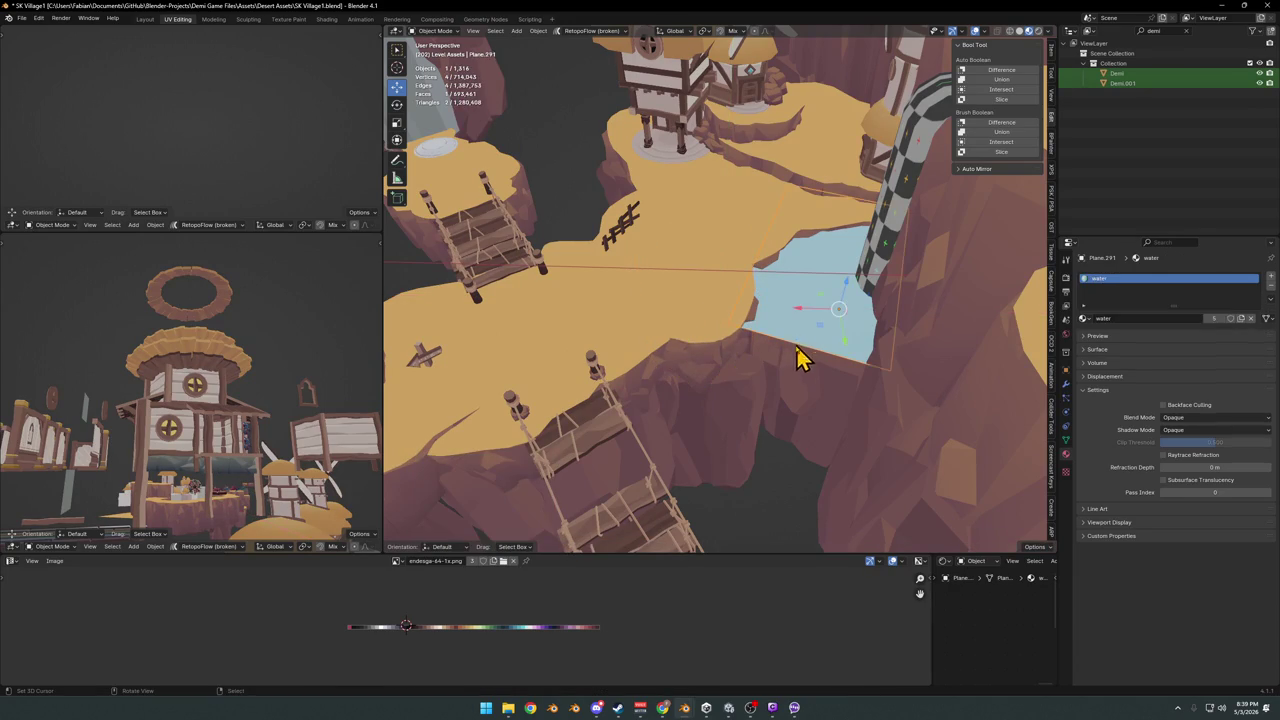
mouse_move(806, 350)
middle_mouse_down()
mouse_move(694, 354)
mouse_move(727, 360)
middle_mouse_up()
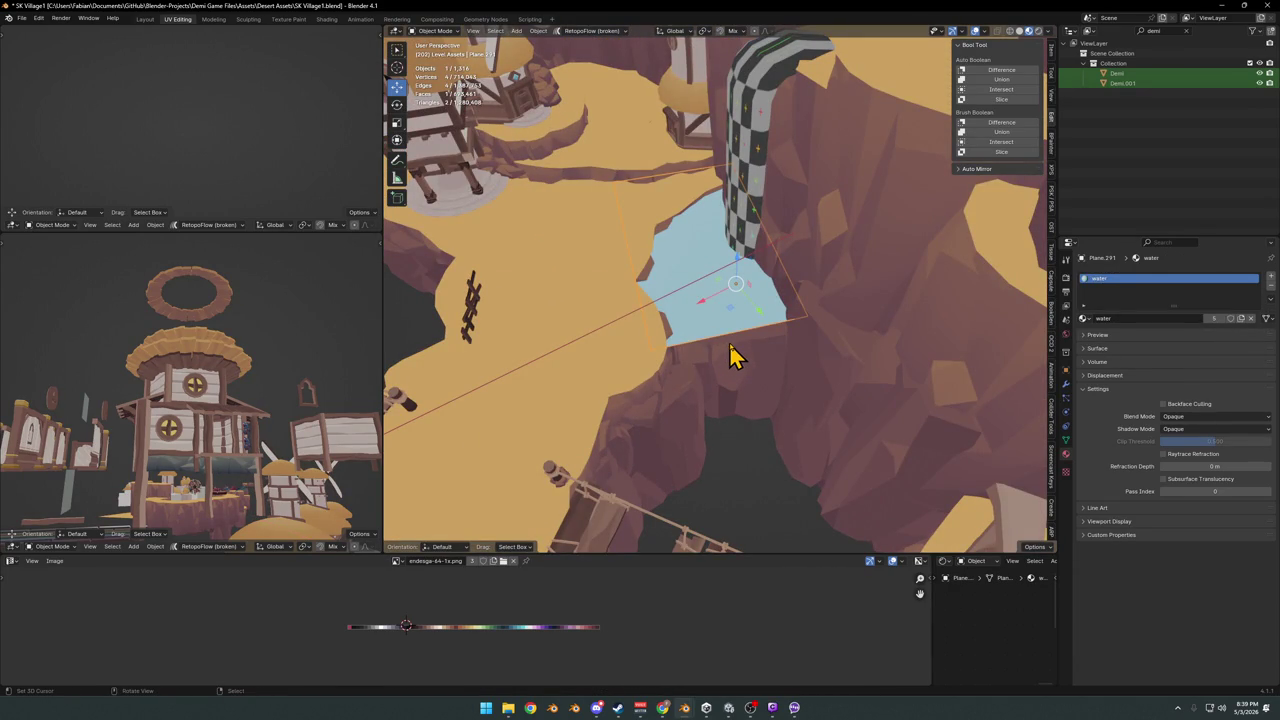
key("Tab")
key("e")
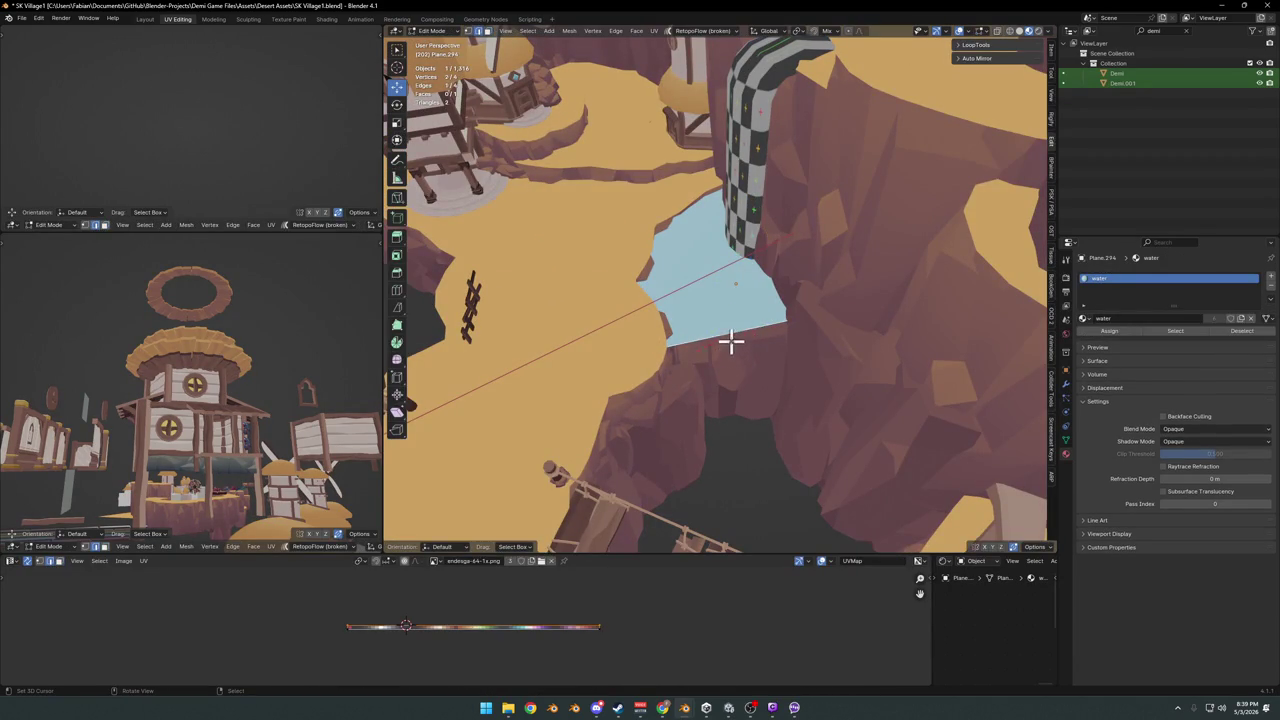
key("z")
left_click(746, 440)
mouse_move(746, 443)
middle_mouse_down()
mouse_move(737, 380)
mouse_move(786, 323)
mouse_move(748, 337)
mouse_move(760, 371)
mouse_move(737, 320)
mouse_move(840, 337)
mouse_move(794, 346)
mouse_move(741, 310)
middle_mouse_up()
key("ctrl+b")
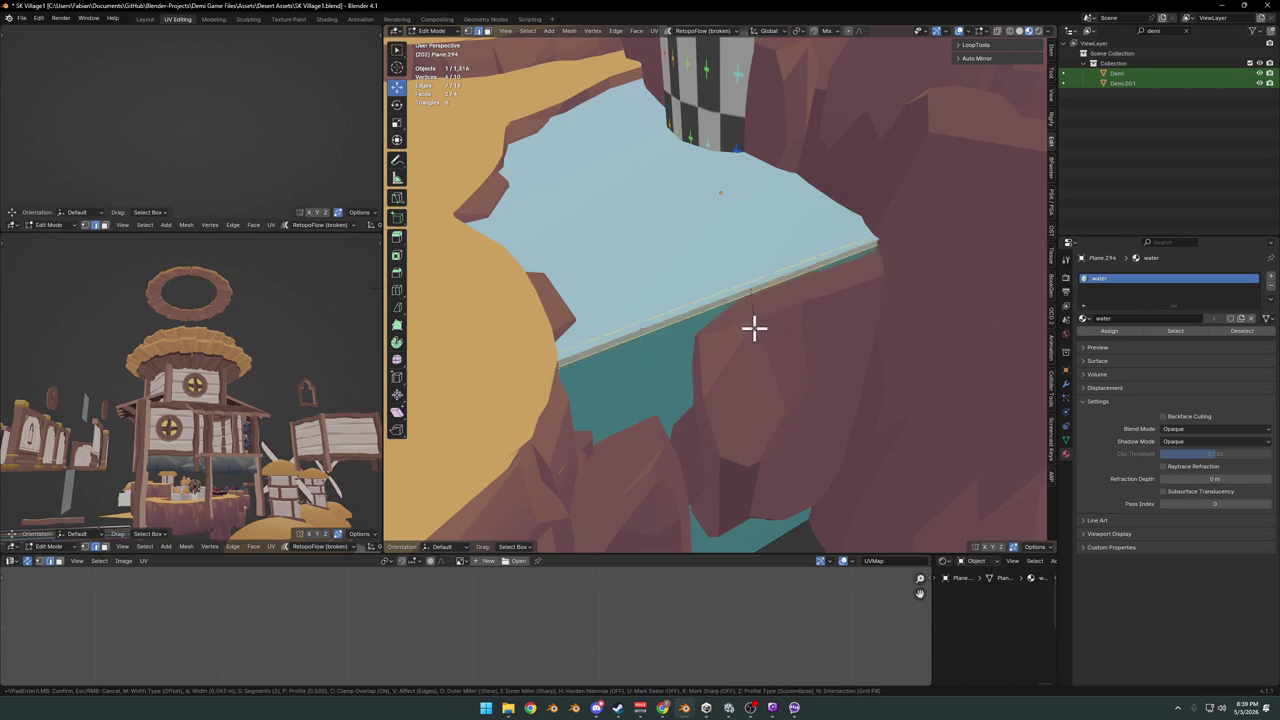
left_click(753, 328)
key("Tab")
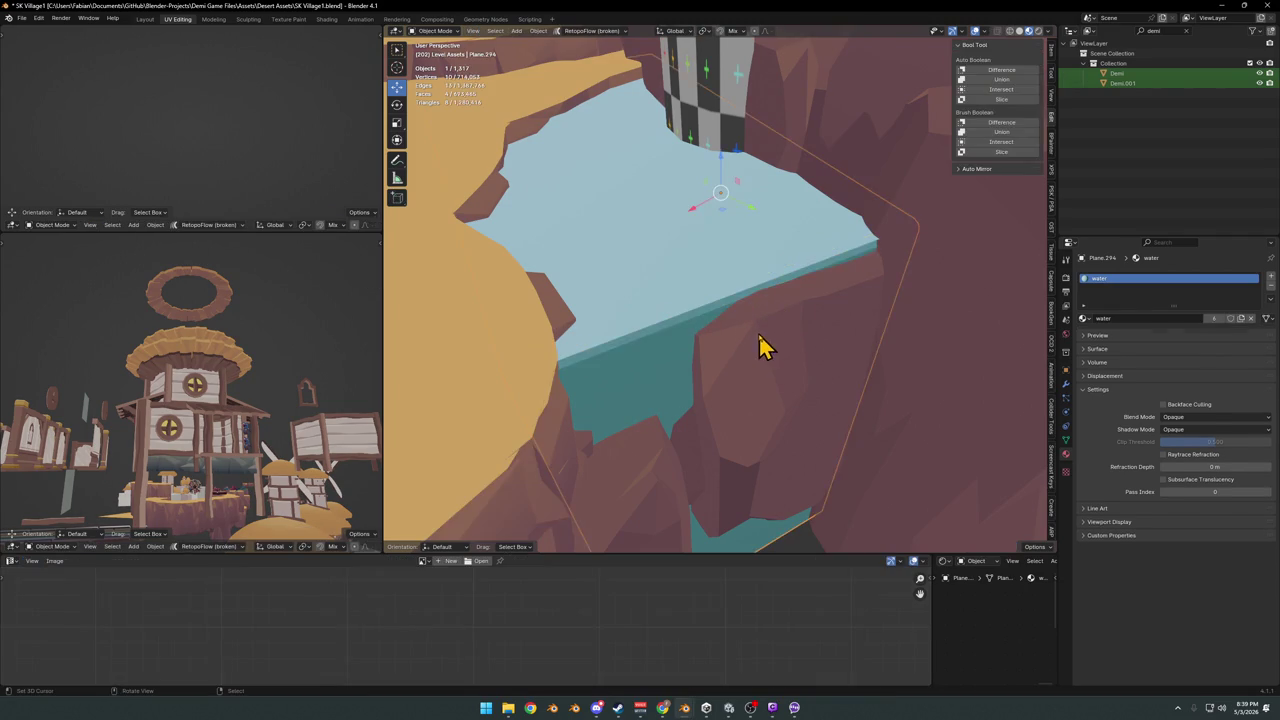
- Slide the rock piece by the water to a new spot on the ground plane
left_click(666, 370)
key("g")
key("Escape")
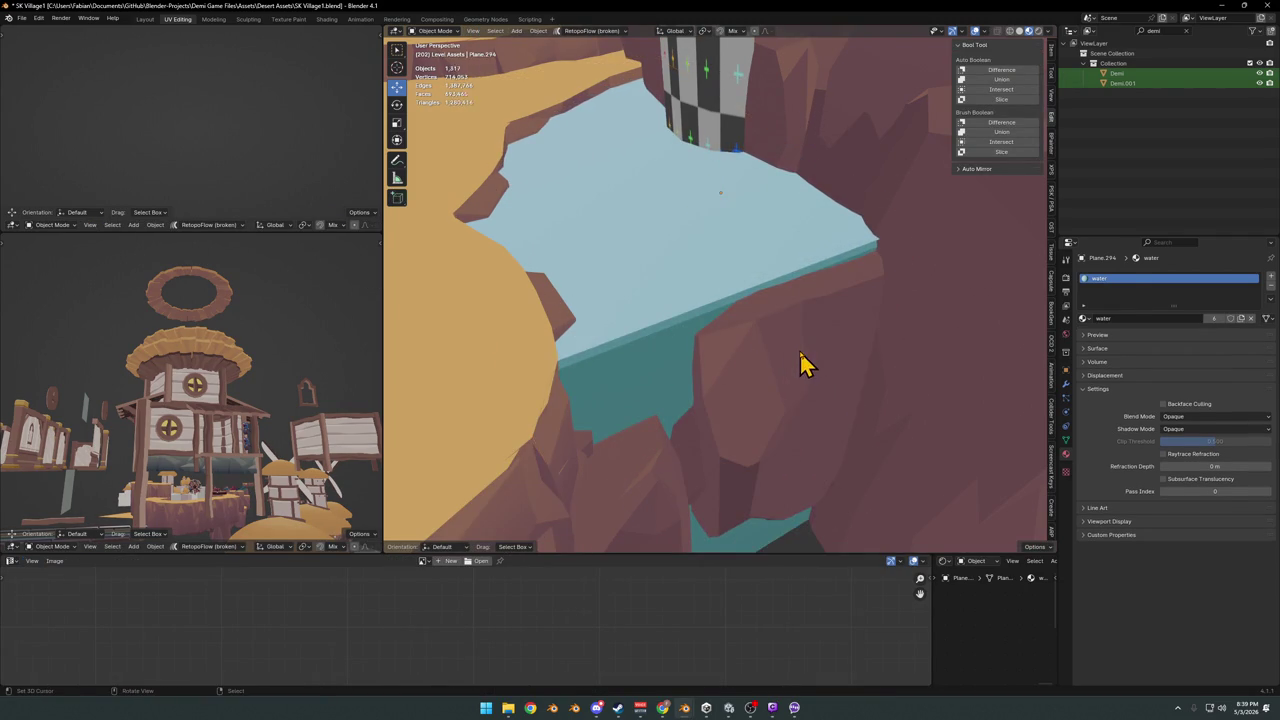
left_click(799, 363)
key("g")
key("shift+z")
left_click(805, 375)
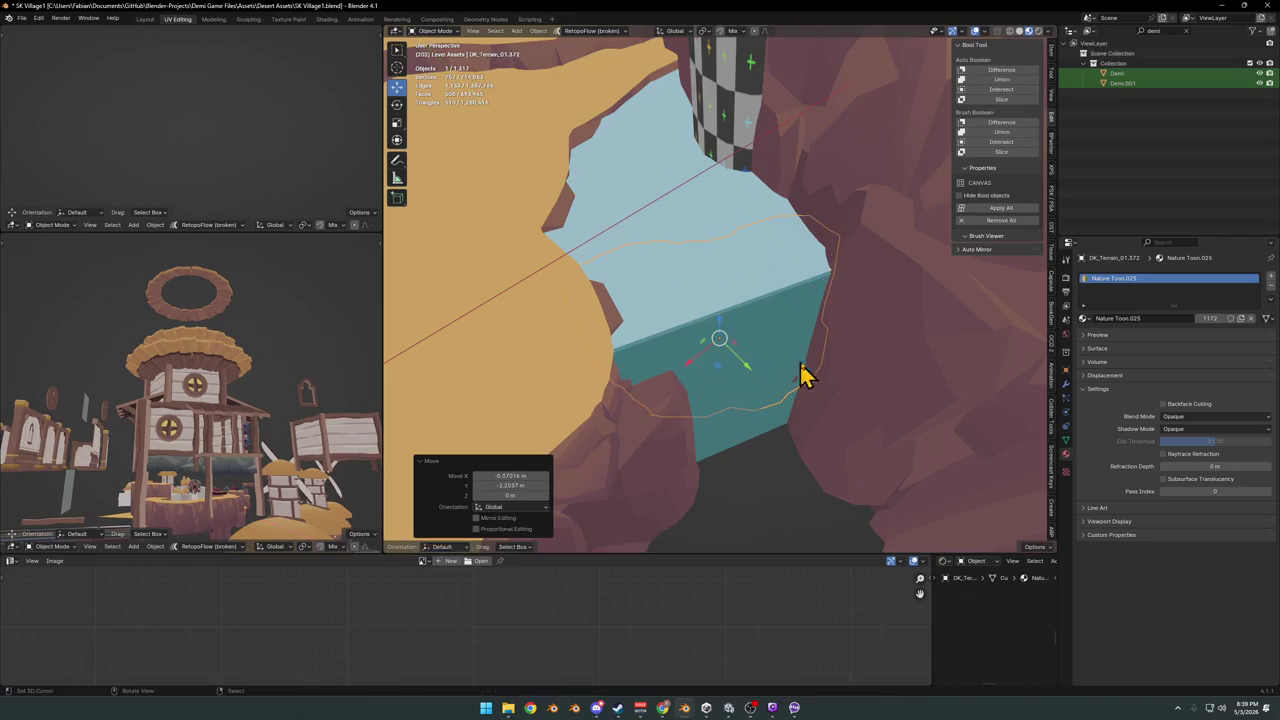
- Reposition the rock piece and turn it about the Z axis
right_click(815, 385)
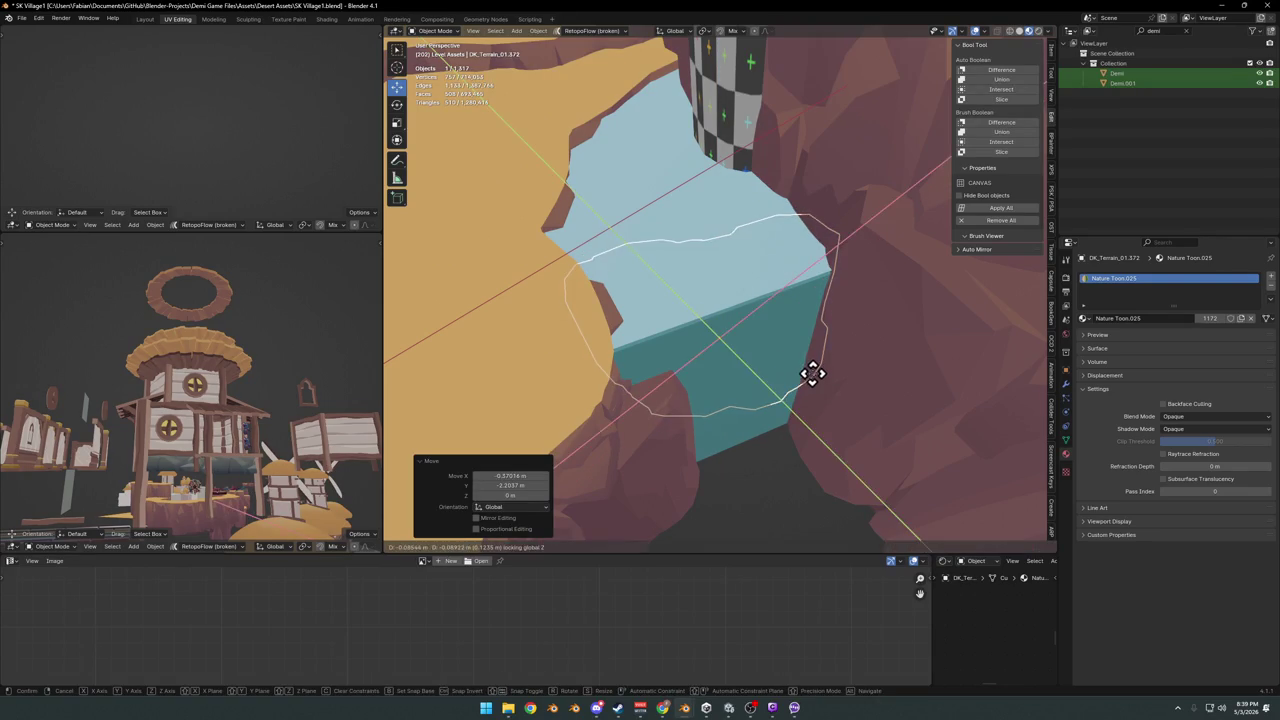
right_click(858, 375)
mouse_move(858, 375)
middle_mouse_down()
mouse_move(763, 366)
mouse_move(797, 380)
mouse_move(686, 418)
mouse_move(771, 392)
middle_mouse_up()
key("g")
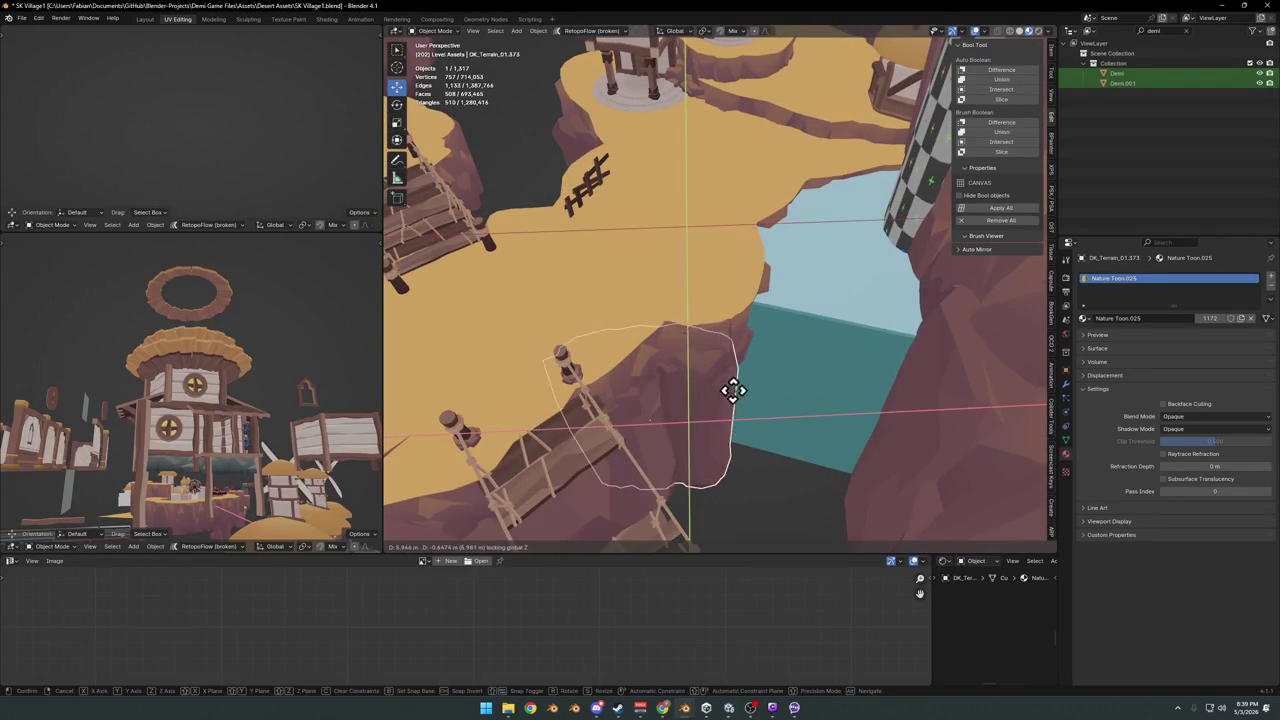
left_click(750, 392)
key("r")
key("z")
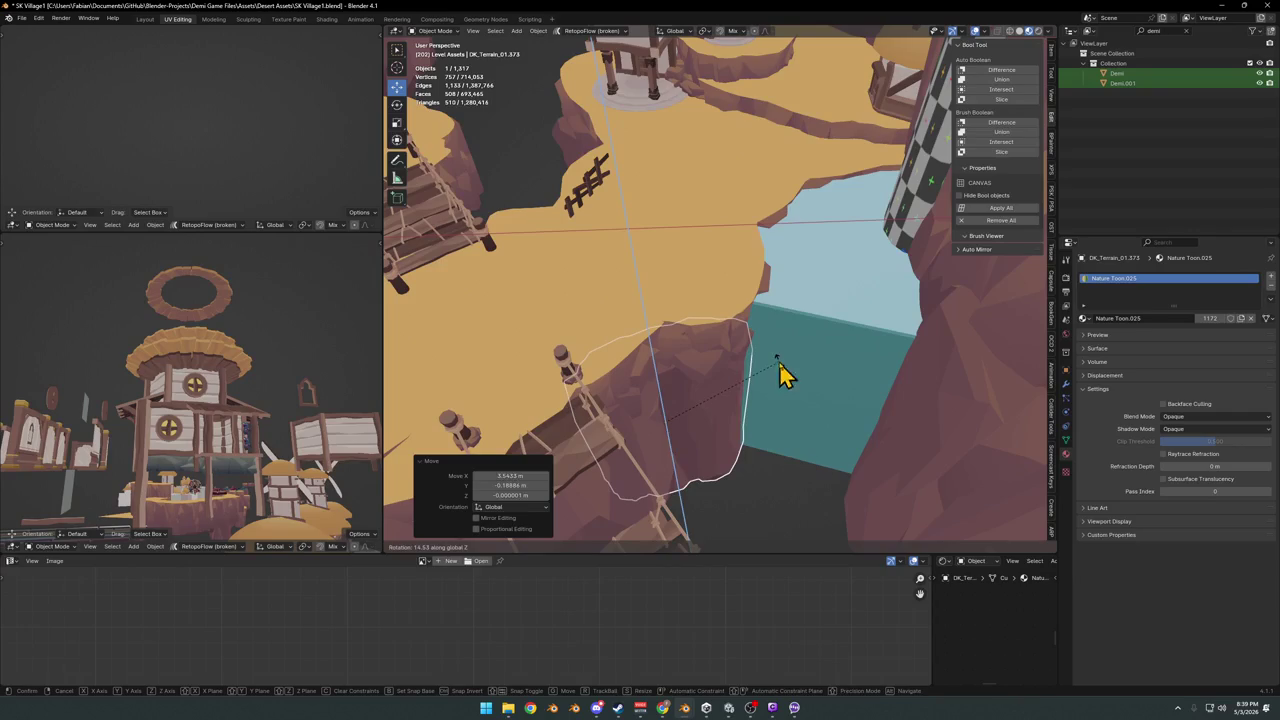
left_click(790, 364)
- Delete the stray sand piece near the rope ladders on the sandy plateau
mouse_move(723, 354)
middle_mouse_down()
mouse_move(740, 363)
mouse_move(740, 285)
mouse_move(723, 237)
mouse_move(706, 280)
mouse_move(726, 357)
mouse_move(763, 323)
mouse_move(809, 334)
mouse_move(711, 334)
middle_mouse_up()
left_click(749, 354)
scroll(680, 330, "up", 5)
scroll(771, 349, "down", 5)
scroll(771, 349, "up", 1)
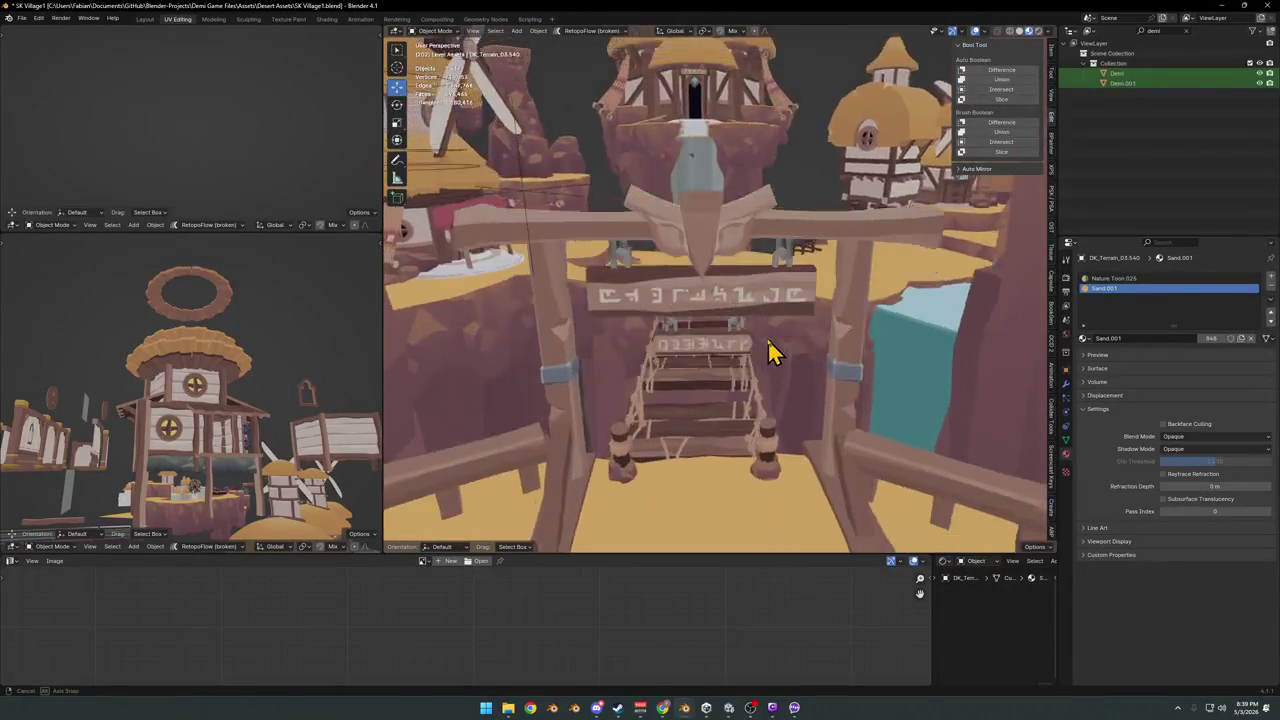
scroll(766, 329, "up", 2)
scroll(773, 325, "up", 2)
scroll(771, 330, "up", 2)
mouse_move(766, 346)
middle_mouse_down()
mouse_move(706, 400)
mouse_move(737, 343)
middle_mouse_up()
scroll(740, 377, "up", 1)
middle_click_drag(783, 390, 820, 397)
key("g")
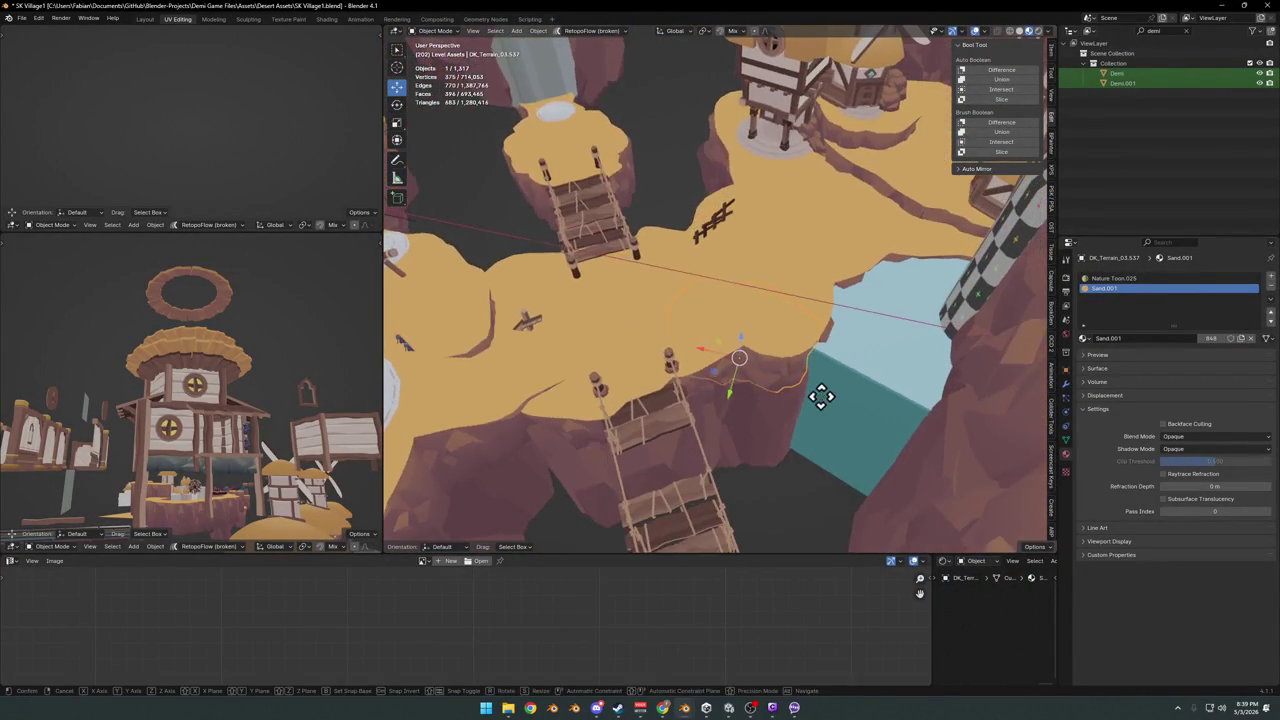
key("Escape")
key("Delete")
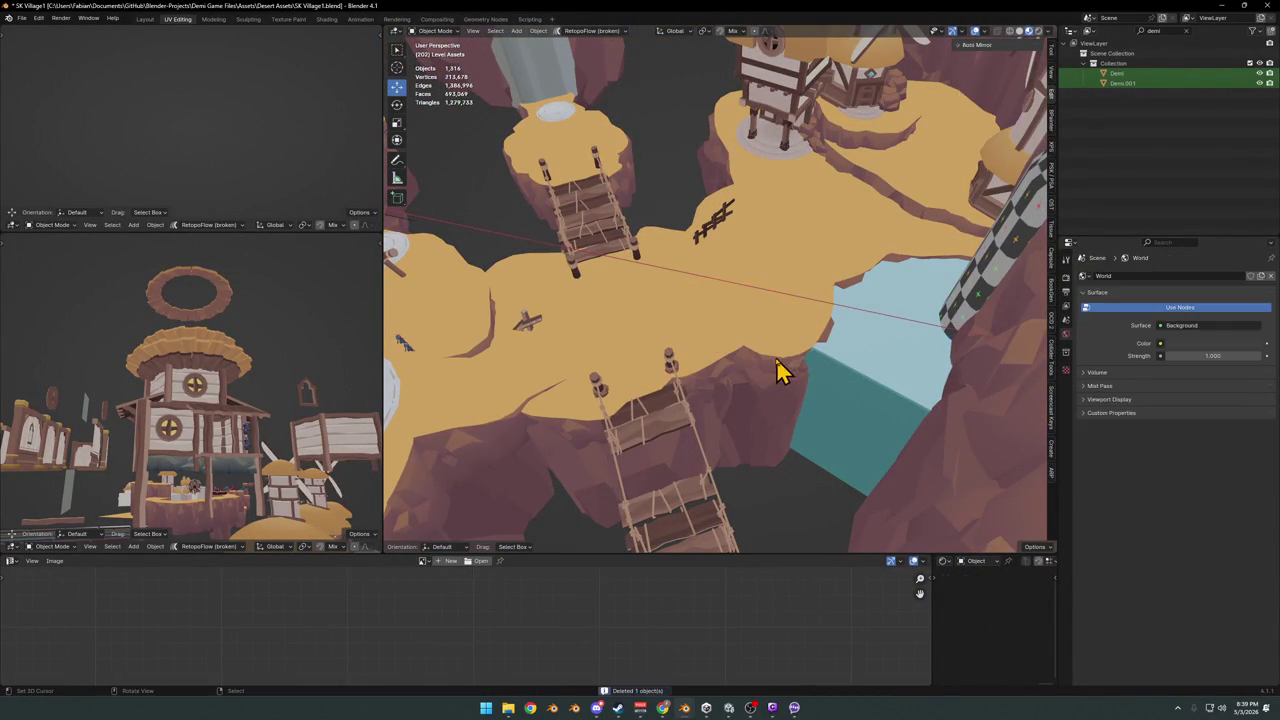
- Delete the sand terrain piece at the cliff edge
left_click(783, 366)
key("g")
key("shift+z")
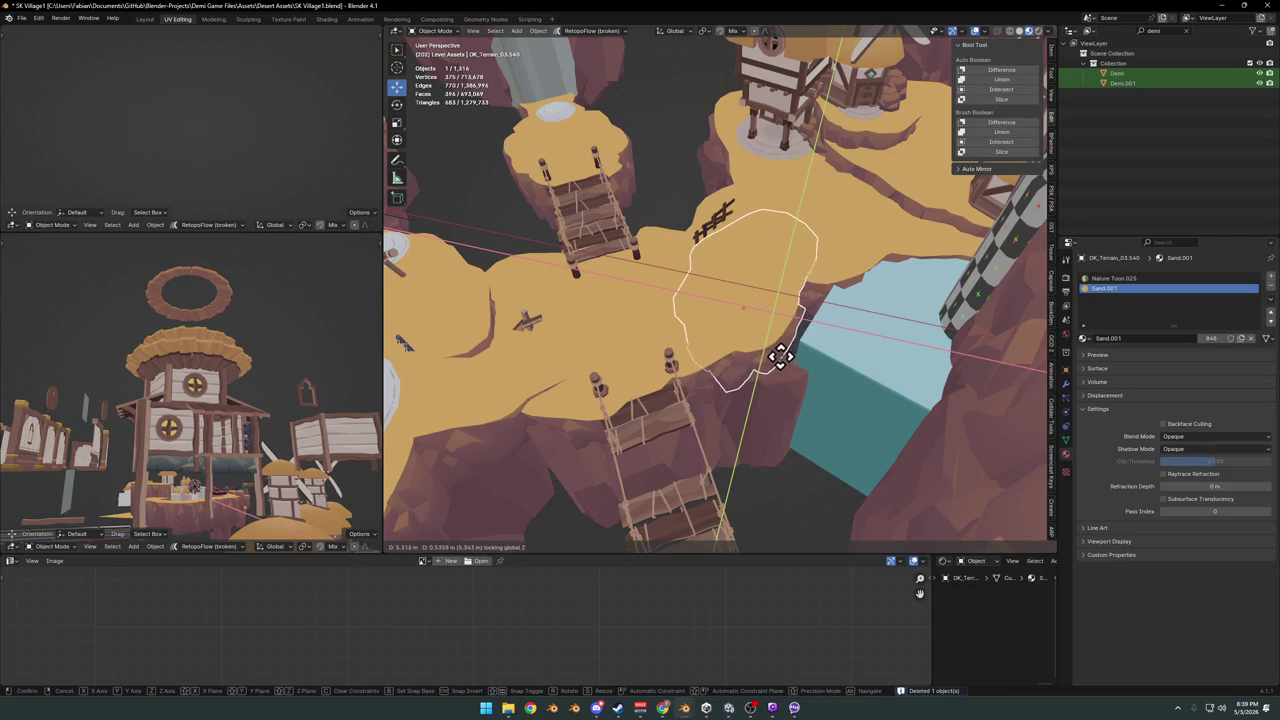
left_click(793, 373)
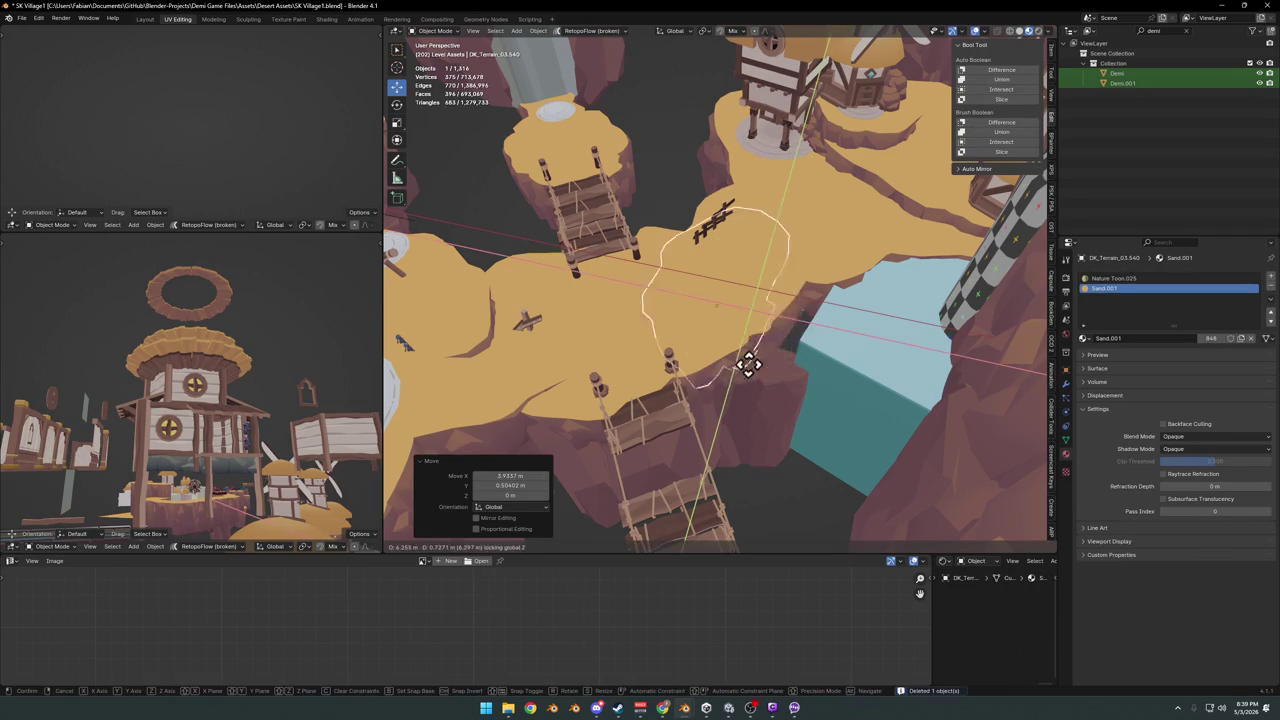
key("Escape")
key("Delete")
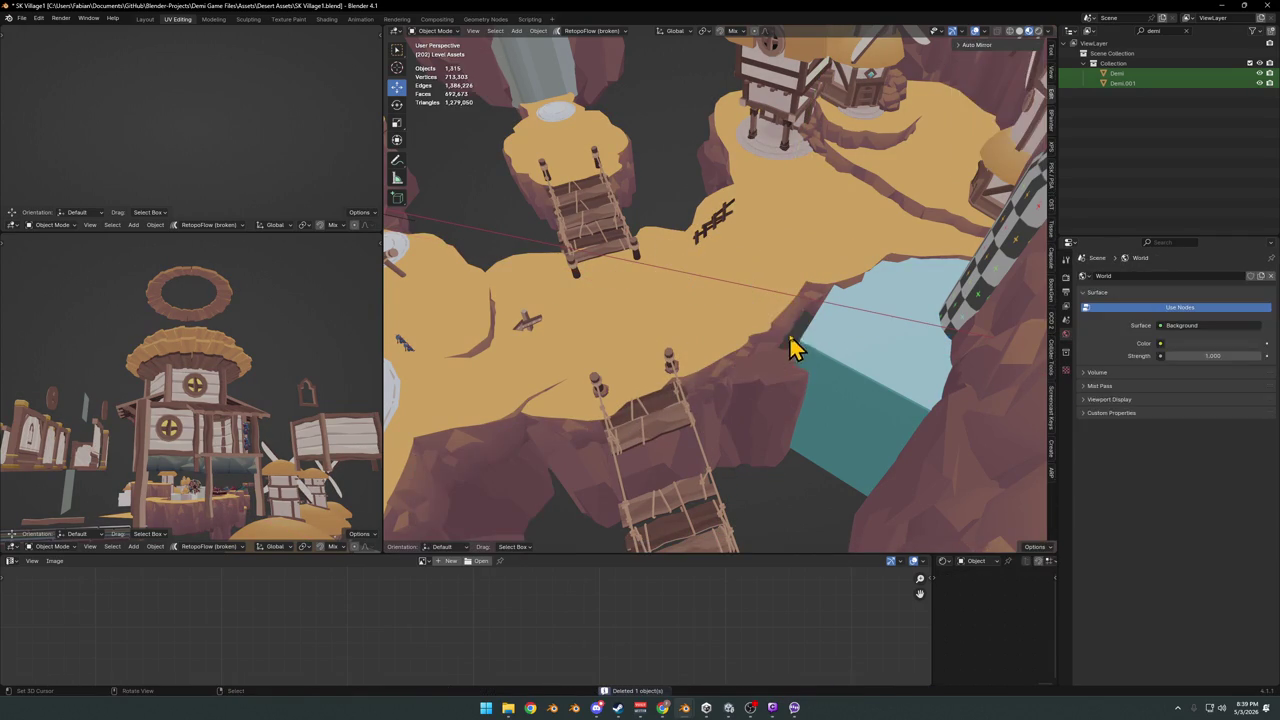
- Select the water plane and briefly enter and leave Edit Mode
left_click(818, 355)
key("Tab")
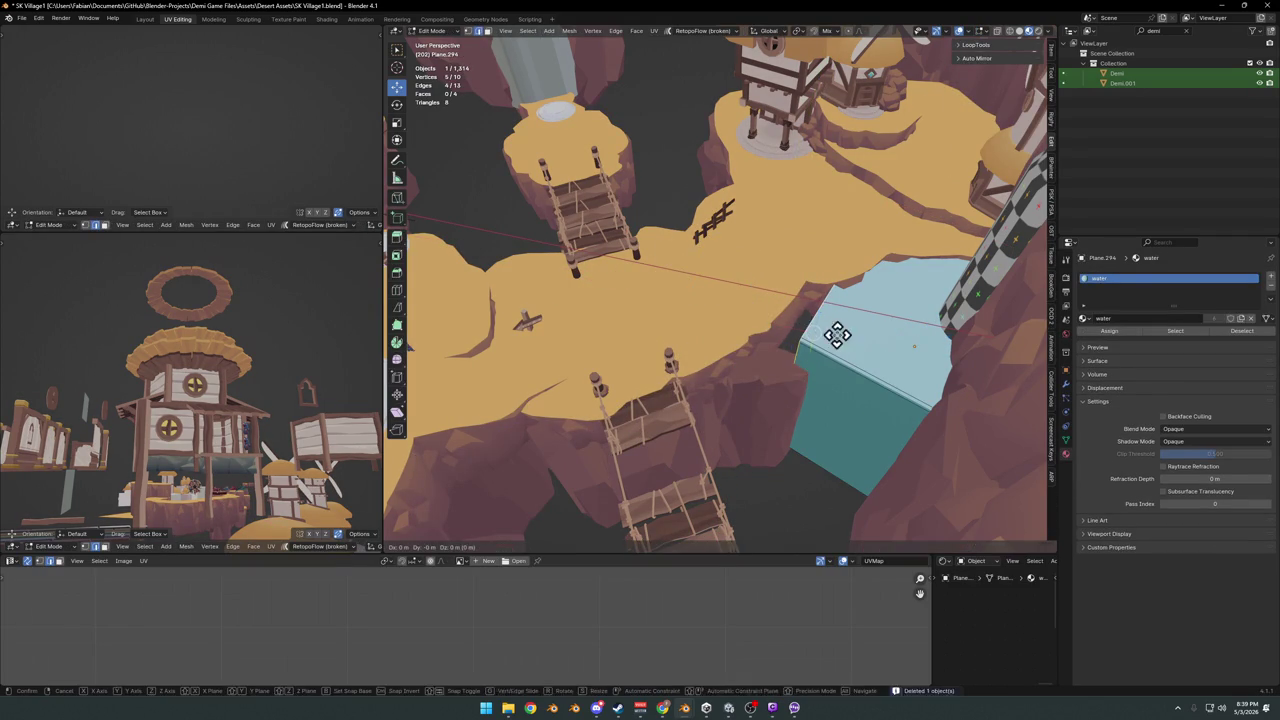
key("Escape")
middle_click_drag(808, 392, 771, 414)
key("Tab")
- Move and turn the rock terrain piece beside the blue water block on the ground plane
left_click(778, 412)
key("g")
key("shift+z")
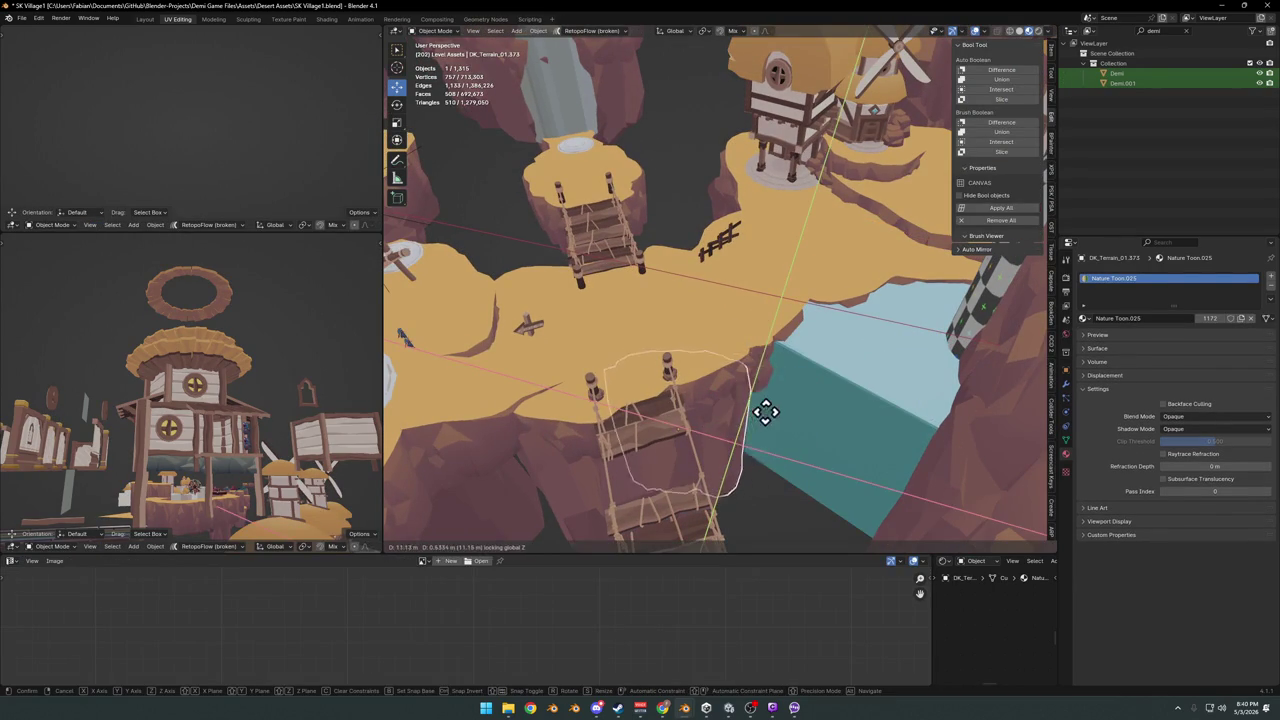
left_click(770, 410)
key("r")
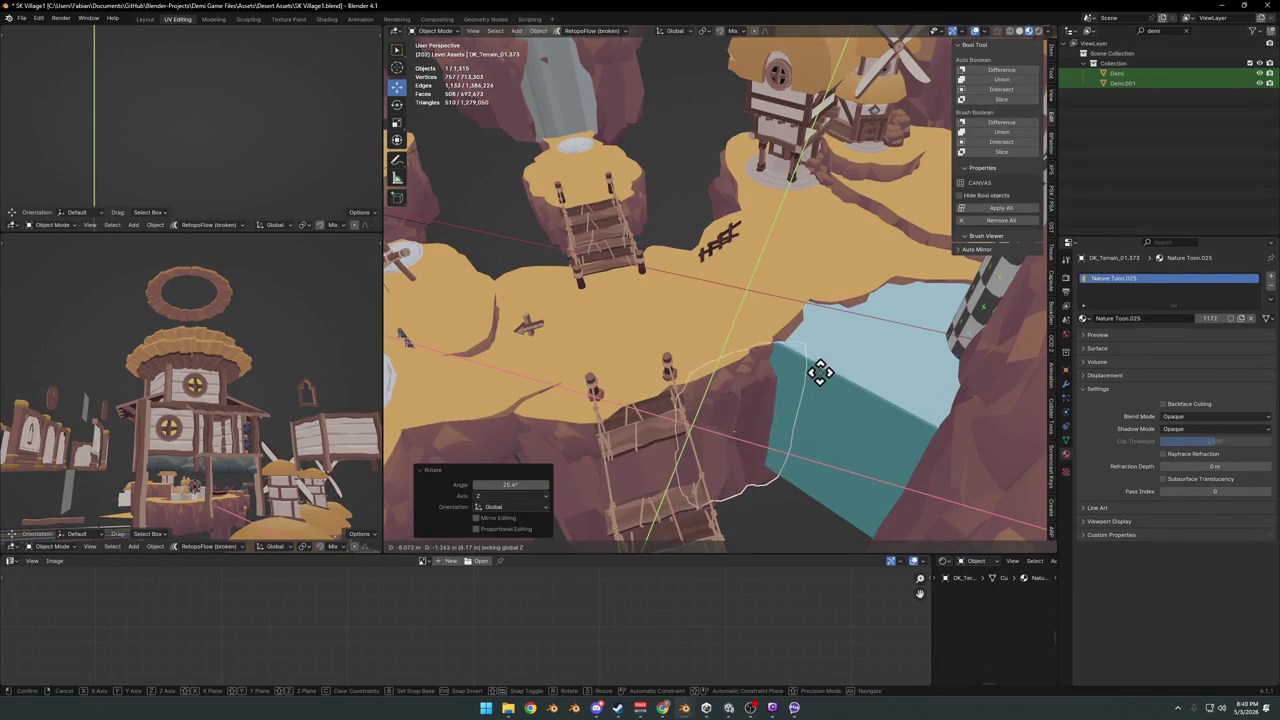
left_click(822, 374)
key("r")
key("g")
key("shift+z")
left_click(878, 399)
- Bring the sign gate and rope bridge into view and fly forward through the gate
mouse_move(817, 423)
middle_mouse_down()
mouse_move(831, 377)
mouse_move(763, 432)
middle_mouse_up()
mouse_move(800, 387)
middle_mouse_down()
mouse_move(763, 363)
mouse_move(837, 357)
middle_mouse_up()
scroll(809, 323, "up", 5)
scroll(822, 322, "up", 3)
scroll(822, 312, "down", 3)
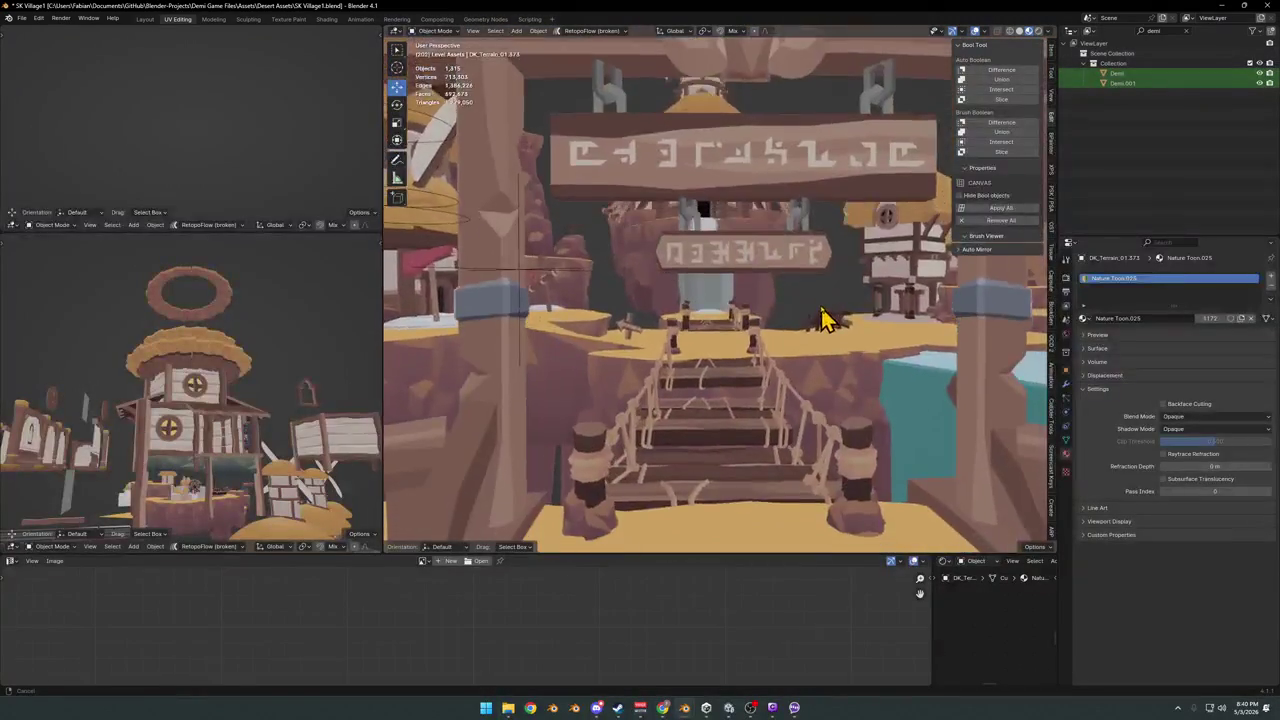
key("shift+grave")
key("w")
key("Escape")
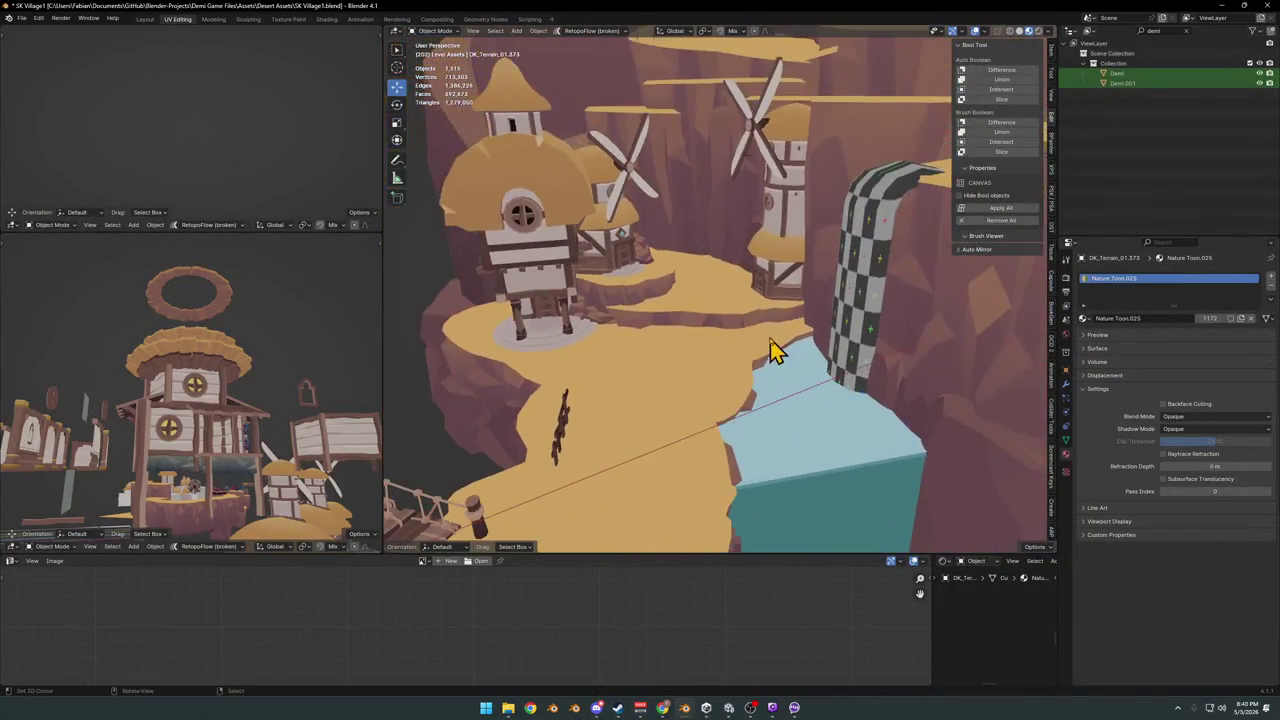
- Slide the small wooden fence piece along the sand path and turn it around Z
middle_click_drag(677, 347, 643, 360)
left_click_drag(612, 357, 632, 318)
key("r")
key("z")
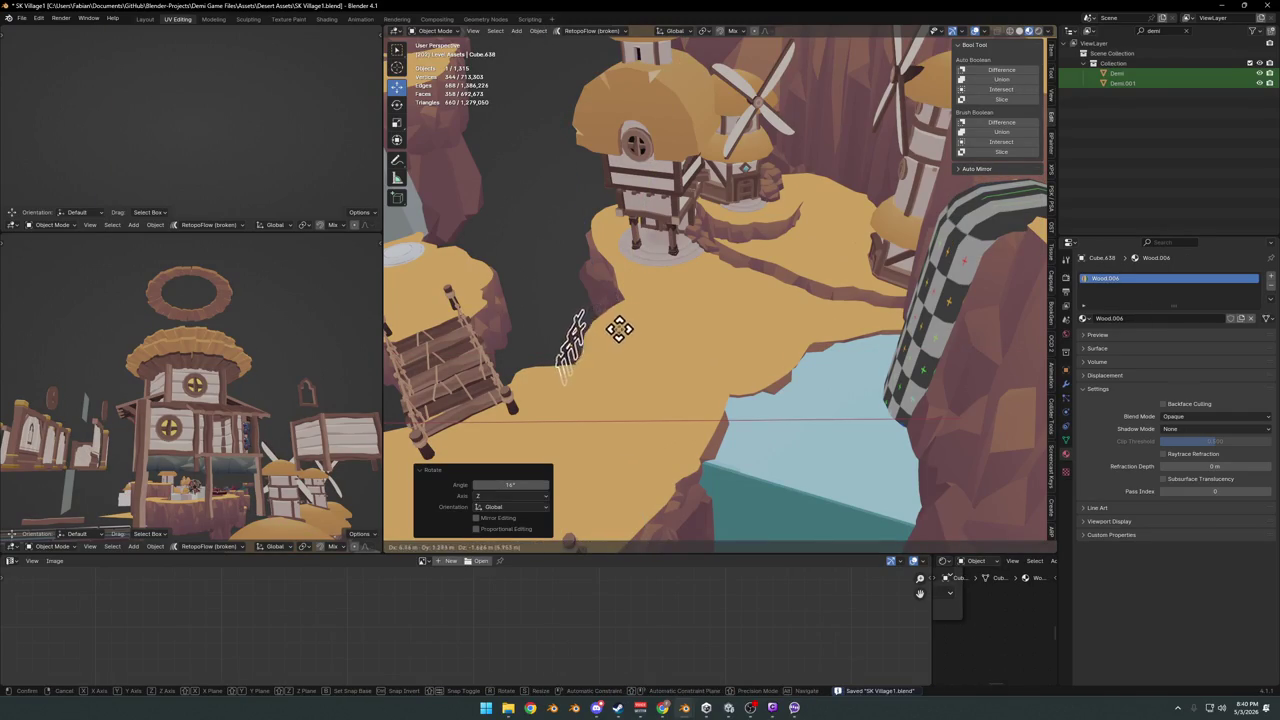
left_click(643, 345)
key("KP_Decimal")
scroll(651, 300, "up", 3)
- Place a duplicate of the fence piece beside it and save the file
key("shift+d")
left_click(738, 335)
key("ctrl+s")
mouse_move(737, 337)
middle_mouse_down()
mouse_move(757, 349)
mouse_move(728, 335)
middle_mouse_up()
- Add another fence copy, rotating and moving it into place along the path
key("shift+d")
left_click(688, 318)
key("r")
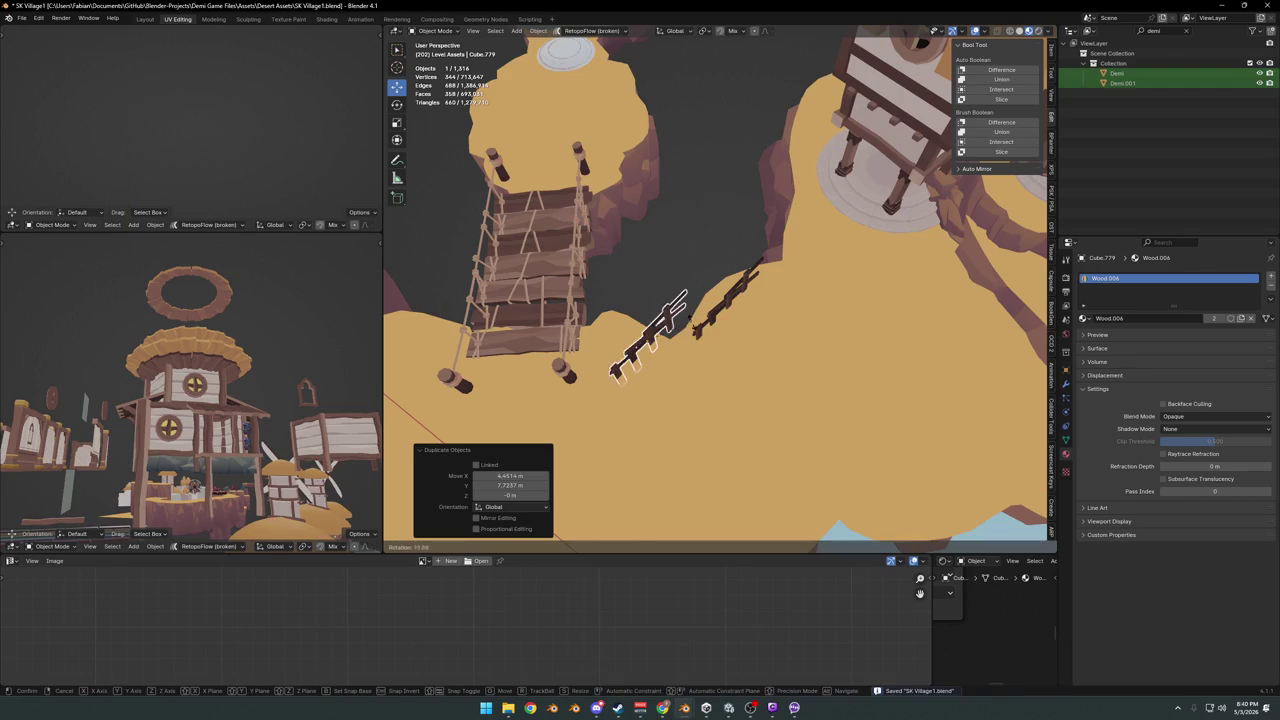
left_click(694, 357)
key("g")
left_click(655, 380)
mouse_move(651, 386)
middle_mouse_down()
mouse_move(700, 314)
mouse_move(615, 347)
mouse_move(657, 323)
mouse_move(706, 334)
mouse_move(683, 385)
mouse_move(651, 400)
mouse_move(645, 362)
mouse_move(608, 349)
mouse_move(722, 348)
middle_mouse_up()
- Delete the extra fence piece and save SK Village1.blend
key("Delete")
left_click(600, 365)
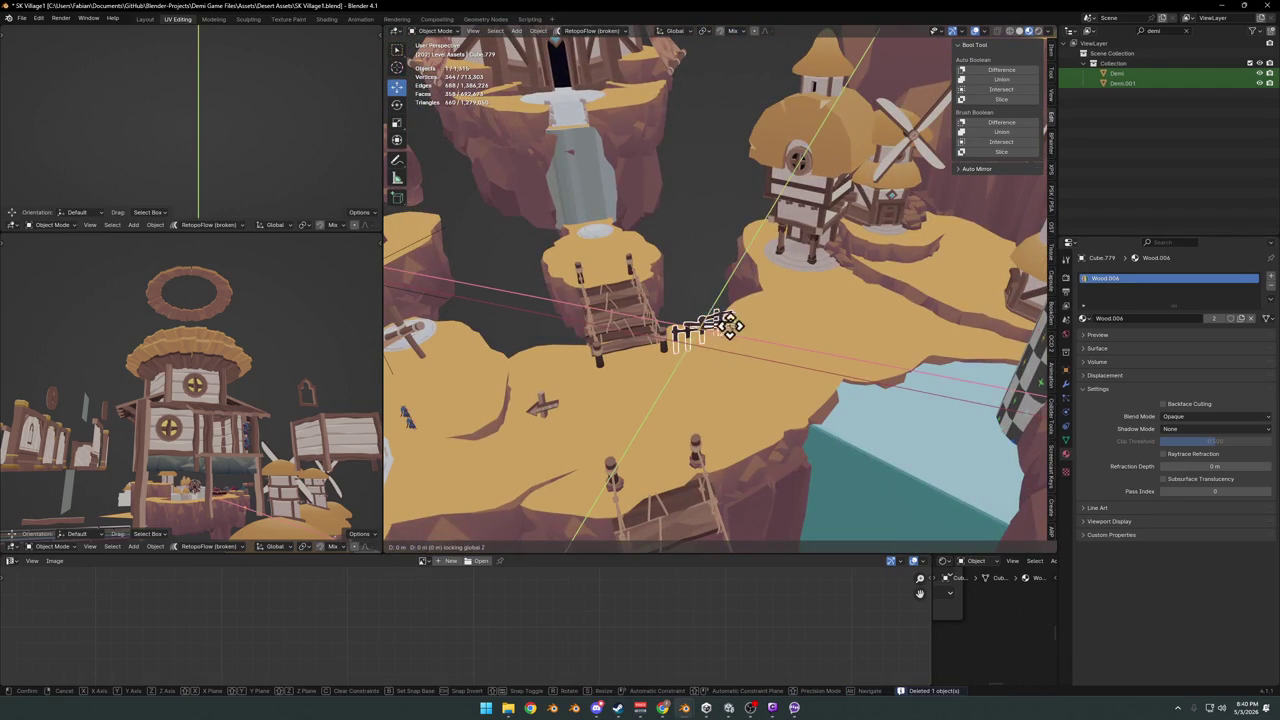
key("ctrl+s")
mouse_move(728, 228)
middle_mouse_down()
mouse_move(654, 274)
mouse_move(734, 337)
mouse_move(590, 345)
mouse_move(654, 306)
mouse_move(760, 314)
mouse_move(731, 331)
mouse_move(697, 330)
mouse_move(791, 320)
mouse_move(843, 289)
mouse_move(751, 297)
mouse_move(777, 283)
mouse_move(800, 310)
mouse_move(843, 309)
mouse_move(640, 351)
mouse_move(749, 303)
mouse_move(795, 302)
mouse_move(748, 322)
middle_mouse_up()
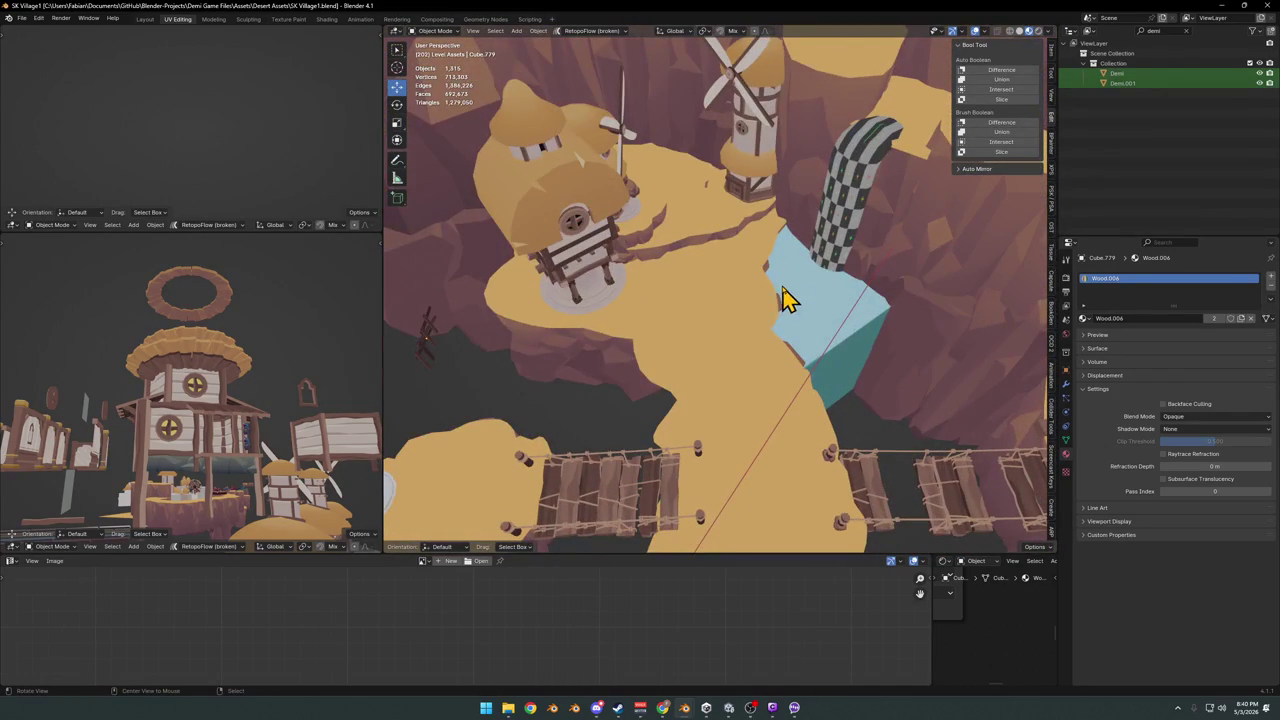
mouse_move(820, 283)
middle_mouse_down()
mouse_move(755, 308)
mouse_move(686, 406)
mouse_move(731, 263)
mouse_move(760, 268)
mouse_move(723, 337)
mouse_move(700, 326)
mouse_move(695, 315)
mouse_move(786, 329)
middle_mouse_up()
key("shift+grave")
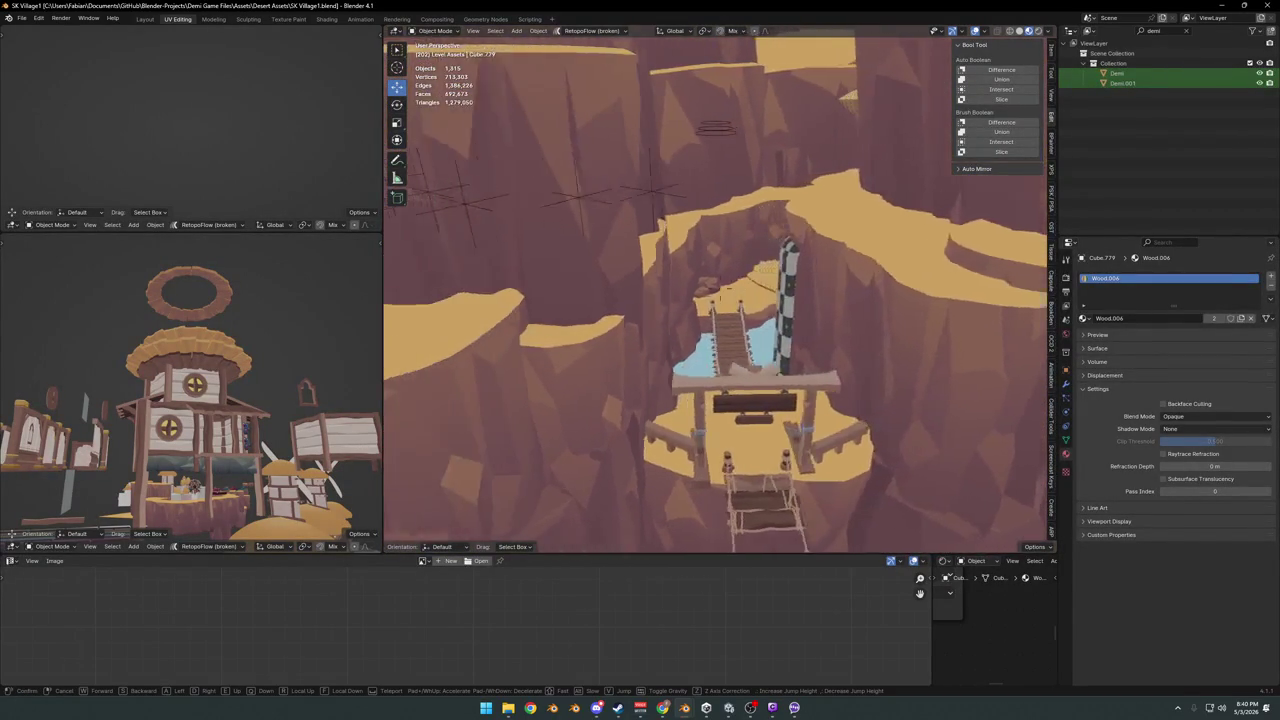
key("w")
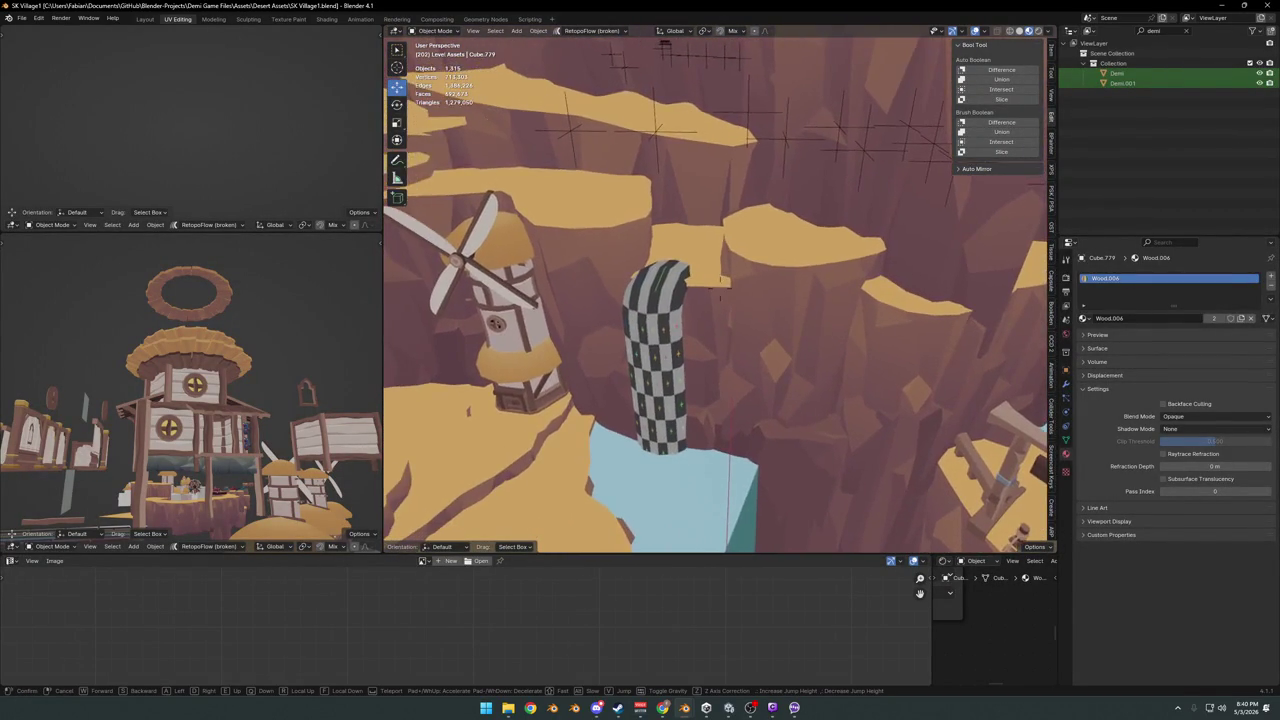
left_click(691, 320)
mouse_move(706, 329)
middle_mouse_down()
mouse_move(689, 317)
mouse_move(709, 306)
mouse_move(693, 307)
mouse_move(709, 329)
mouse_move(697, 320)
middle_mouse_up()
scroll(697, 320, "down", 3)
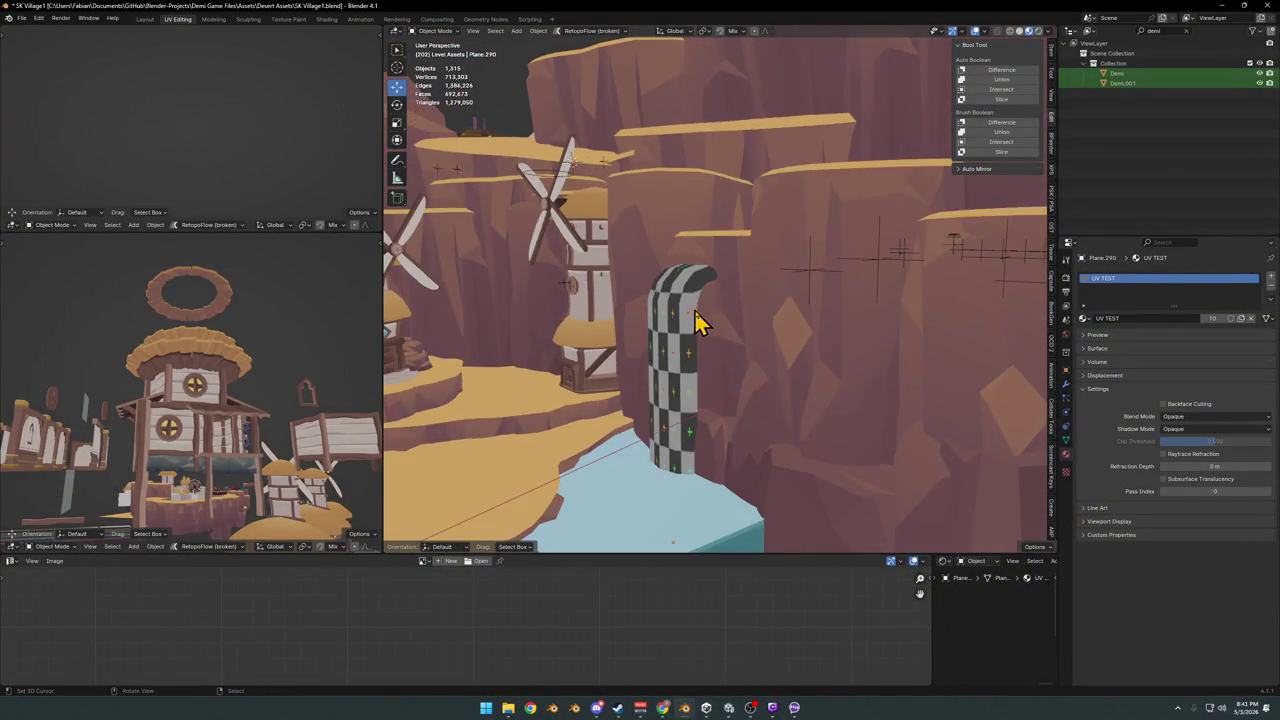
mouse_move(706, 374)
middle_mouse_down()
mouse_move(720, 308)
mouse_move(675, 322)
mouse_move(724, 308)
mouse_move(629, 409)
mouse_move(690, 345)
middle_mouse_up()
- Move the sand terrain piece behind the checkered pillar along the ground plane
key("a")
left_click(699, 344)
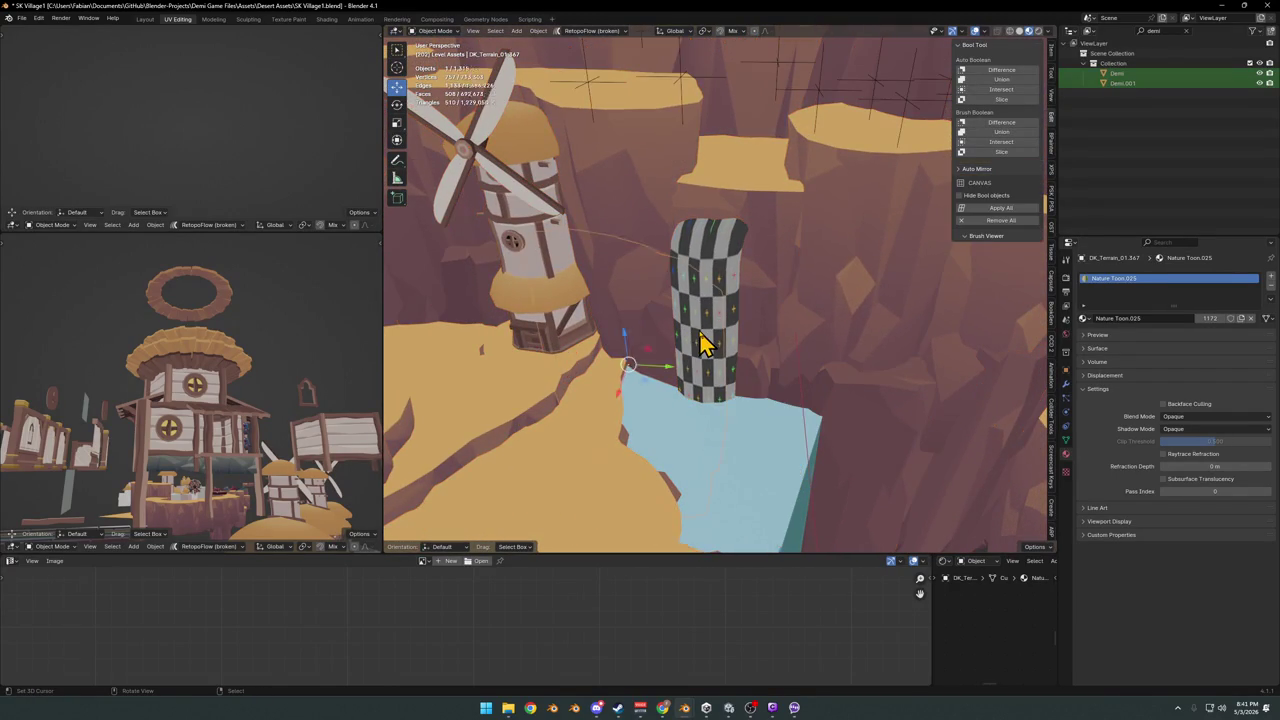
middle_click_drag(727, 378, 698, 378)
left_click(676, 385)
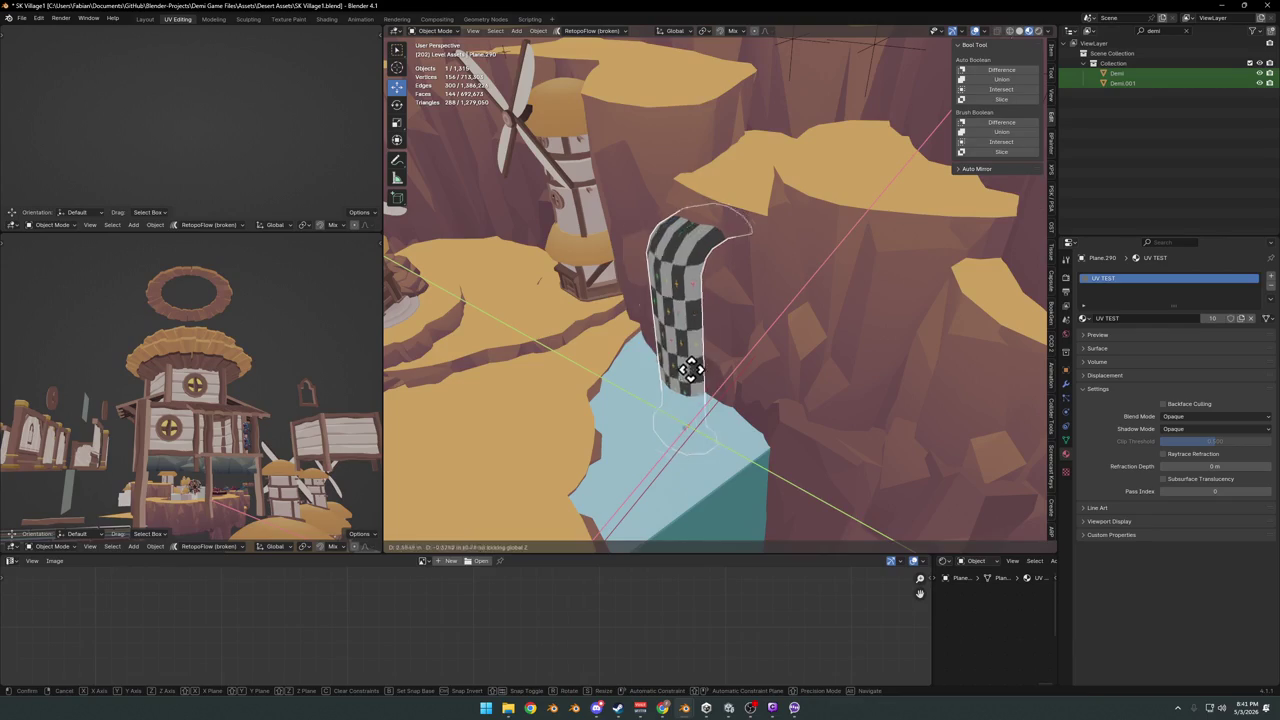
left_click(715, 355)
key("g")
key("shift+z")
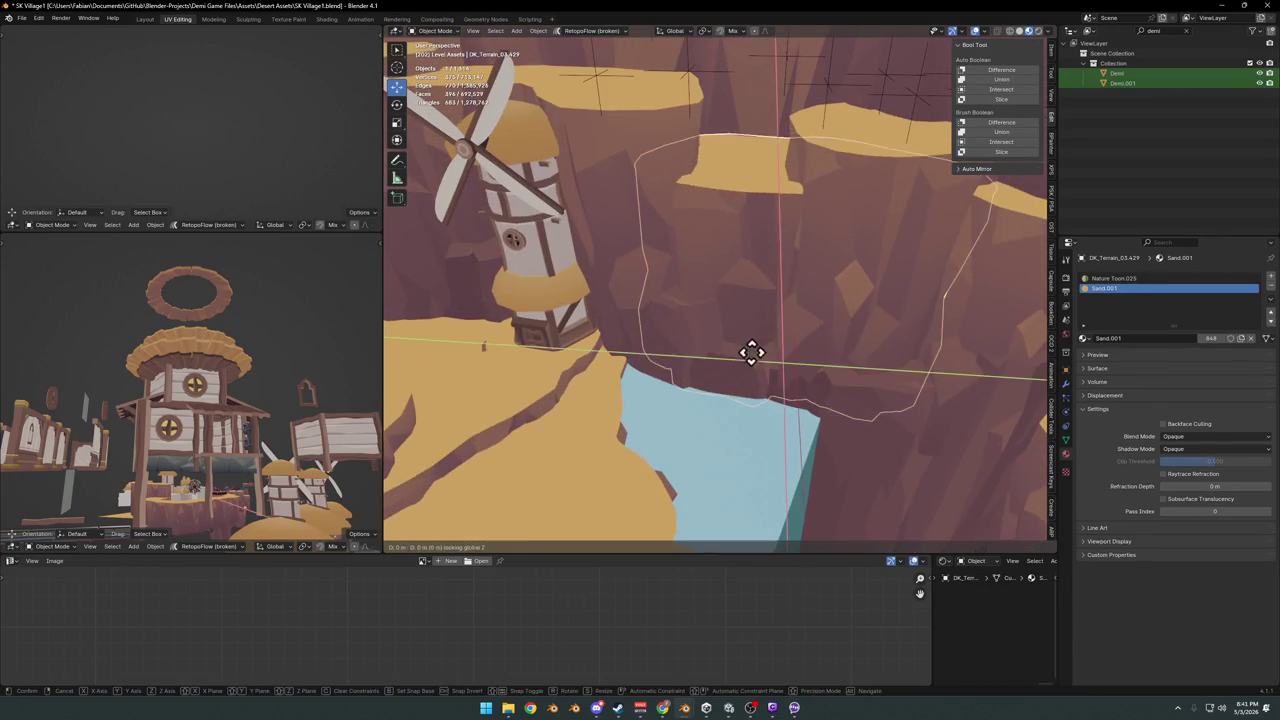
left_click(808, 349)
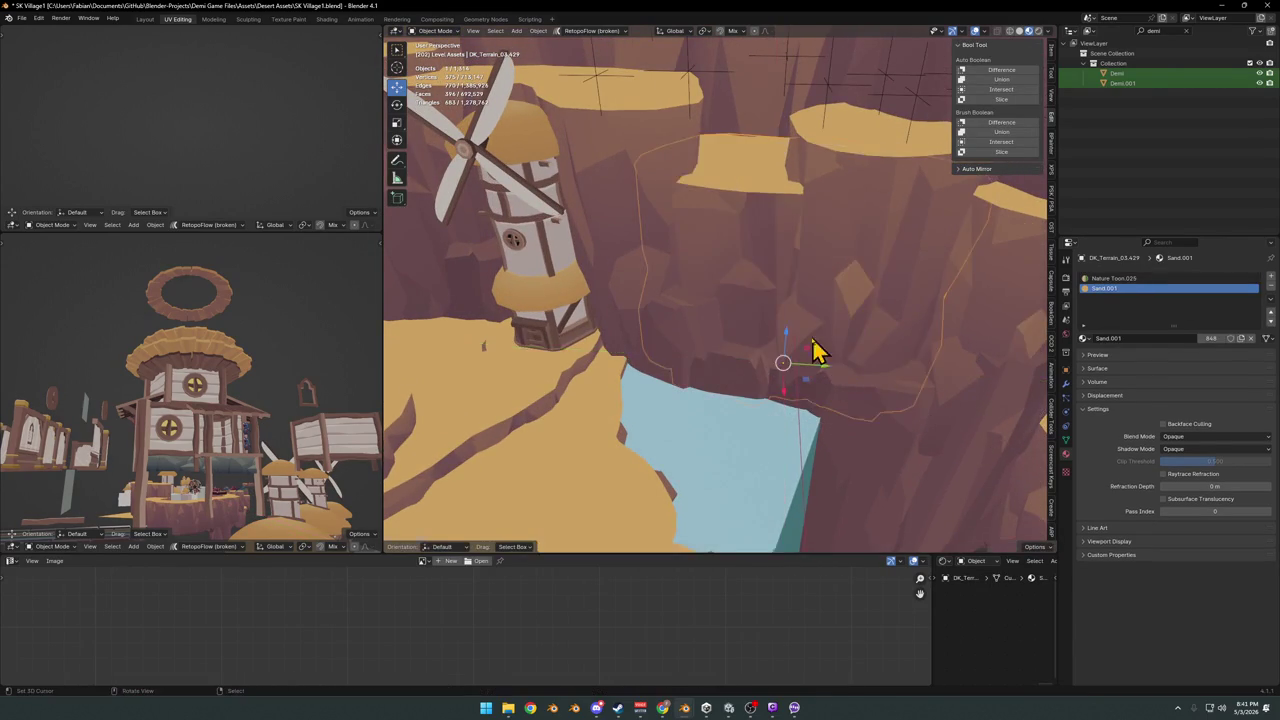
- Try a flattened, rotated copy of a cliff-wall rock chunk, then delete it
middle_click_drag(808, 349, 760, 386)
left_click(740, 412)
key("shift+d")
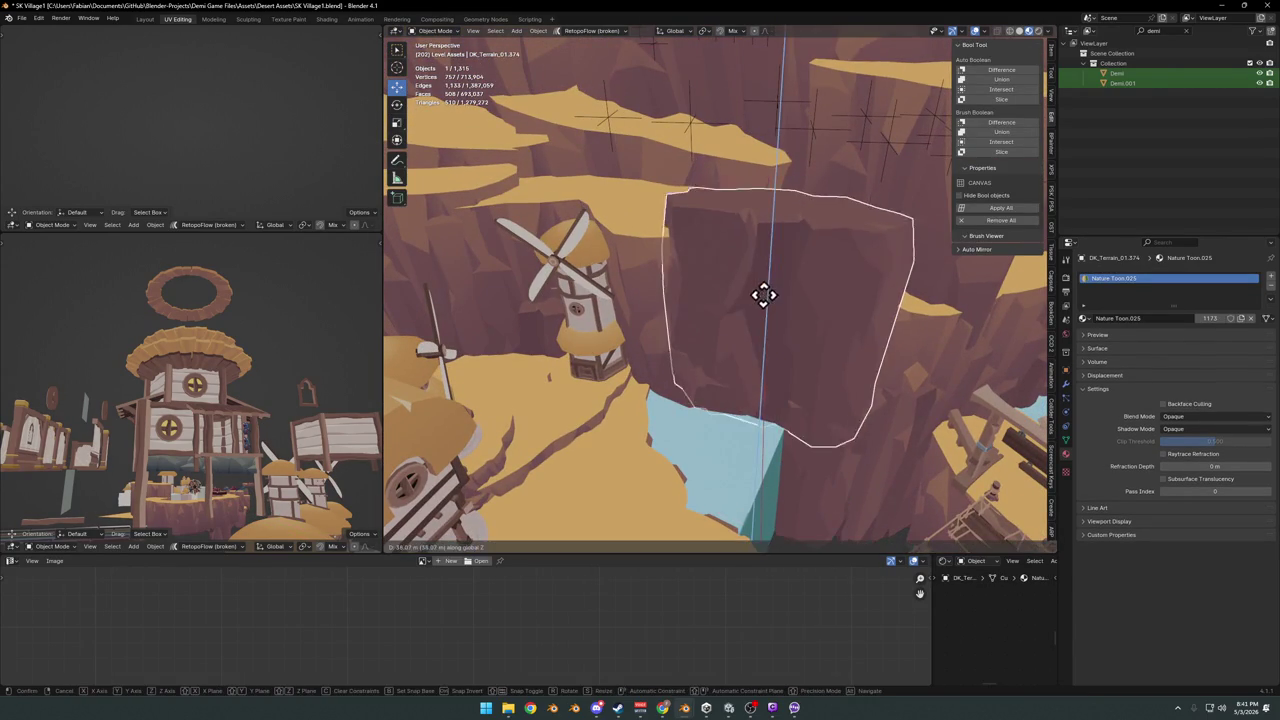
left_click(763, 294)
key("s")
key("z")
key("g")
key("shift+z")
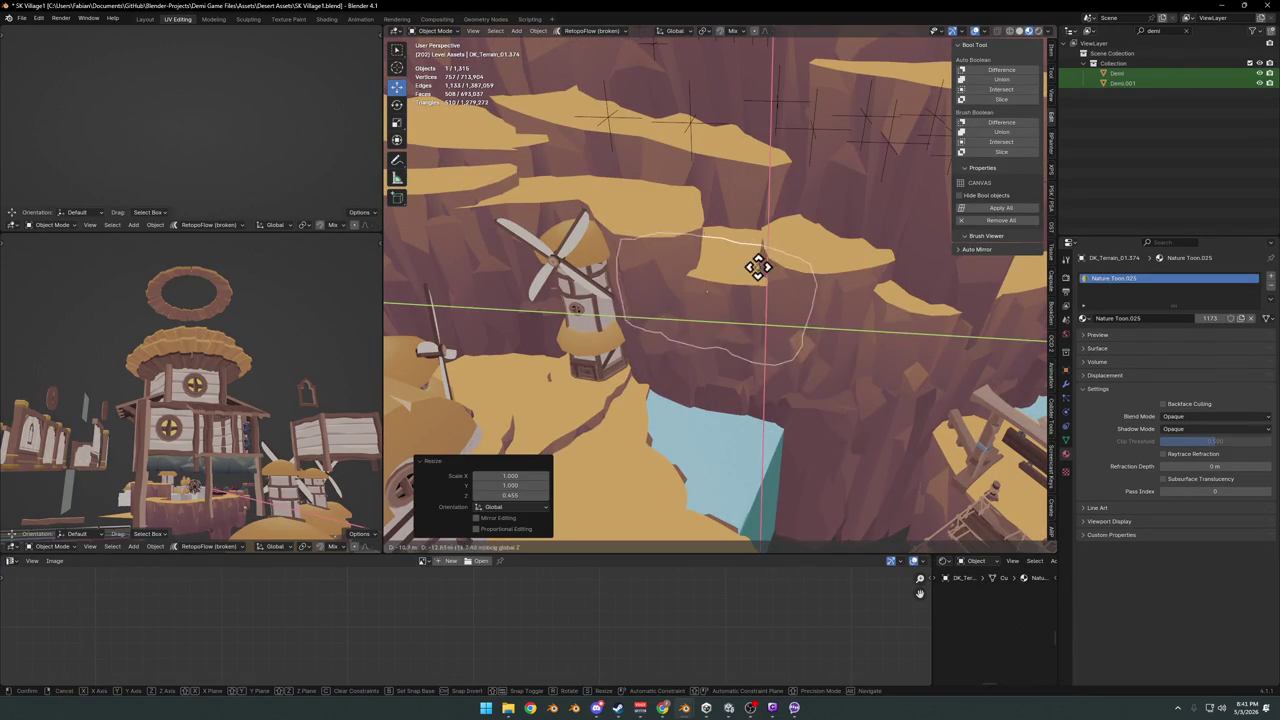
left_click(783, 302)
key("r")
key("z")
left_click(817, 302)
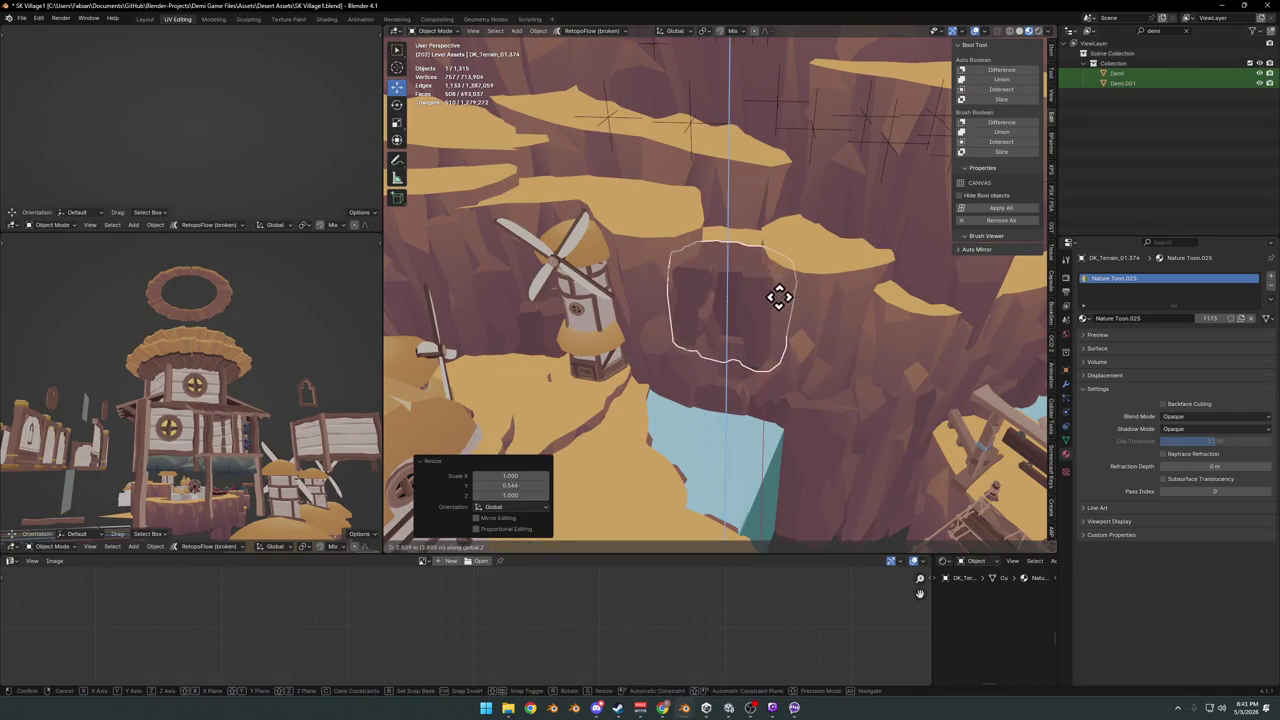
key("Delete")
- Scale a cliff-wall rock chunk and raise it vertically
middle_click_drag(757, 246, 751, 323)
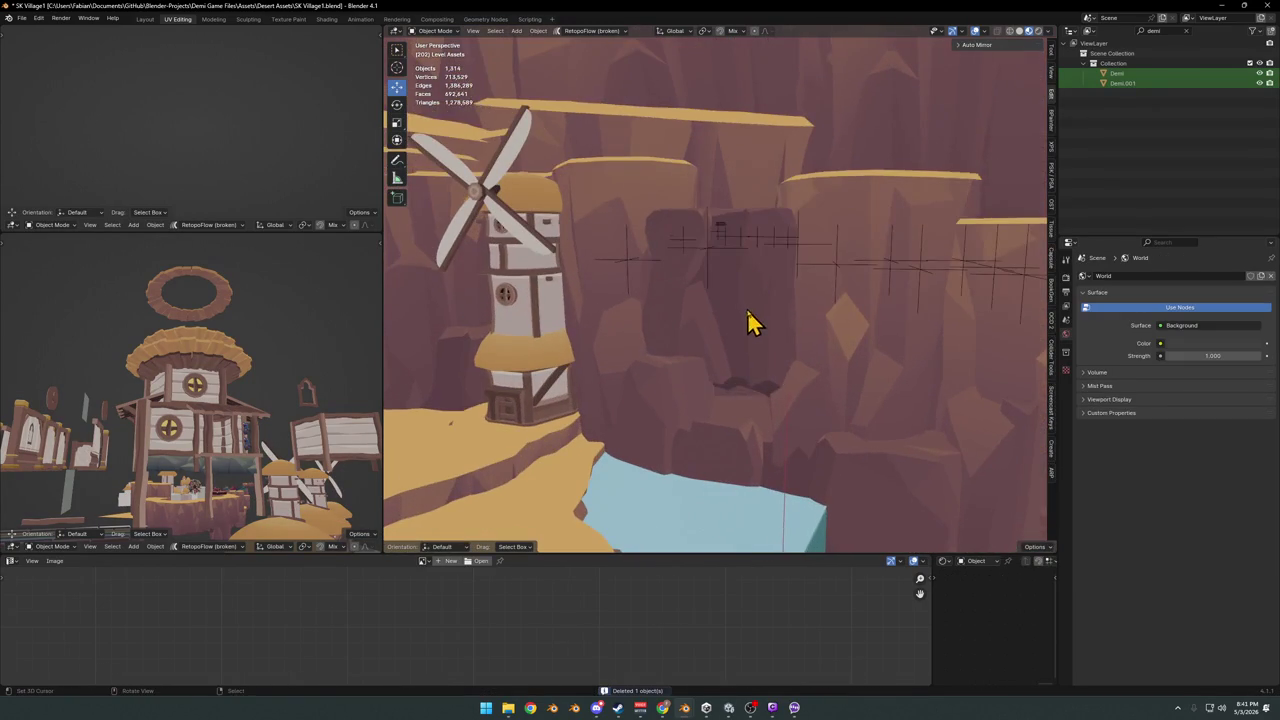
left_click(751, 323)
key("s")
left_click(763, 287)
key("g")
key("z")
left_click(780, 229)
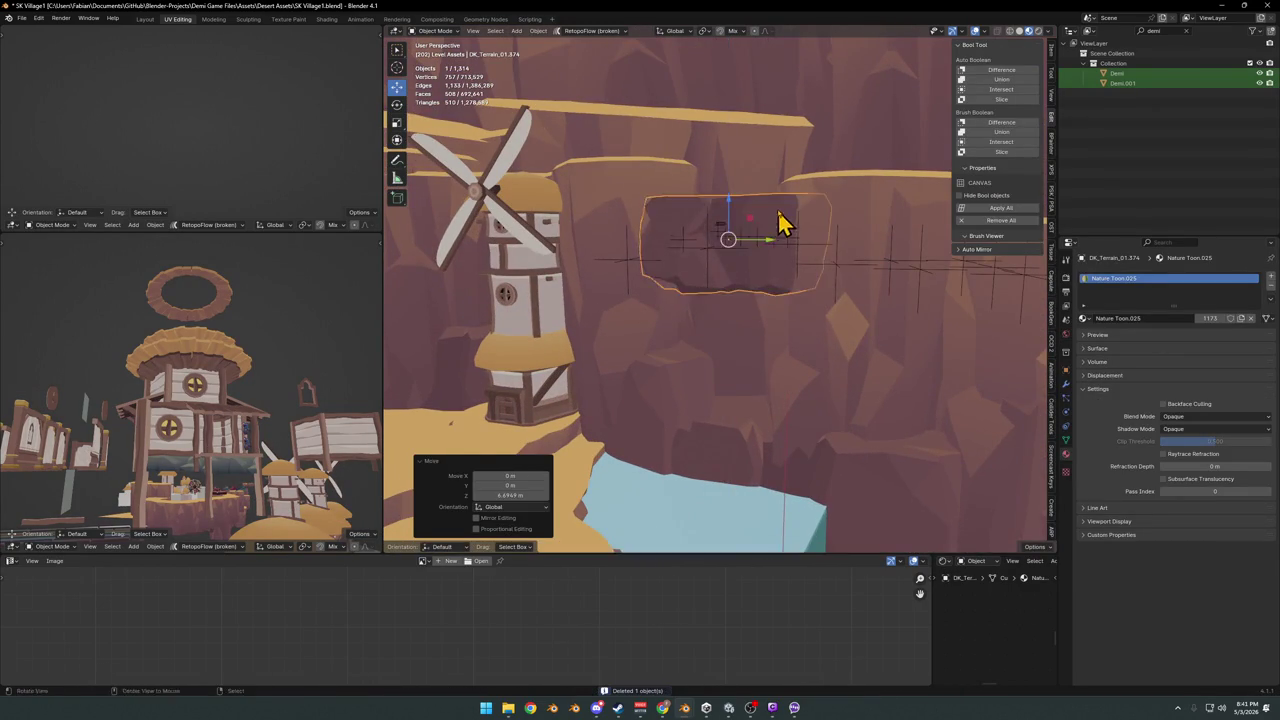
key("KP_Decimal")
- Duplicate the raised rock chunk and widen the copy without changing its height
key("shift+d")
key("shift+z")
left_click(785, 256)
key("s")
key("shift+z")
left_click(766, 286)
scroll(743, 257, "down", 5)
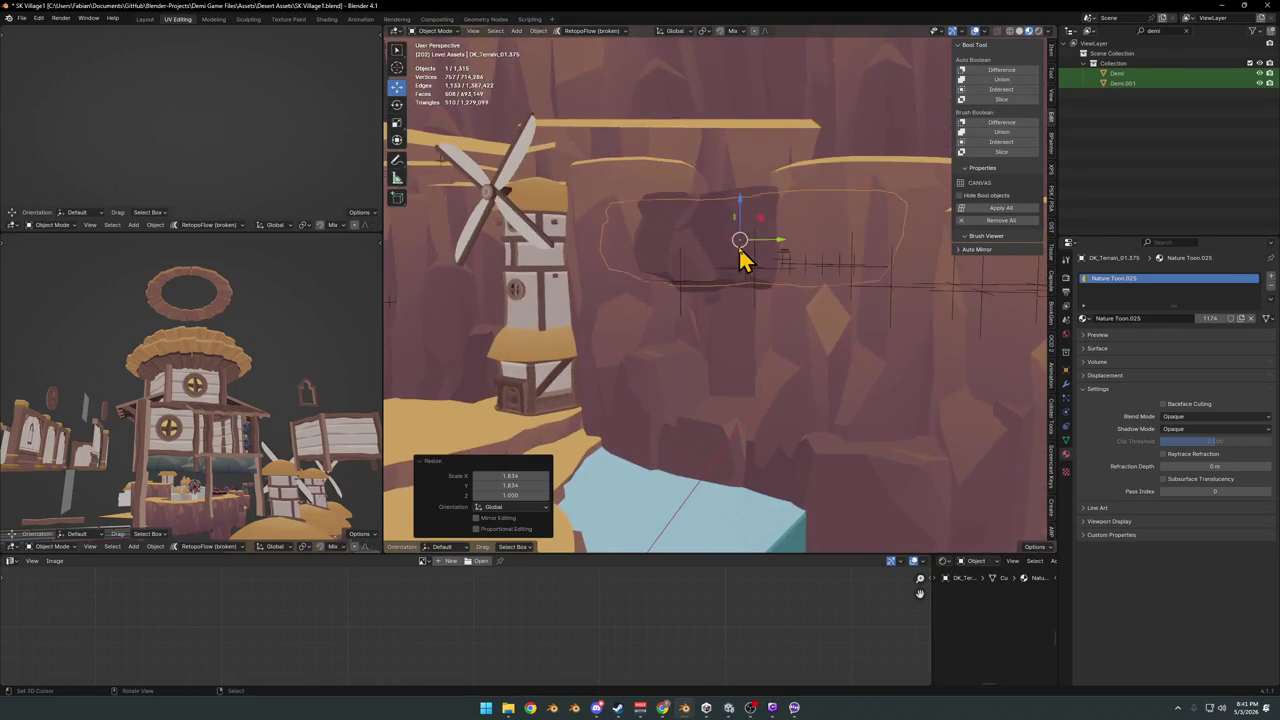
- Move a terrain piece near the water along the ground plane by the windmill
middle_click_drag(731, 271, 750, 262)
left_click(737, 449)
key("g")
key("z")
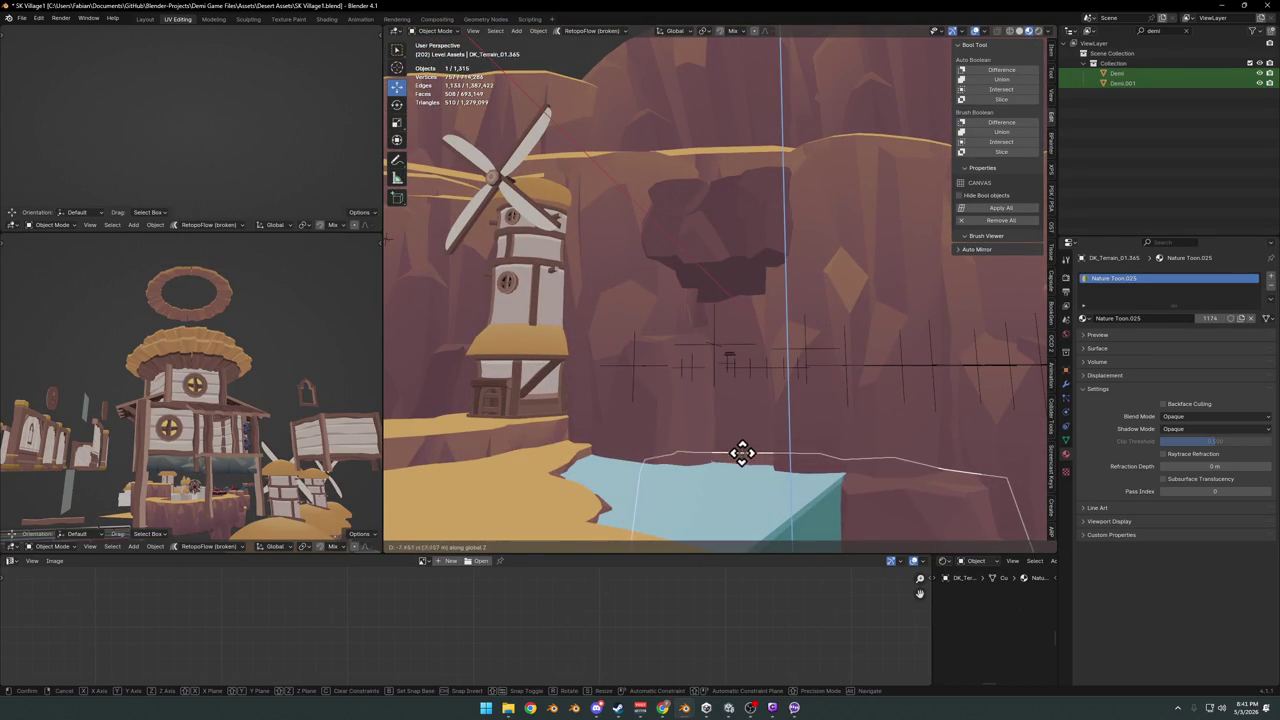
key("shift+z")
mouse_move(742, 459)
middle_mouse_down("alt")
mouse_move(720, 411)
mouse_move(717, 428)
mouse_move(737, 431)
middle_mouse_up("alt")
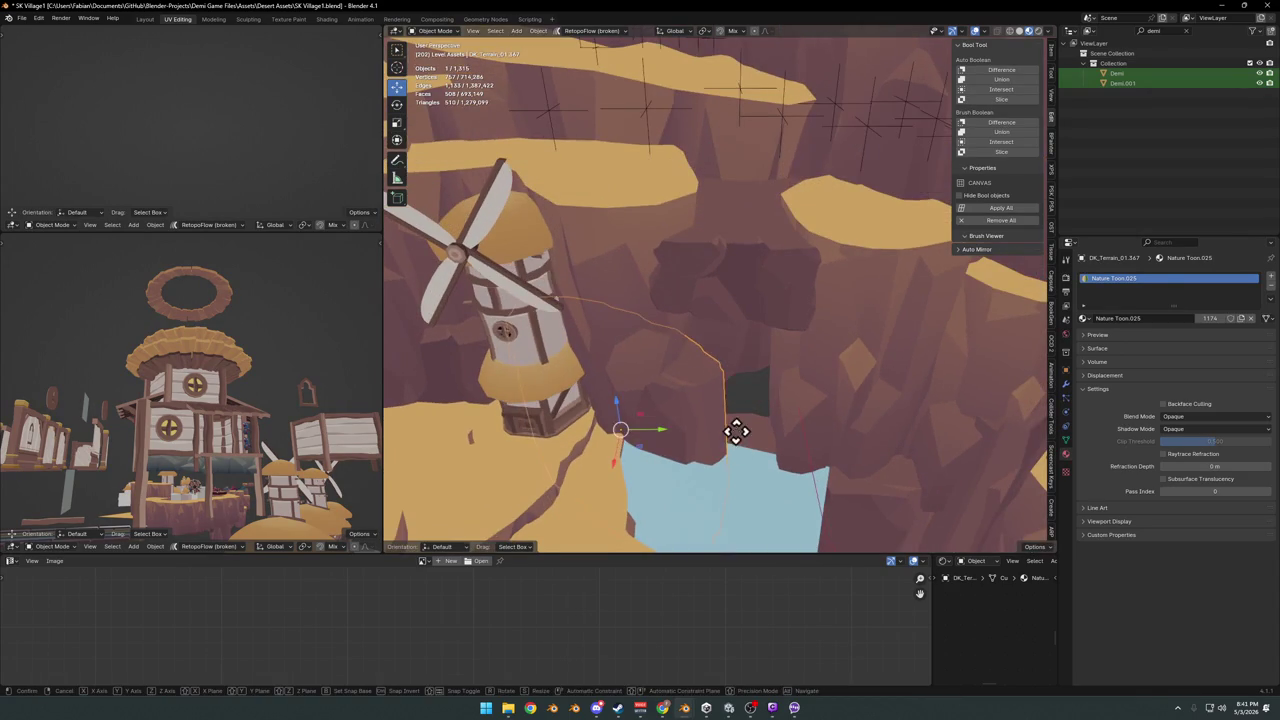
left_click(672, 434)
- Select the water plane and undo the last change
left_click(766, 437)
mouse_move(766, 437)
middle_mouse_down()
mouse_move(727, 427)
mouse_move(677, 383)
mouse_move(674, 434)
middle_mouse_up()
left_click(883, 417)
key("ctrl+z")
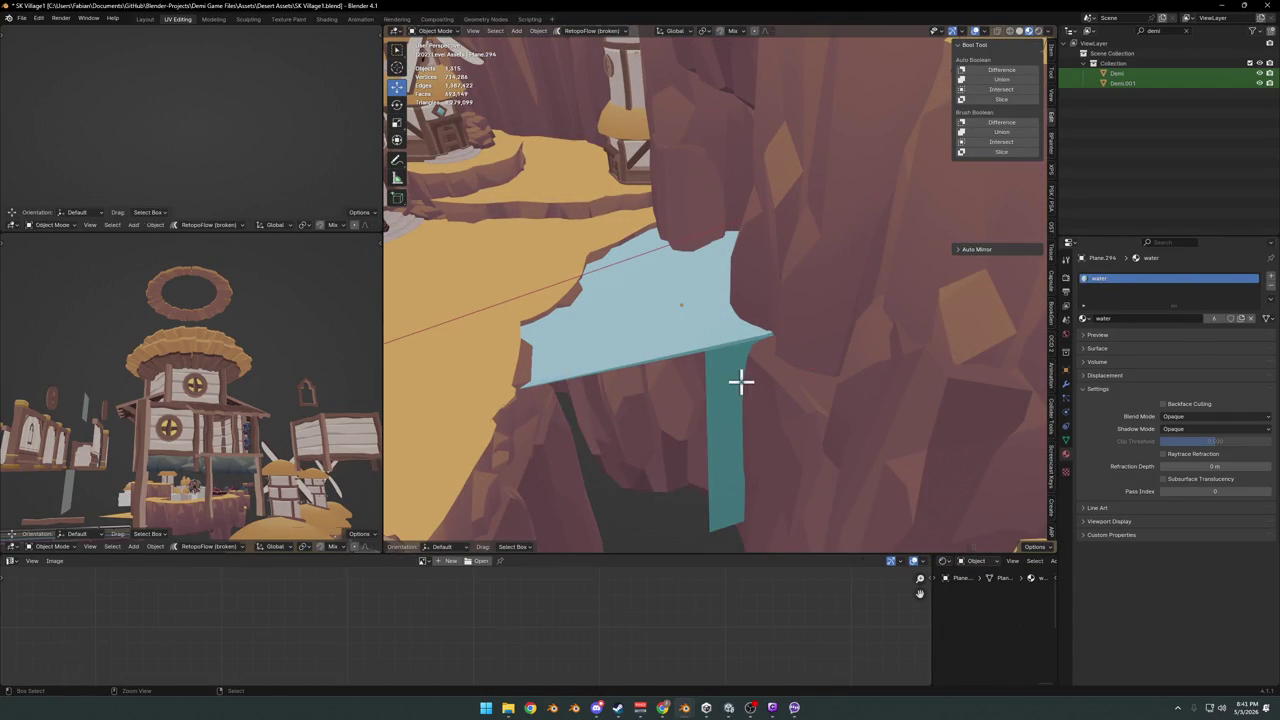
- Undo once more, then slide the water plane's bottom edge toward the cliff gap
key("ctrl+z")
key("Tab")
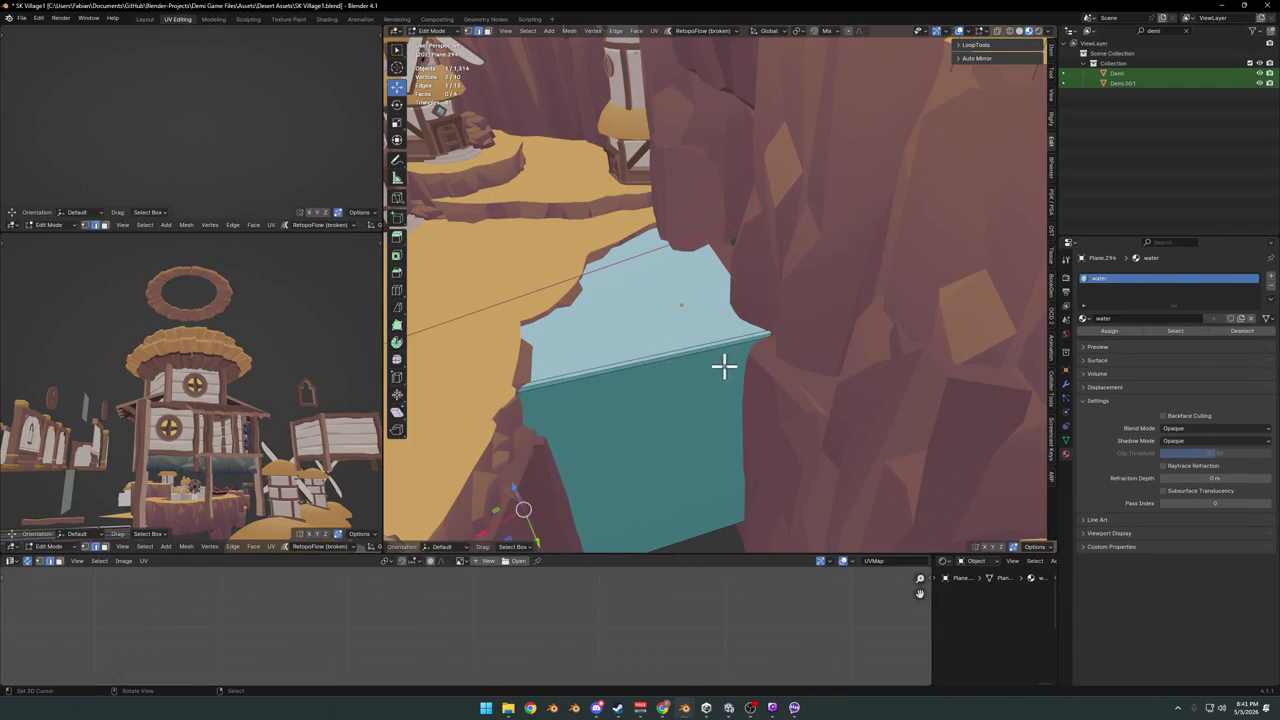
middle_click_drag(729, 268, 773, 305, "alt")
left_click(773, 305, "alt")
key("g")
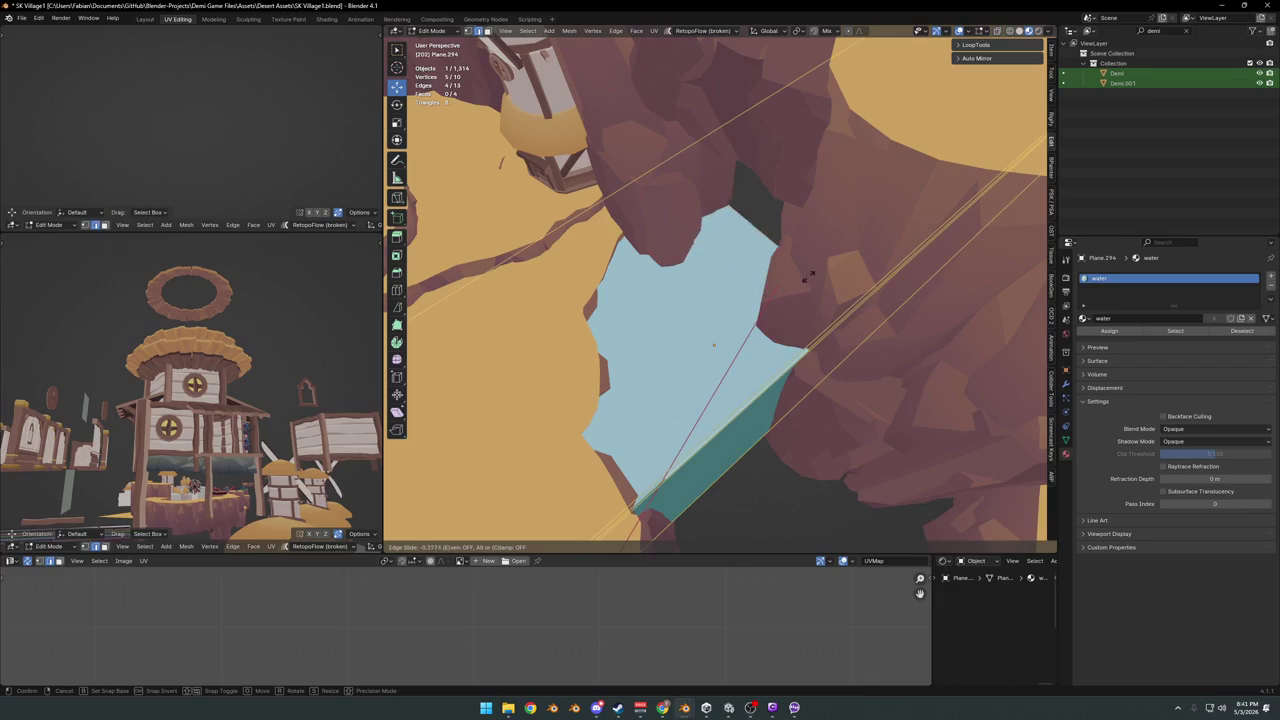
left_click(860, 231)
mouse_move(860, 231)
middle_mouse_down()
mouse_move(797, 294)
mouse_move(800, 269)
middle_mouse_up()
key("Tab")
- Duplicate a rock chunk, reset its scale, and lower the copy 15.52 m
mouse_move(808, 314)
middle_mouse_down()
mouse_move(766, 334)
mouse_move(720, 294)
mouse_move(708, 364)
middle_mouse_up()
key("shift+d")
key("Escape")
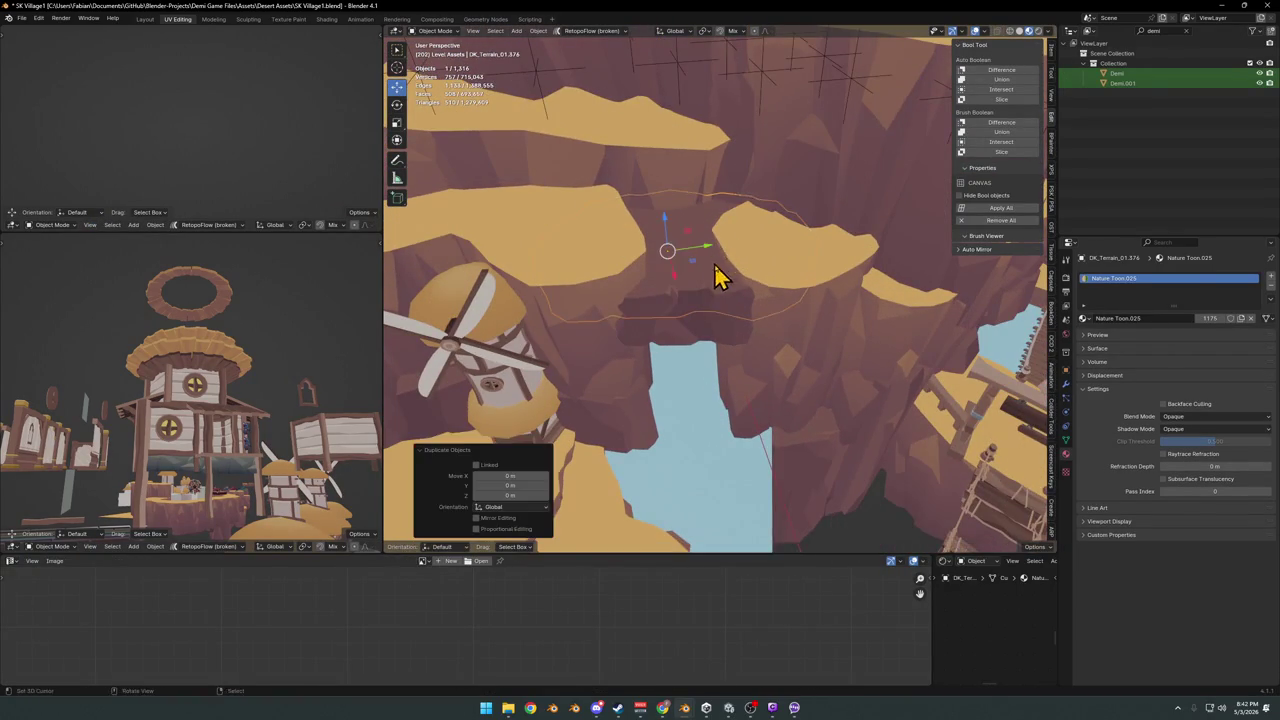
key("alt+s")
key("g")
key("z")
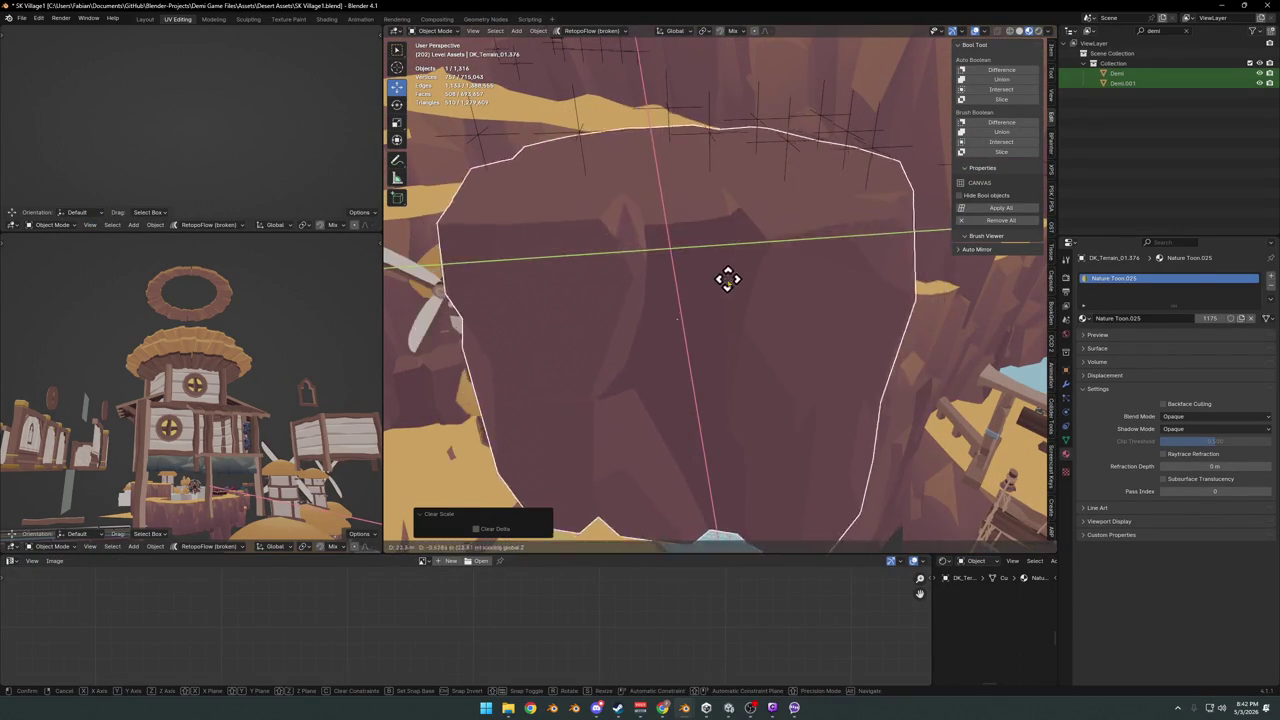
left_click(750, 305)
key("g")
key("shift+z")
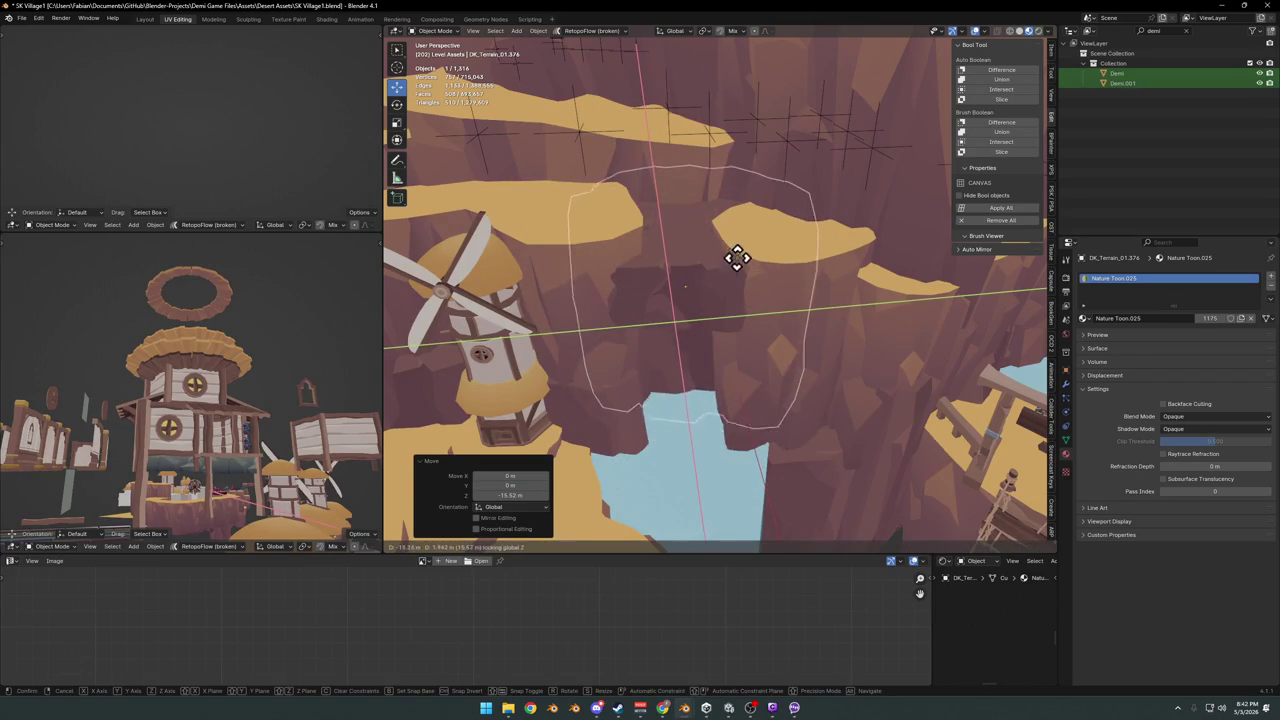
right_click(736, 258)
- Give the rock chunk over the gap a small rotation around Z
mouse_move(734, 277)
middle_mouse_down()
mouse_move(645, 358)
mouse_move(651, 402)
mouse_move(700, 434)
middle_mouse_up()
left_click(700, 434)
key("r")
key("z")
left_click(727, 424)
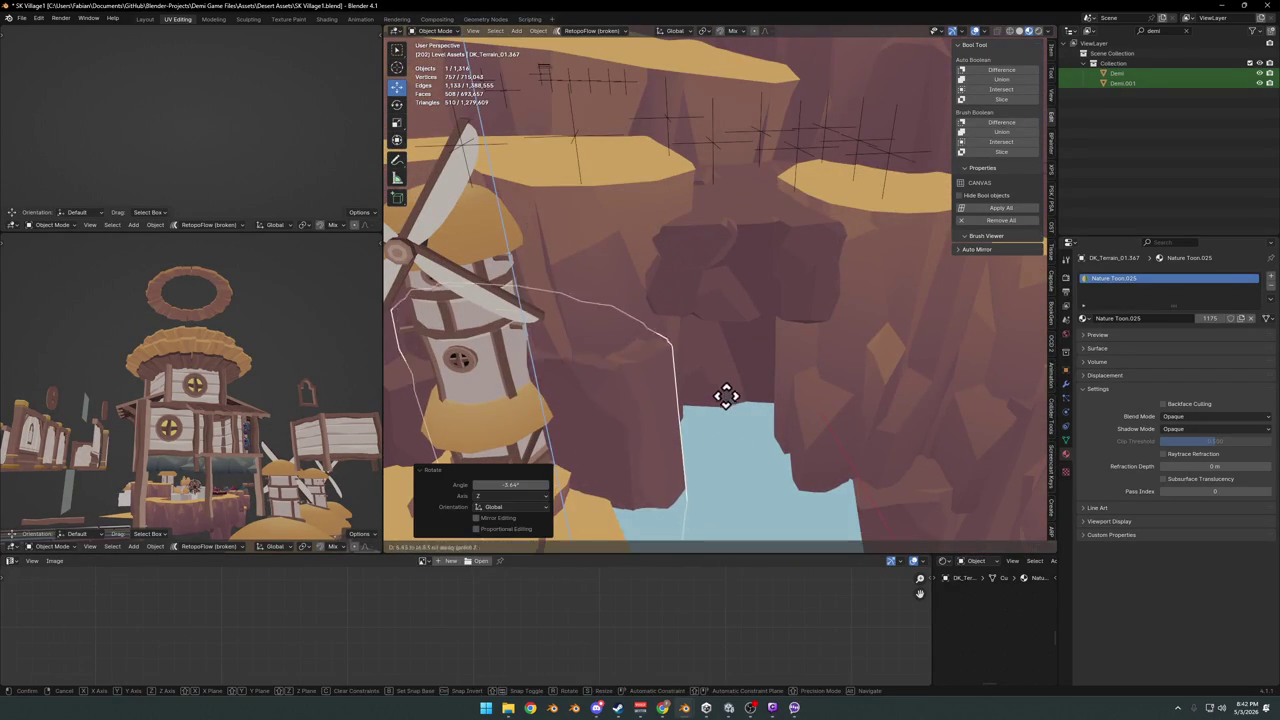
left_click(724, 405)
key("g")
key("shift+z")
key("Escape")
mouse_move(720, 379)
middle_mouse_down()
mouse_move(671, 371)
mouse_move(766, 366)
mouse_move(680, 350)
mouse_move(717, 380)
mouse_move(666, 380)
mouse_move(676, 358)
mouse_move(666, 366)
mouse_move(660, 346)
mouse_move(686, 334)
middle_mouse_up()
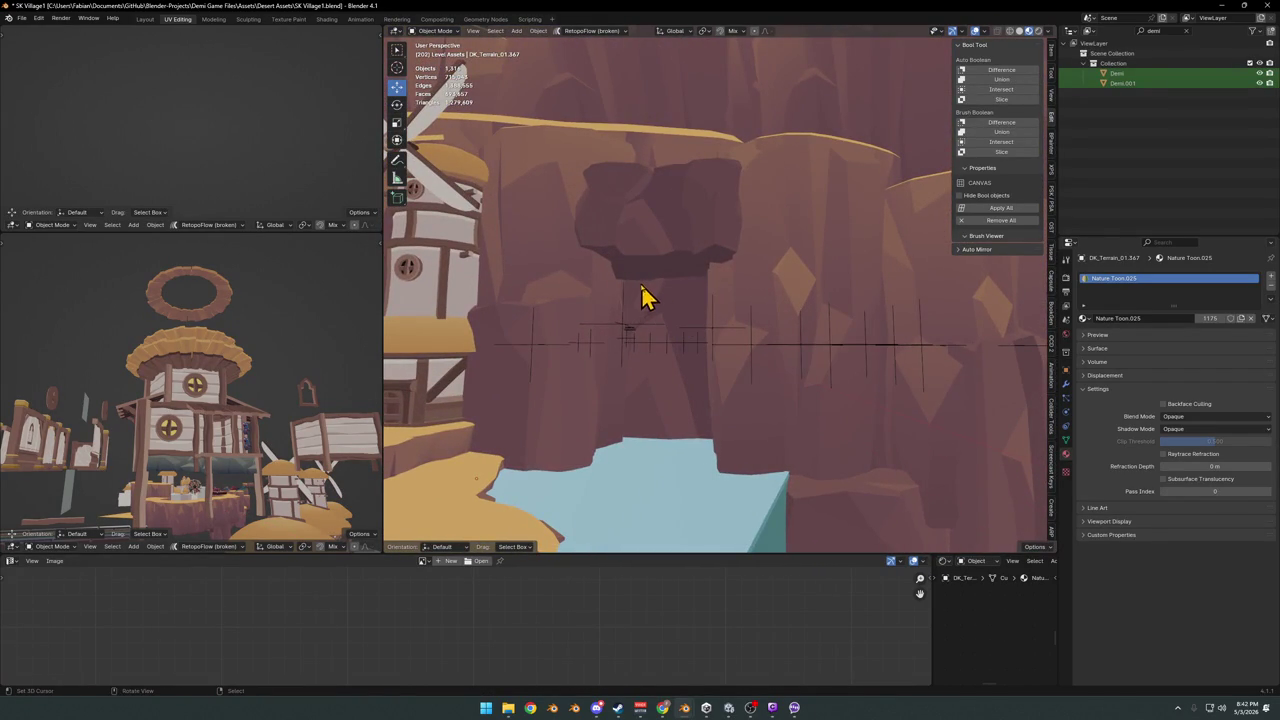
mouse_move(652, 262)
middle_mouse_down()
mouse_move(726, 343)
mouse_move(686, 377)
mouse_move(694, 443)
mouse_move(737, 400)
middle_mouse_up()
- Extrude the water plane's edge into a new face and move it into the gap
left_click(694, 443)
key("Tab")
key("e")
key("shift+z")
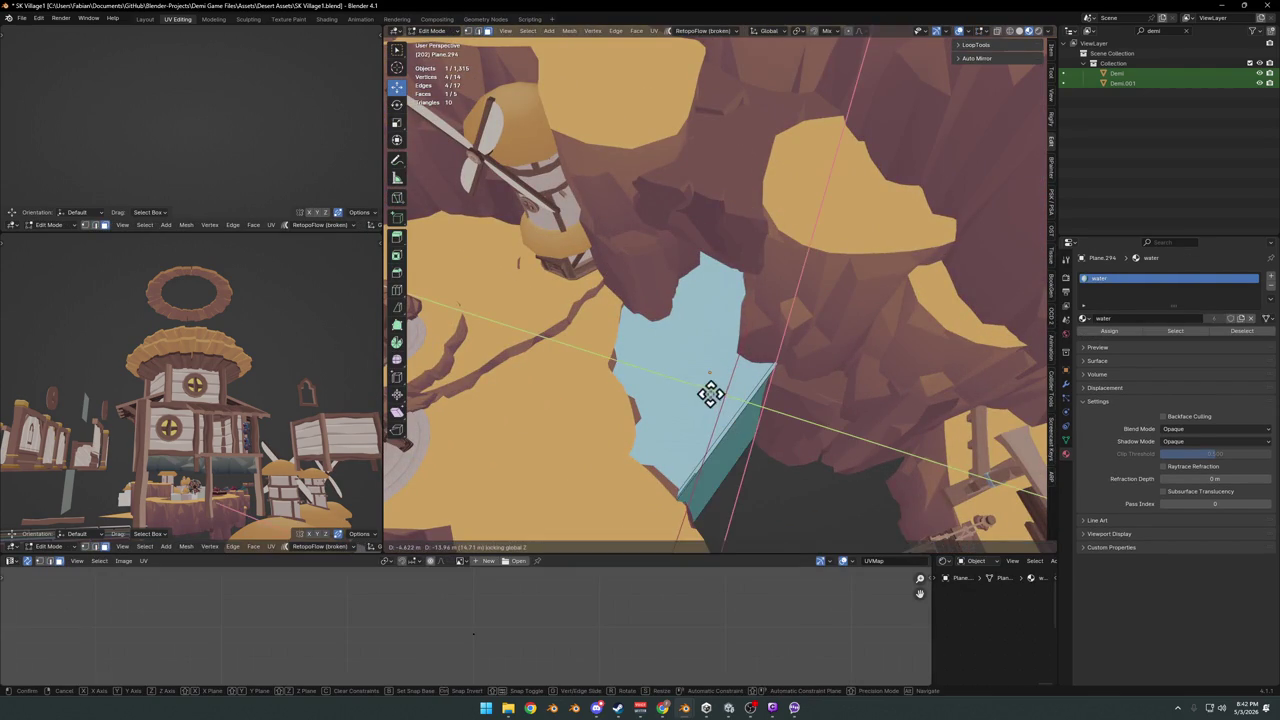
right_click(712, 401)
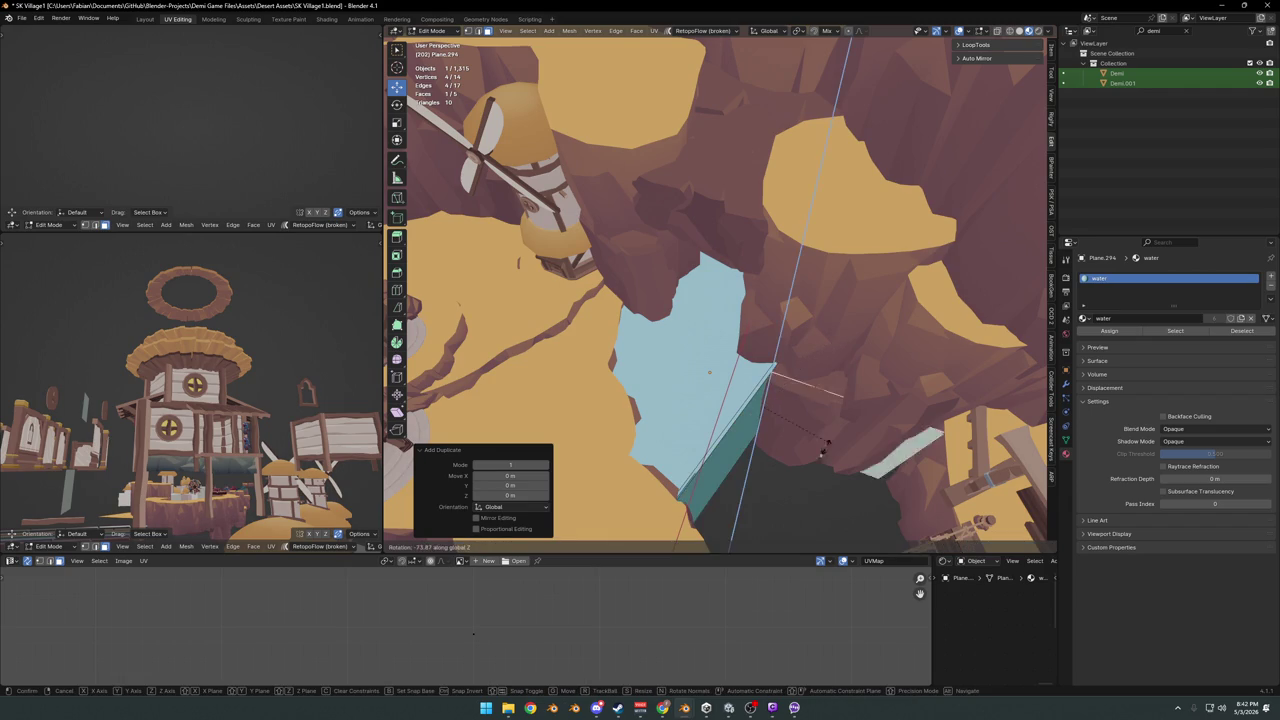
right_click(731, 374)
key("g")
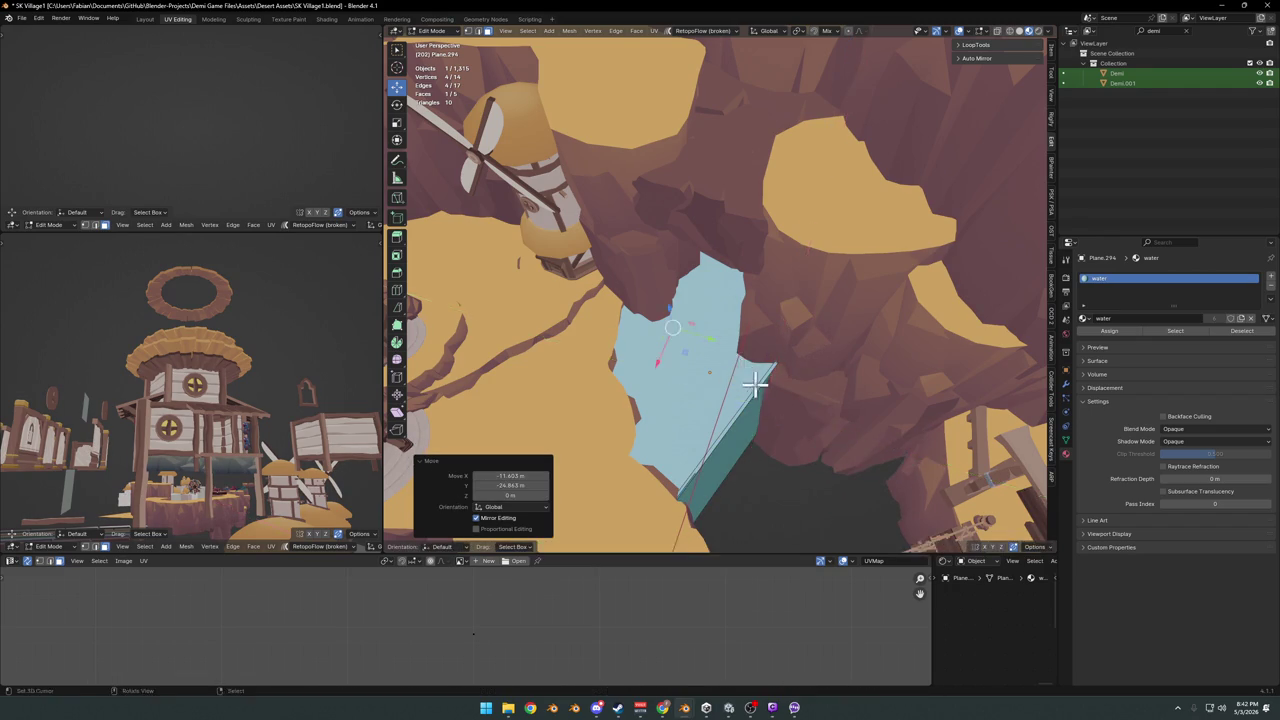
left_click(757, 374)
- Position the waterfall face and scale it 1.048 along Z
middle_click_drag(757, 374, 660, 401)
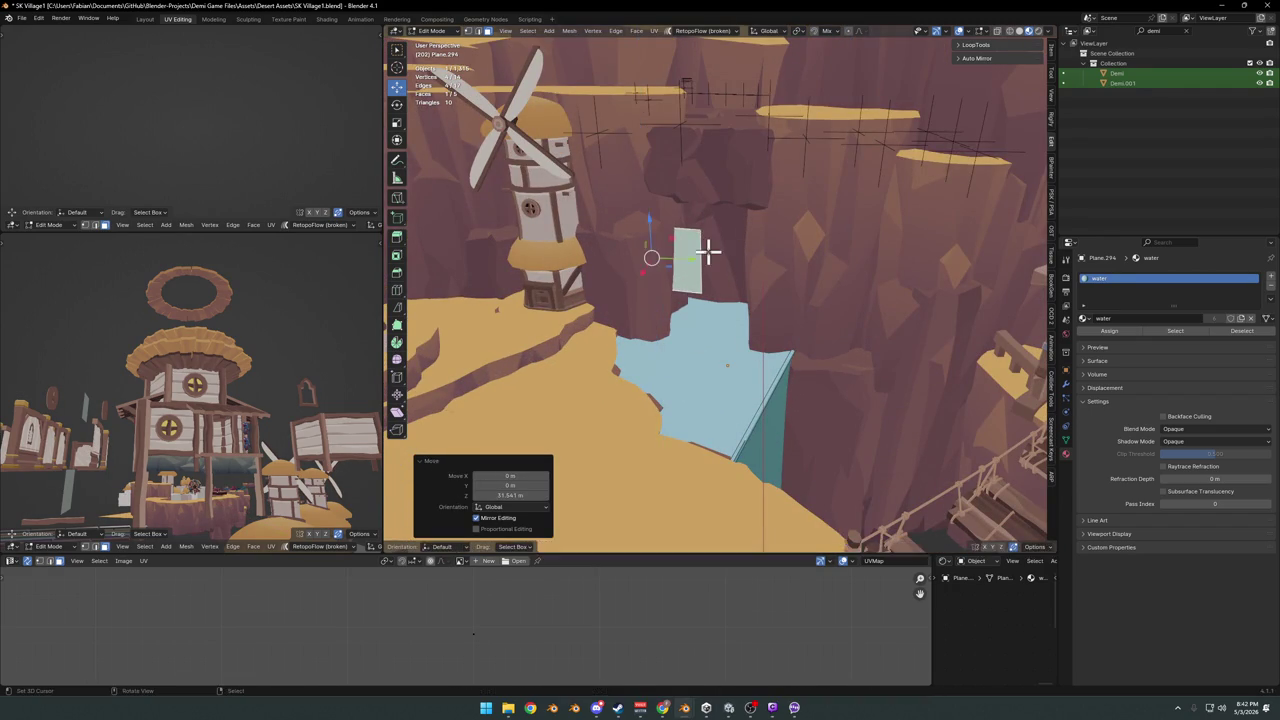
key("shift+z")
left_click(783, 257)
mouse_move(783, 257)
middle_mouse_down()
mouse_move(803, 268)
mouse_move(740, 258)
middle_mouse_up()
left_click(777, 261)
key("s")
left_click(774, 211)
mouse_move(774, 211)
middle_mouse_down()
mouse_move(737, 274)
mouse_move(697, 292)
mouse_move(686, 277)
mouse_move(730, 322)
middle_mouse_up()
scroll(740, 275, "up", 3)
scroll(757, 286, "down", 3)
key("Tab")
- From a close view of the cliff wall, begin moving the water plane
scroll(730, 322, "up", 5)
scroll(706, 371, "down", 5)
mouse_move(700, 371)
middle_mouse_down()
mouse_move(794, 383)
mouse_move(735, 410)
mouse_move(745, 378)
mouse_move(706, 380)
mouse_move(763, 386)
mouse_move(691, 371)
mouse_move(700, 447)
mouse_move(720, 380)
mouse_move(762, 382)
middle_mouse_up()
key("g")
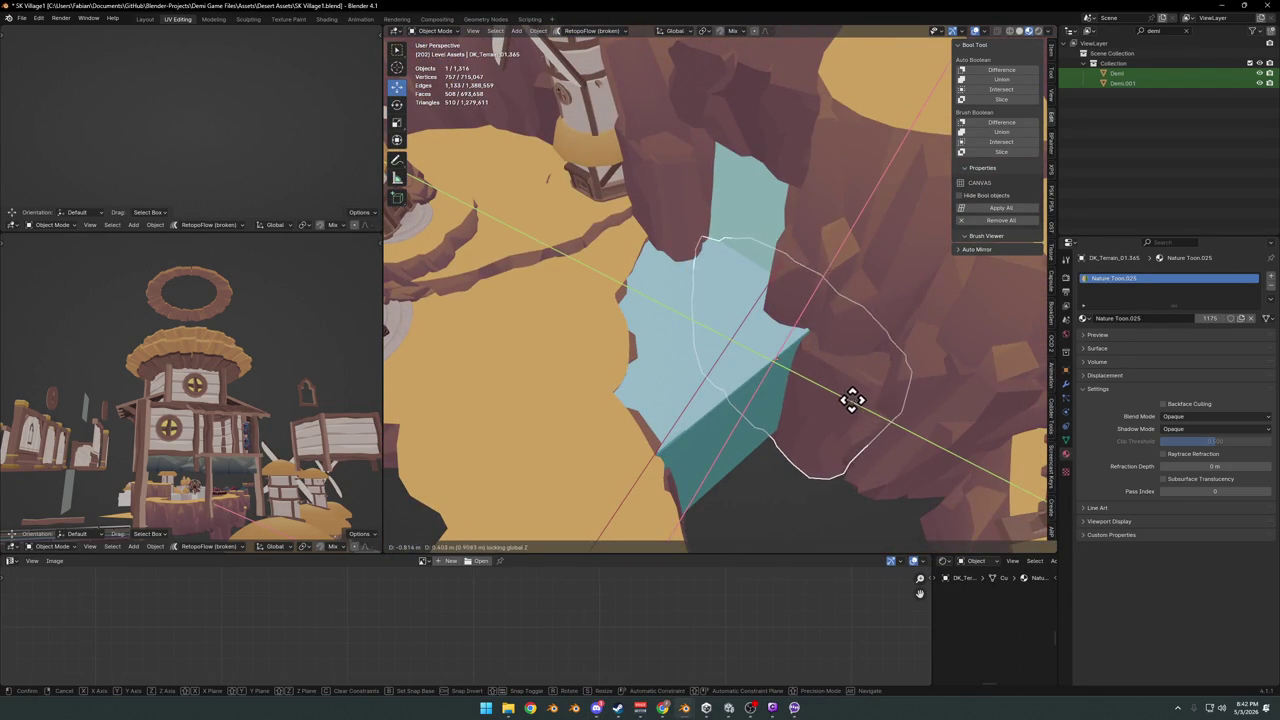
- Fix the water plane's new position and adjust the waterfall rock's height
left_click(851, 400)
scroll(843, 371, "up", 3)
scroll(766, 329, "up", 4)
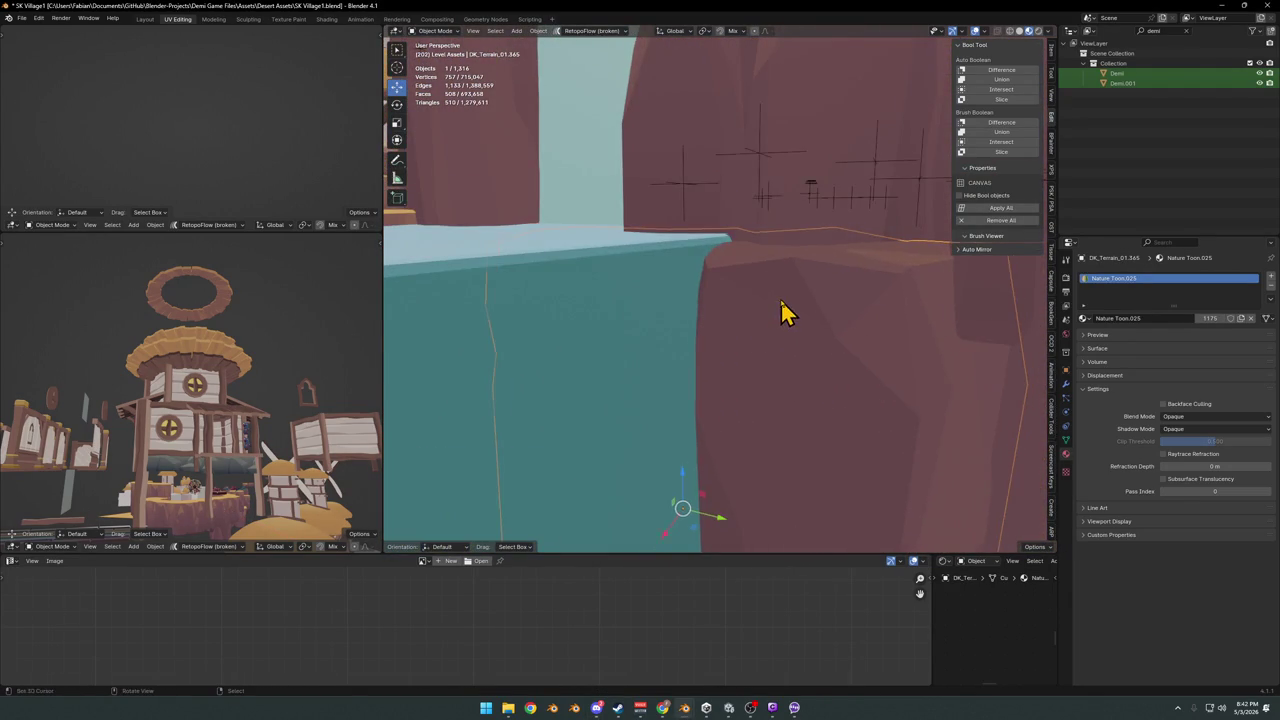
scroll(775, 318, "down", 1)
scroll(771, 340, "down", 2)
scroll(770, 350, "down", 2)
mouse_move(770, 350)
middle_mouse_down()
mouse_move(749, 380)
mouse_move(569, 331)
mouse_move(740, 400)
middle_mouse_up()
key("g")
key("z")
left_click(738, 352)
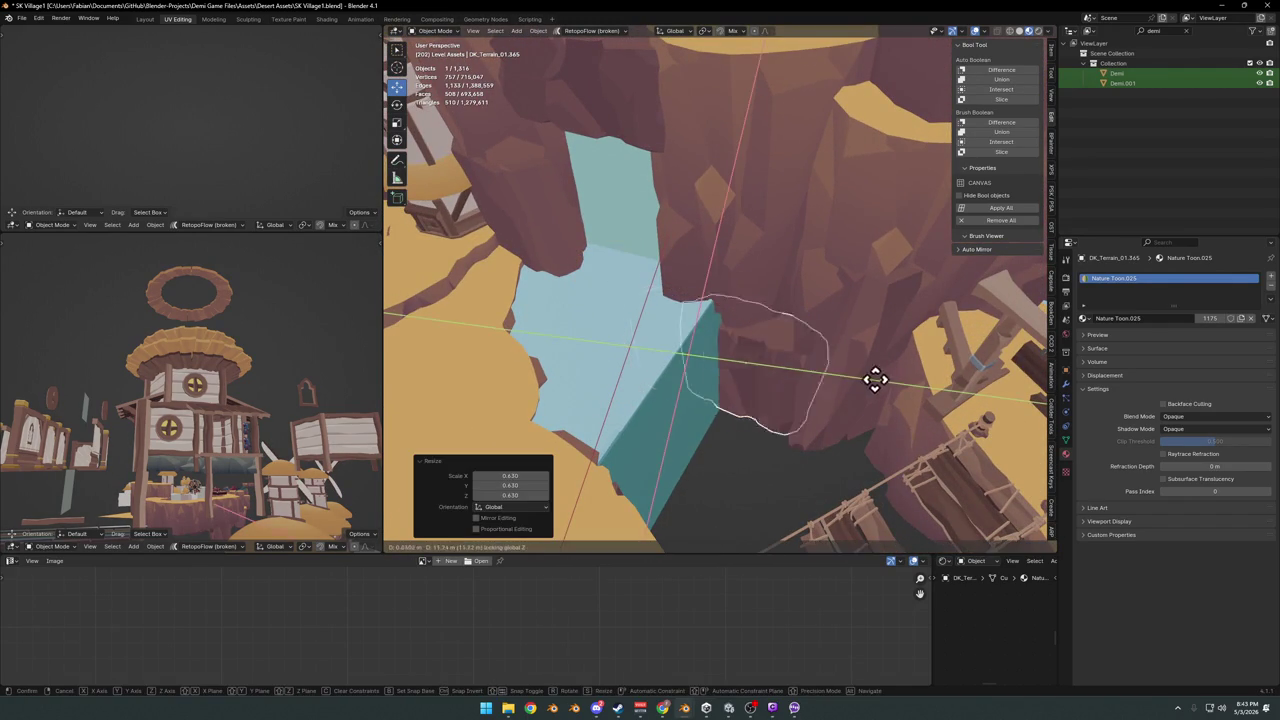
- Rotate the rock 23.2°, raise it 13.668 m and stretch it vertically
left_click(849, 345)
key("g")
key("z")
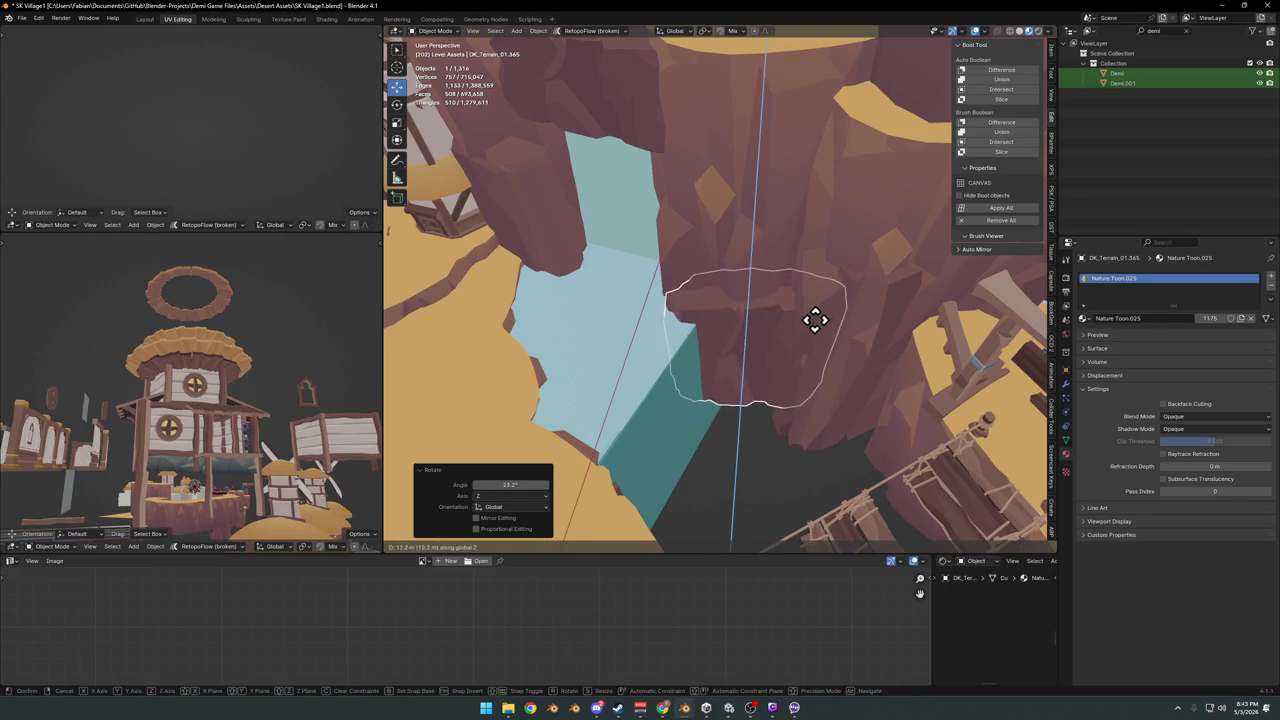
left_click(812, 311)
middle_click_drag(812, 311, 743, 309)
key("s")
key("z")
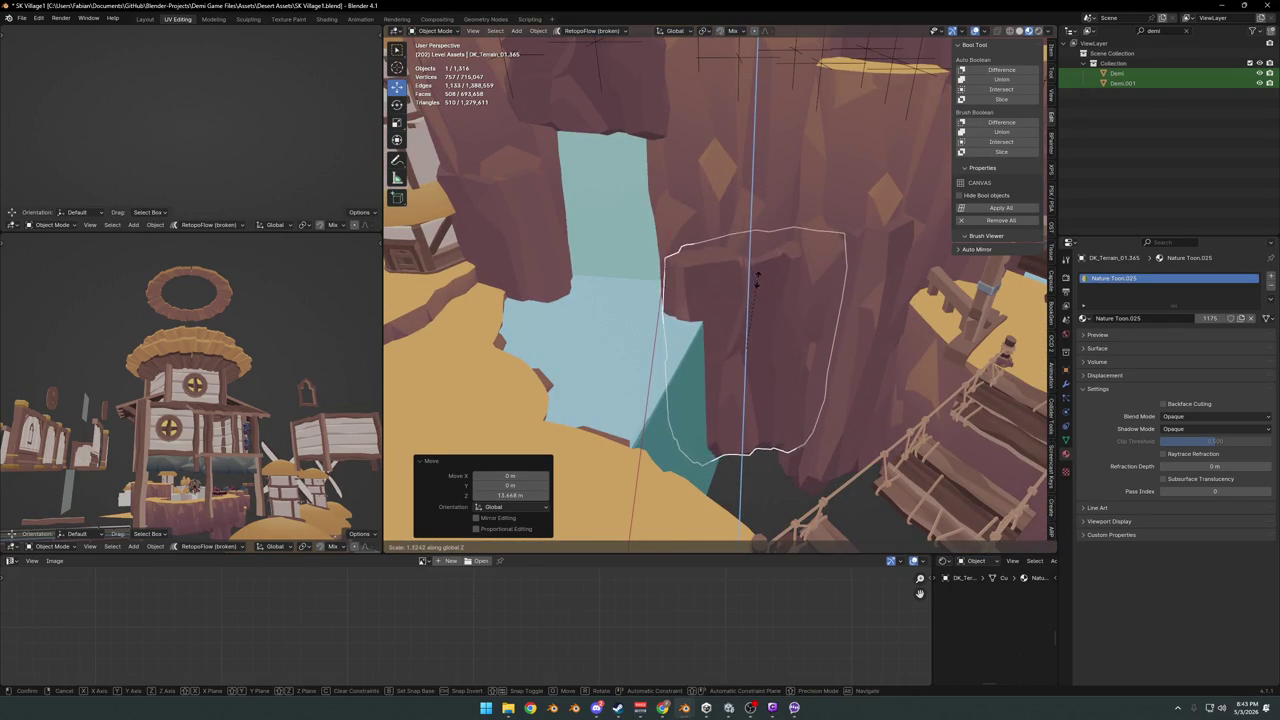
- Duplicate the rock chunk and lower the copy 8.26 m
key("shift+d")
key("z")
left_click(774, 283)
middle_click_drag(774, 283, 763, 277)
key("g")
key("z")
right_click(753, 397)
mouse_move(753, 397)
middle_mouse_down()
mouse_move(800, 368)
mouse_move(843, 380)
mouse_move(837, 402)
middle_mouse_up()
left_click(792, 391)
- Rotate the rock copy about Z, enlarge it to 1.395 and set its final height
key("r")
key("z")
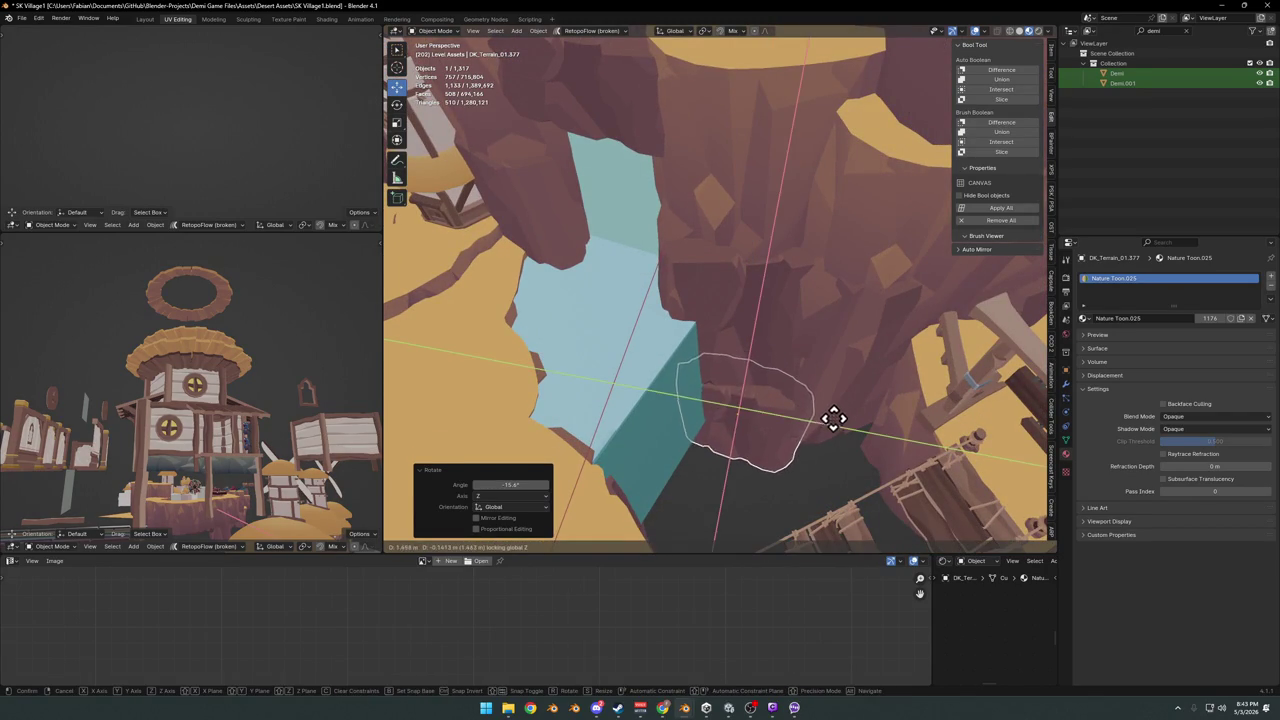
left_click(834, 418)
key("s")
left_click(862, 377)
middle_click_drag(862, 377, 783, 415)
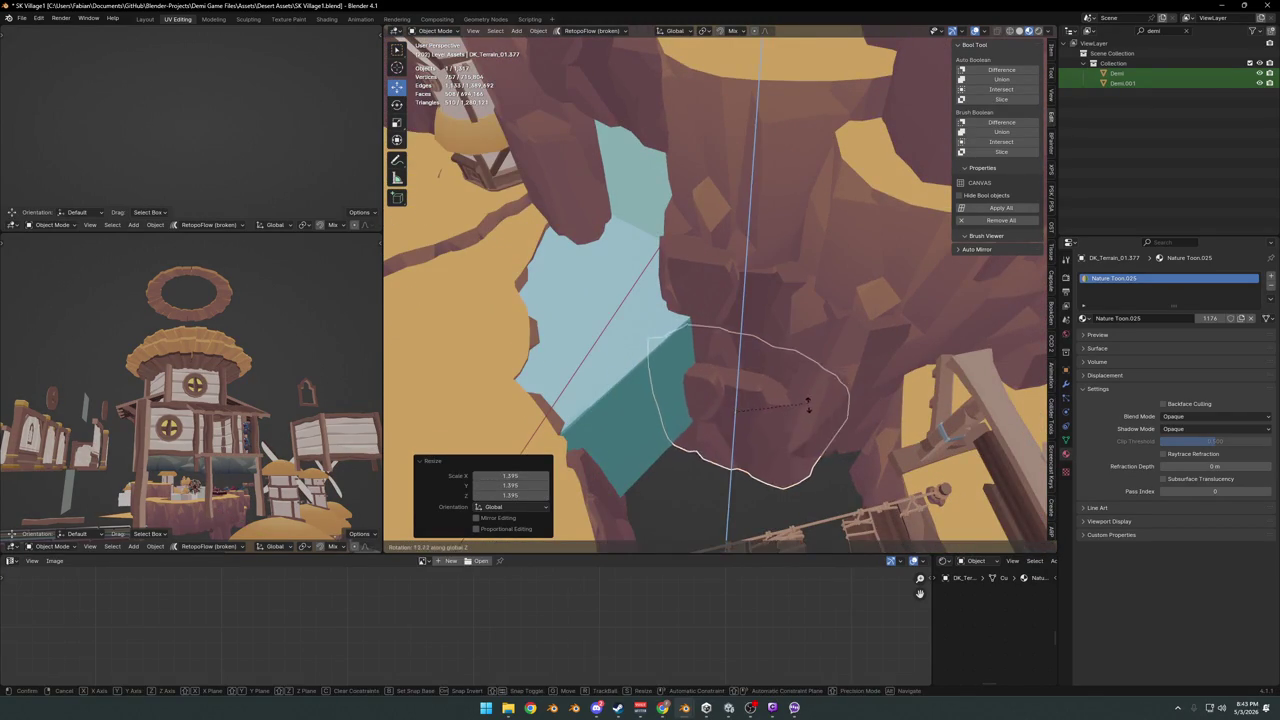
left_click(809, 400)
mouse_move(809, 414)
middle_mouse_down()
mouse_move(757, 391)
mouse_move(652, 385)
mouse_move(706, 408)
mouse_move(780, 346)
mouse_move(737, 323)
mouse_move(795, 377)
mouse_move(706, 380)
mouse_move(803, 391)
mouse_move(749, 417)
mouse_move(623, 432)
mouse_move(733, 392)
mouse_move(882, 390)
middle_mouse_up()
- Shift the water mesh vertically in Edit Mode and save the file
left_click(706, 408)
key("Tab")
left_click(789, 432)
key("Tab")
key("ctrl+s")
- Rotate the rock -7.8°, move it along Y, deselect all and save SK Village1.blend
key("r")
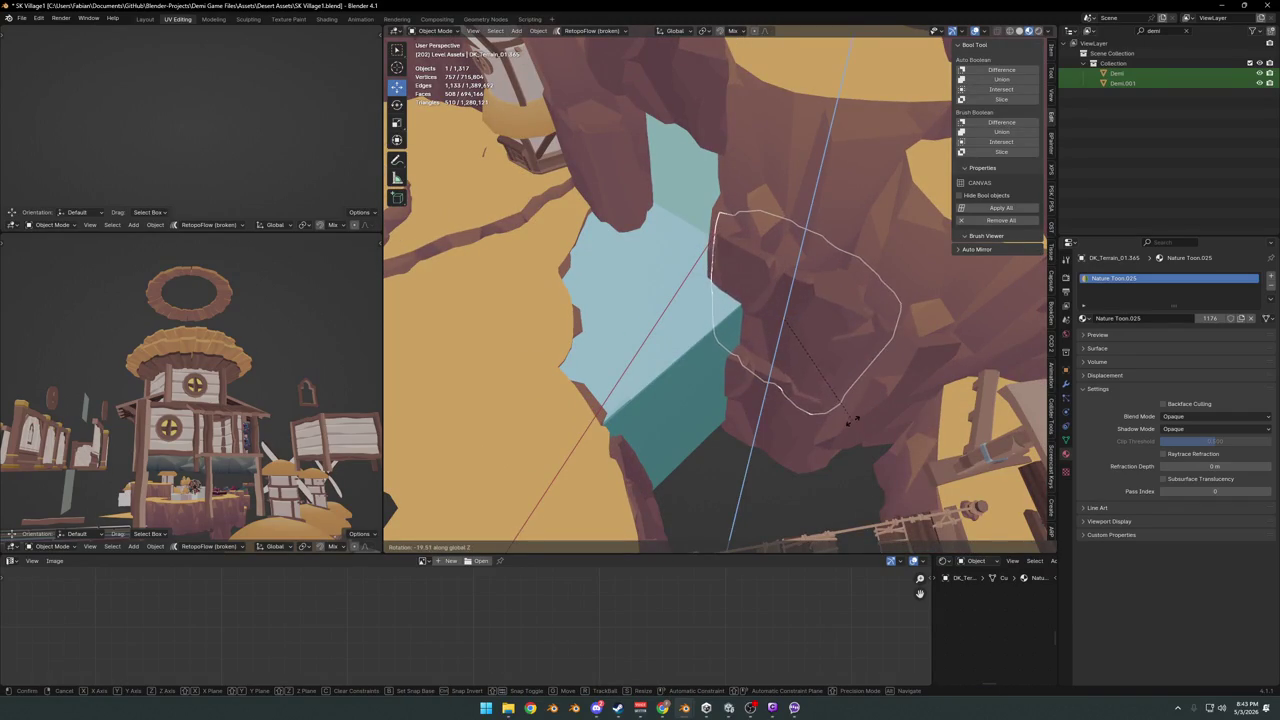
key("Escape")
key("alt+a")
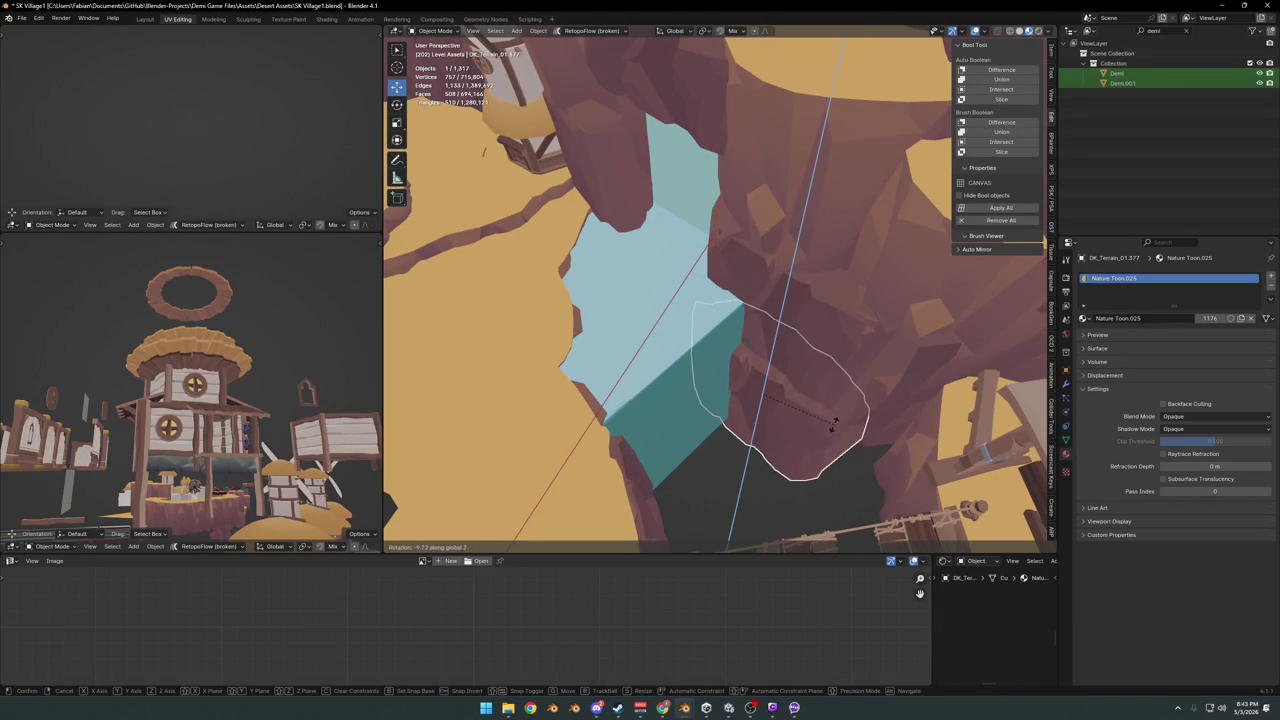
left_click(834, 422)
key("g")
key("y")
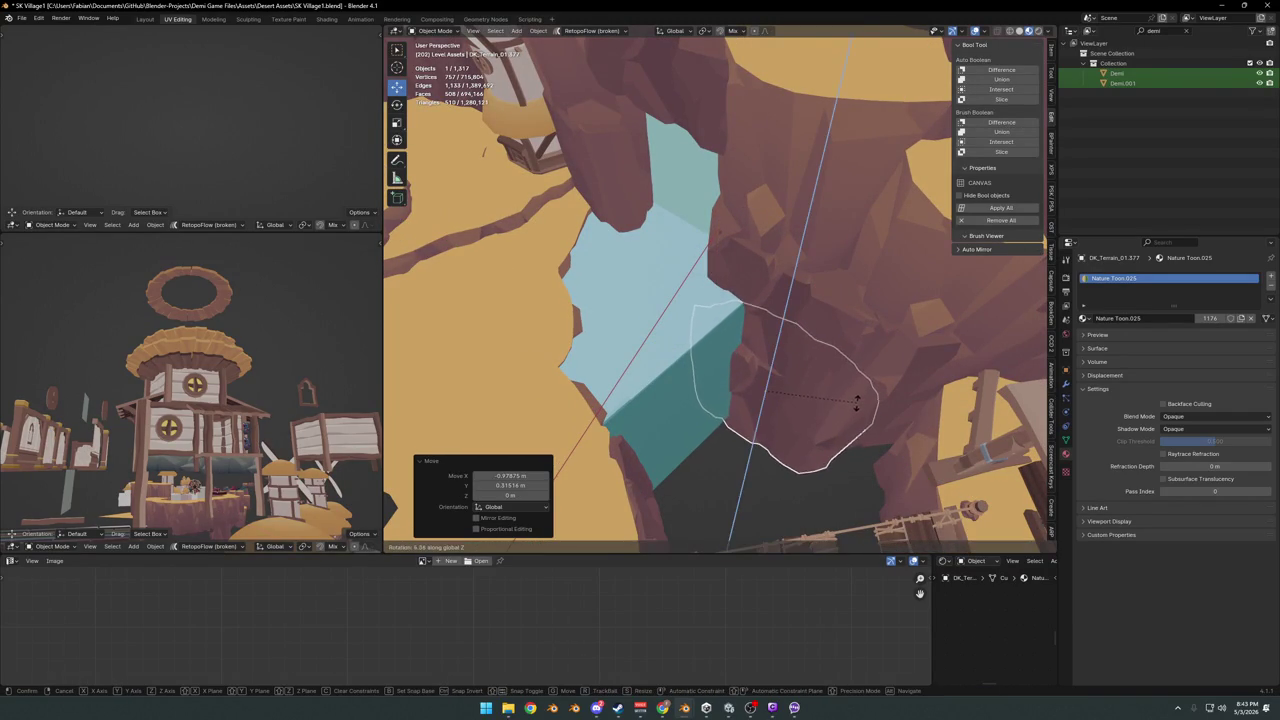
mouse_move(848, 420)
middle_mouse_down()
mouse_move(851, 400)
mouse_move(795, 405)
mouse_move(776, 379)
mouse_move(766, 411)
mouse_move(751, 286)
mouse_move(687, 299)
mouse_move(718, 315)
mouse_move(724, 293)
mouse_move(826, 300)
mouse_move(750, 300)
mouse_move(714, 349)
mouse_move(709, 331)
mouse_move(760, 314)
mouse_move(737, 287)
mouse_move(709, 300)
mouse_move(803, 305)
mouse_move(730, 327)
middle_mouse_up()
key("alt+a")
key("ctrl+s")
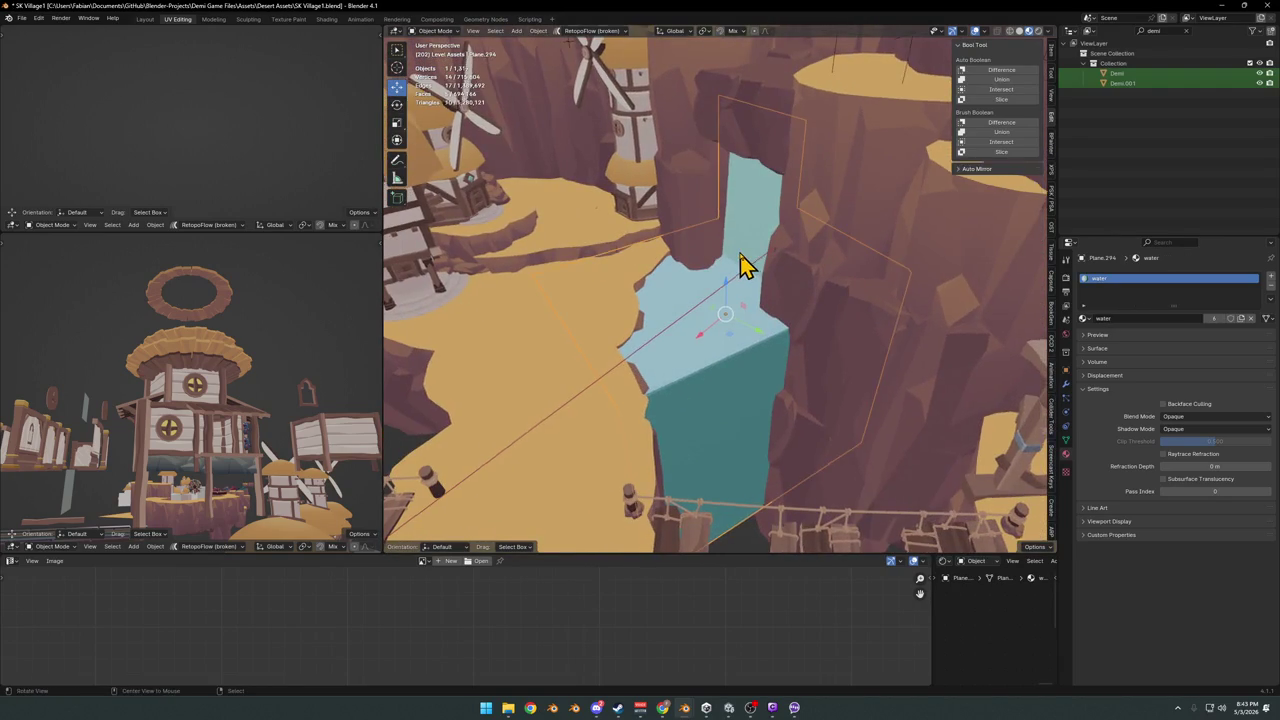
- Turn the water mesh slightly about Z in Edit Mode and save the file
key("Tab")
mouse_move(746, 283)
middle_mouse_down()
mouse_move(740, 269)
mouse_move(749, 331)
mouse_move(806, 340)
mouse_move(766, 363)
mouse_move(703, 340)
mouse_move(755, 397)
mouse_move(726, 446)
mouse_move(748, 357)
mouse_move(766, 366)
mouse_move(751, 397)
mouse_move(790, 380)
middle_mouse_up()
key("r")
key("z")
left_click(820, 327)
key("Tab")
key("ctrl+s")
- Duplicate the sand-topped terrain chunk, shrink the copy to 0.758 and snap it to the 3D cursor
left_click(823, 326)
middle_click_drag(823, 326, 697, 250)
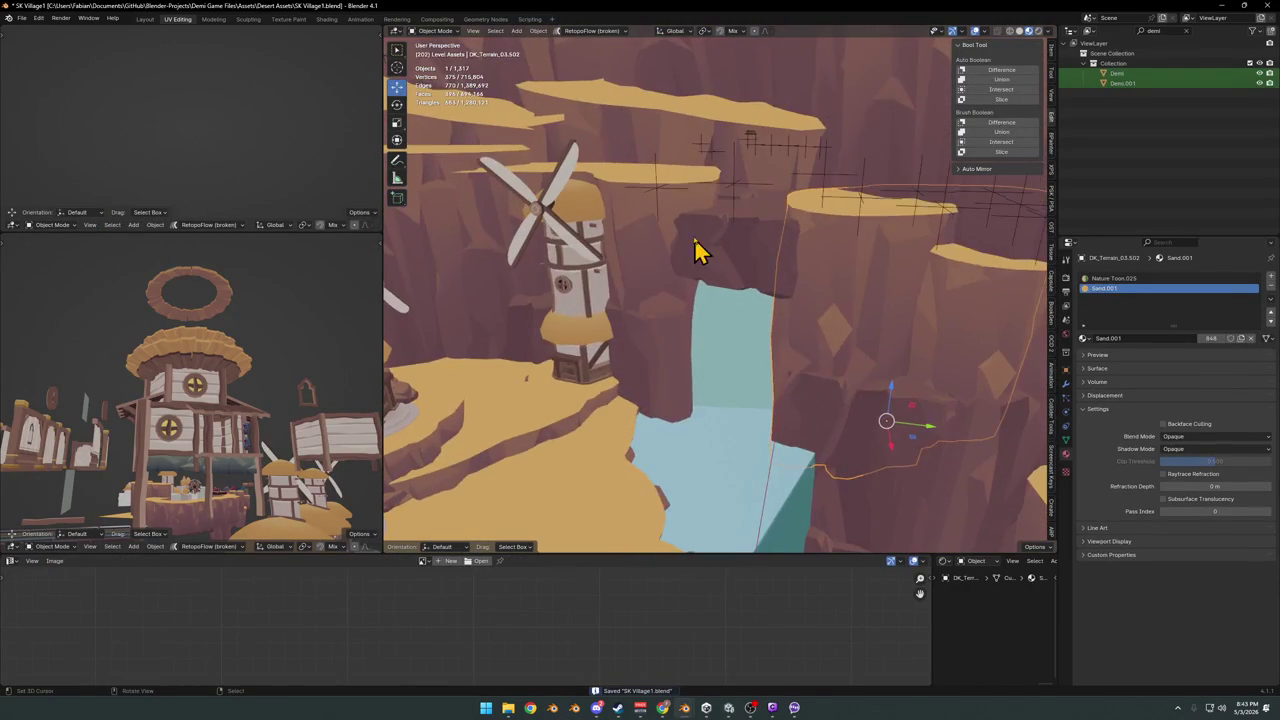
key("shift+d")
right_click(665, 287)
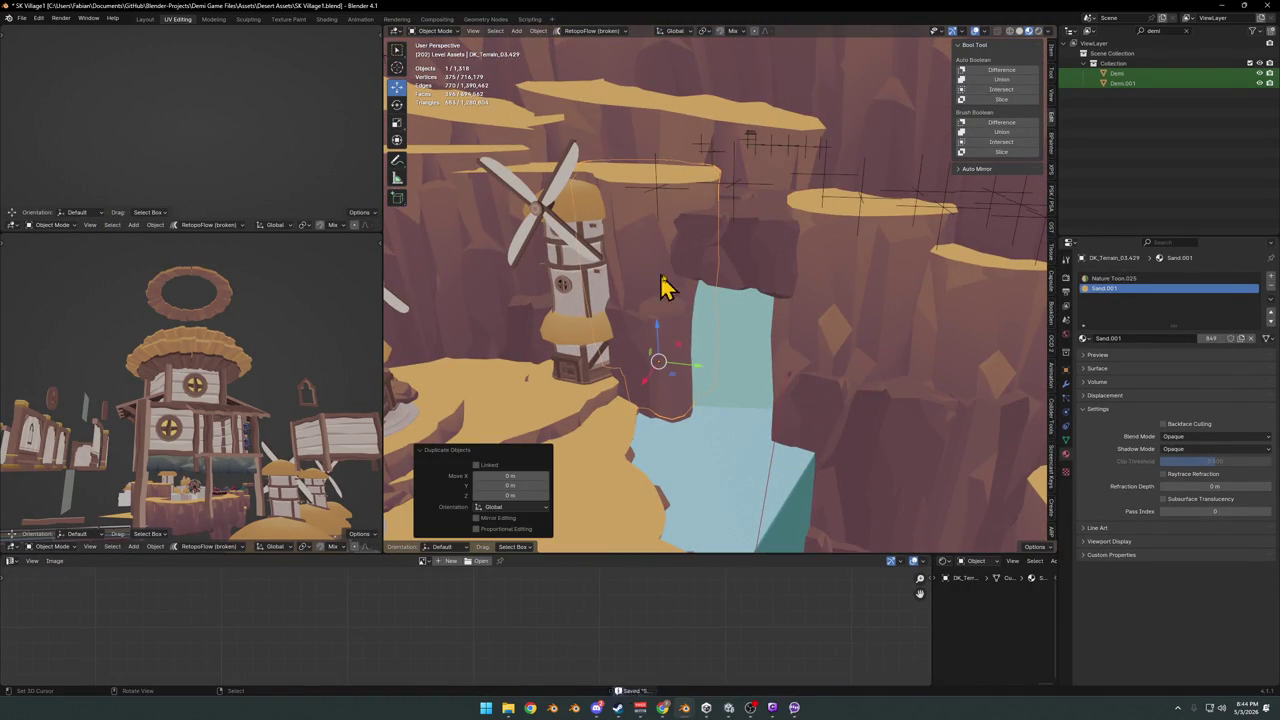
left_click(737, 268)
left_click(745, 248)
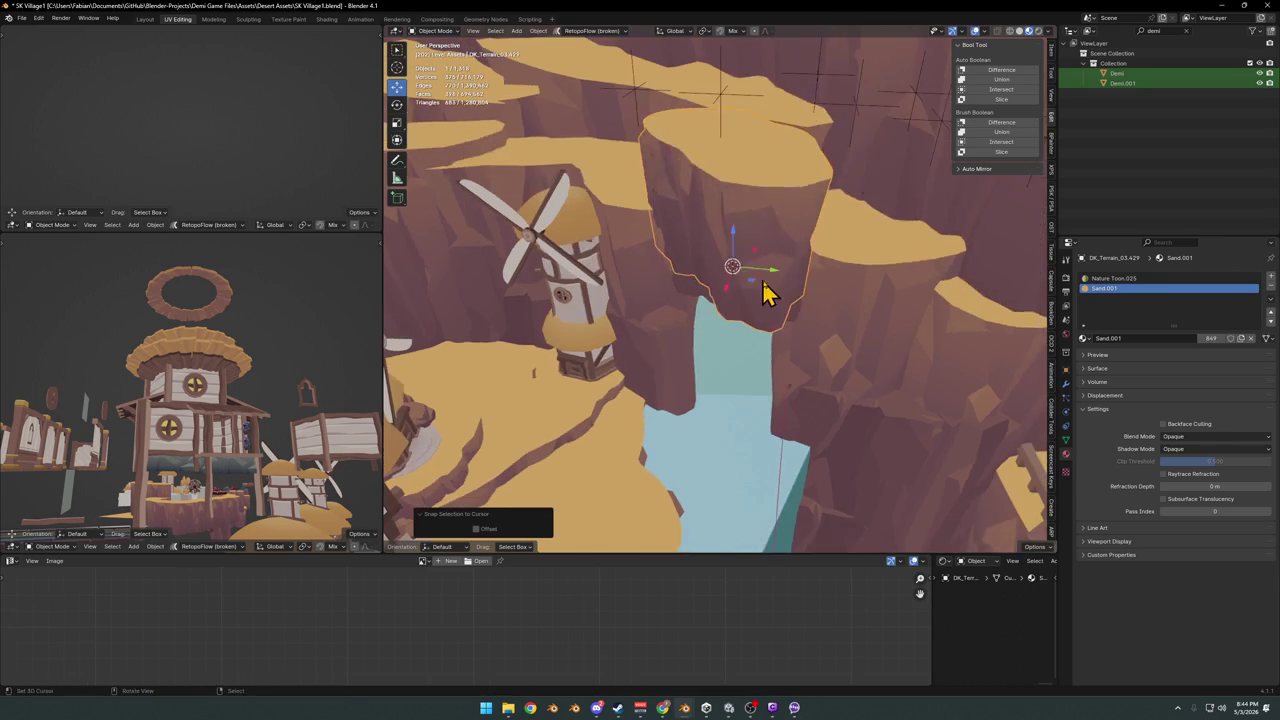
- Rotate the copy about Z, reposition it and lower it 2.8442 m
key("r")
key("z")
left_click(764, 259)
key("g")
left_click(805, 245)
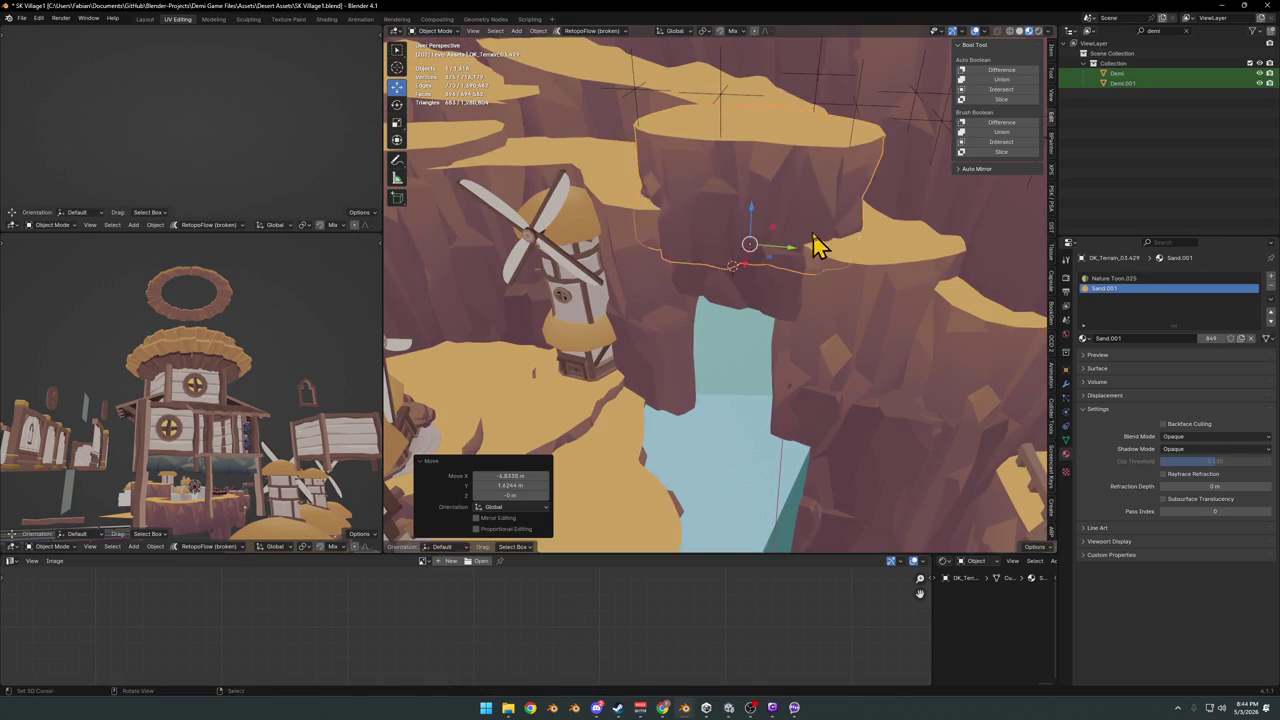
key("s")
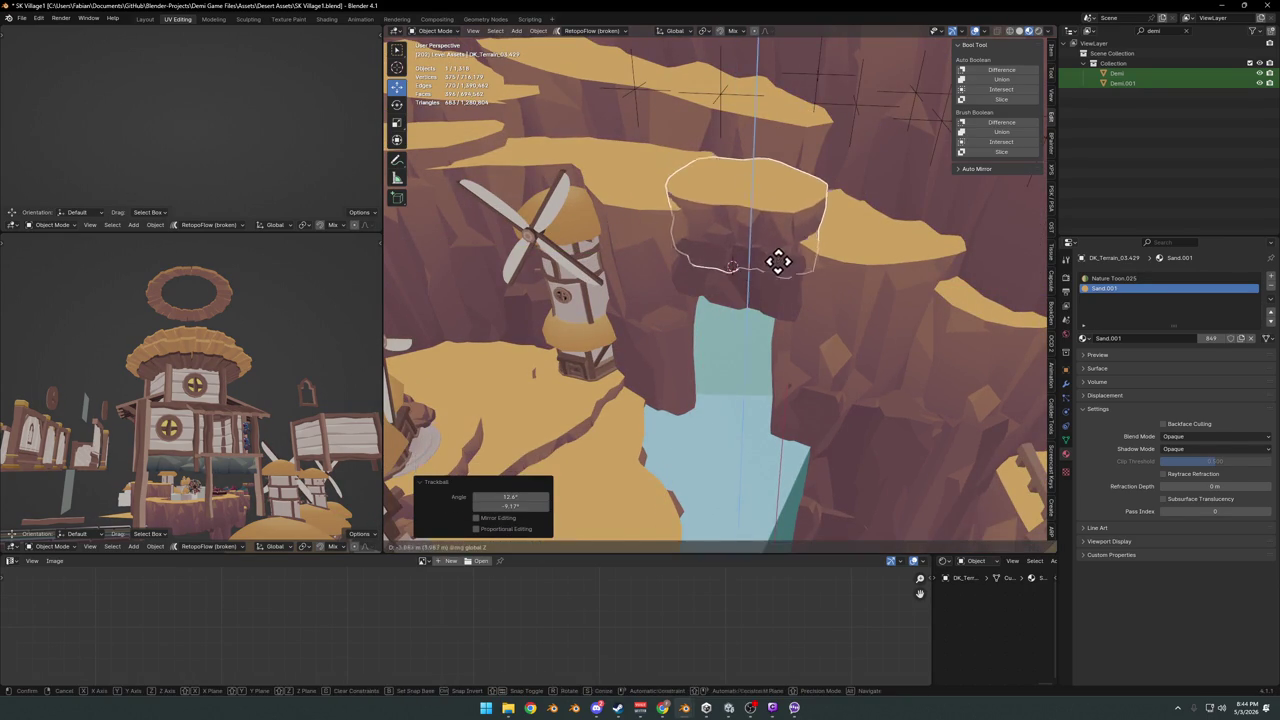
left_click(785, 272)
mouse_move(785, 272)
middle_mouse_down()
mouse_move(762, 275)
mouse_move(770, 262)
mouse_move(745, 229)
mouse_move(737, 243)
mouse_move(720, 237)
mouse_move(706, 277)
mouse_move(794, 263)
mouse_move(862, 193)
mouse_move(871, 214)
middle_mouse_up()
left_click(762, 275)
- Tumble-rotate the chunk over the waterfall opening and enlarge it to 1.187
left_click(751, 241)
left_click(752, 241)
key("s")
left_click(785, 208)
key("alt+a")
left_click(752, 225)
key("g")
key("g")
key("alt+a")
- Select the rock chunk over the waterfall, try a rotation, then deselect and view the arch
left_click(838, 193)
key("r")
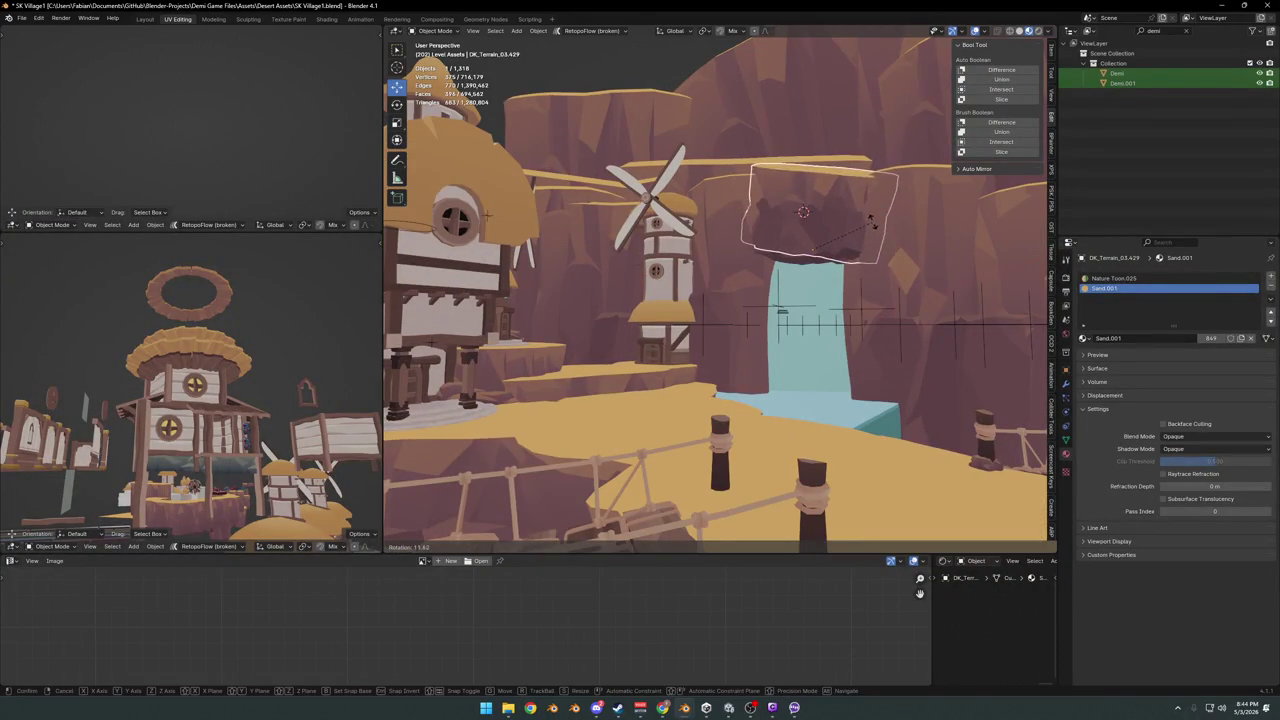
key("alt+a")
mouse_move(868, 245)
middle_mouse_down()
mouse_move(846, 277)
mouse_move(811, 283)
mouse_move(858, 290)
mouse_move(837, 266)
mouse_move(766, 280)
mouse_move(651, 371)
mouse_move(657, 349)
mouse_move(823, 380)
mouse_move(670, 345)
mouse_move(606, 386)
mouse_move(770, 383)
mouse_move(686, 374)
mouse_move(746, 354)
mouse_move(597, 366)
mouse_move(800, 405)
mouse_move(803, 374)
mouse_move(789, 400)
mouse_move(737, 403)
mouse_move(775, 395)
mouse_move(717, 440)
middle_mouse_up()
- Save SK Village1.blend and orbit around the village toward the far tower and windmill
key("ctrl+s")
mouse_move(708, 385)
middle_mouse_down("shift")
mouse_move(780, 409)
mouse_move(757, 386)
mouse_move(849, 449)
mouse_move(766, 337)
mouse_move(850, 390)
mouse_move(800, 400)
mouse_move(849, 377)
mouse_move(740, 375)
middle_mouse_up("shift")
mouse_move(700, 420)
middle_mouse_down()
mouse_move(723, 420)
mouse_move(636, 540)
middle_mouse_up()
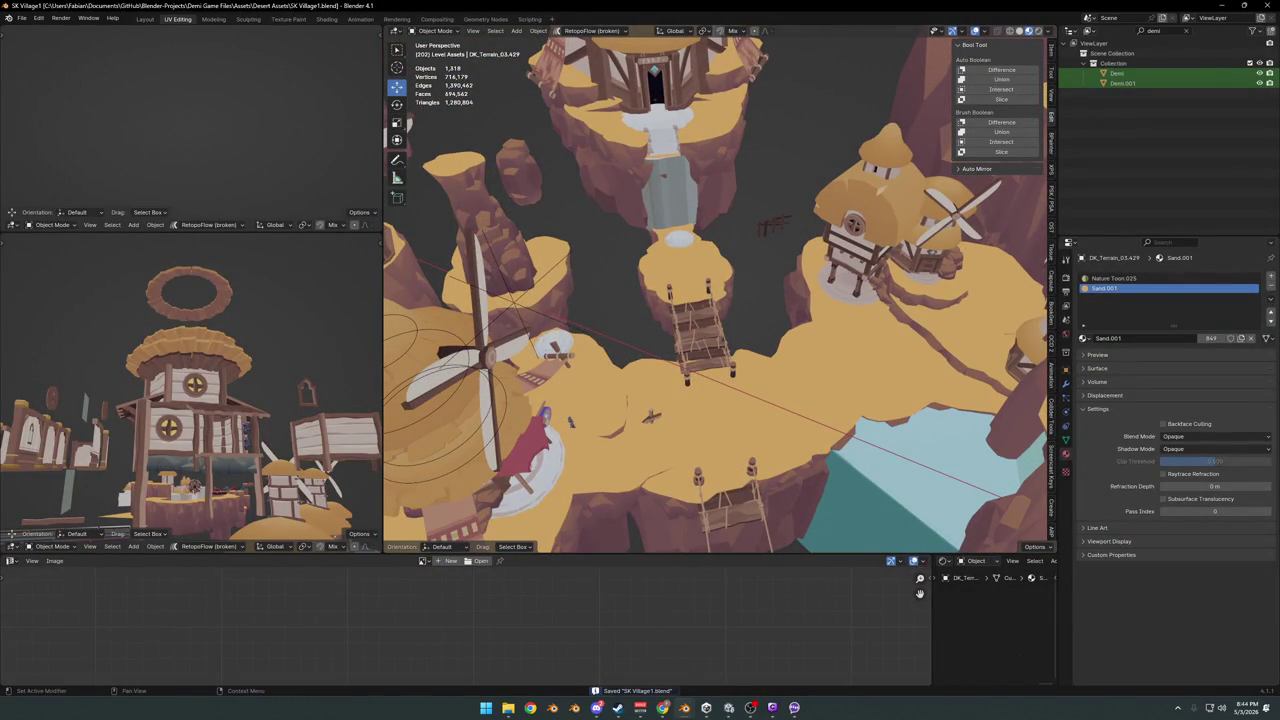
mouse_move(744, 398)
middle_mouse_down()
mouse_move(820, 391)
mouse_move(789, 397)
mouse_move(626, 354)
mouse_move(777, 354)
mouse_move(651, 371)
mouse_move(751, 357)
mouse_move(690, 370)
middle_mouse_up()
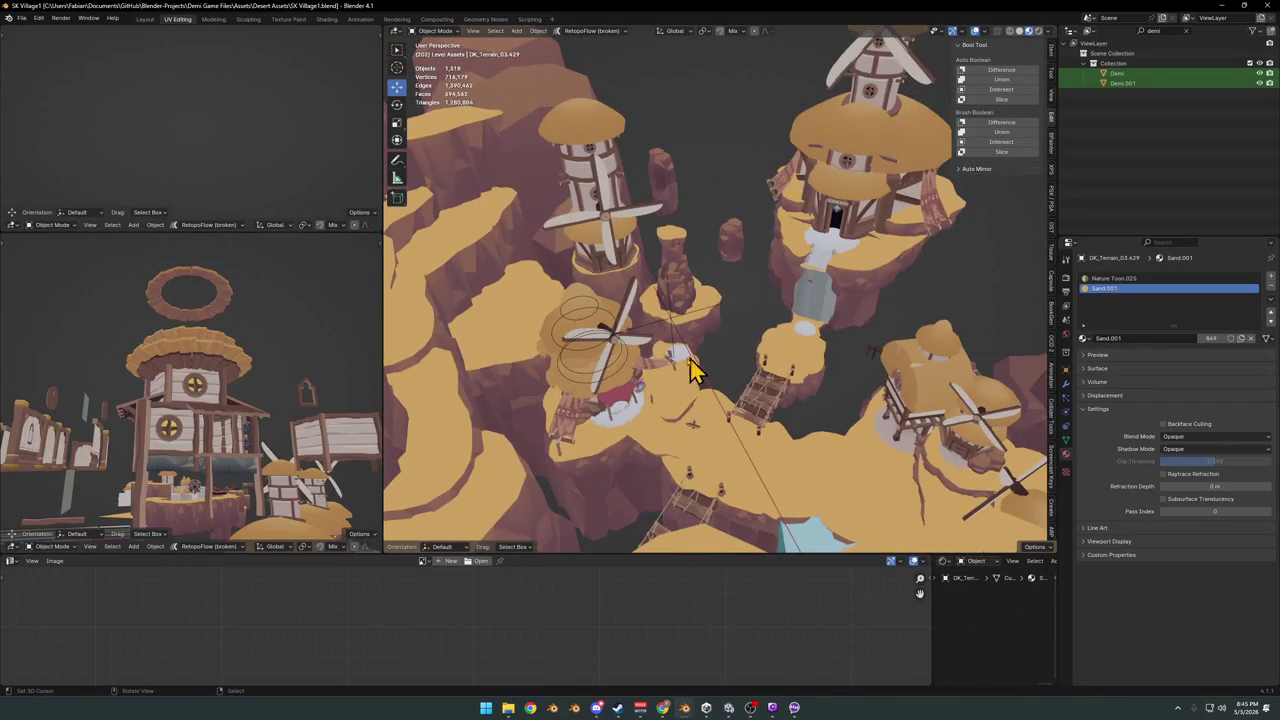
mouse_move(887, 333)
middle_mouse_down()
mouse_move(794, 423)
mouse_move(777, 371)
mouse_move(870, 300)
mouse_move(757, 334)
mouse_move(794, 311)
mouse_move(757, 351)
mouse_move(763, 306)
mouse_move(731, 263)
mouse_move(852, 302)
mouse_move(651, 360)
mouse_move(777, 343)
mouse_move(679, 352)
mouse_move(666, 340)
mouse_move(748, 342)
mouse_move(686, 357)
mouse_move(720, 309)
middle_mouse_up()
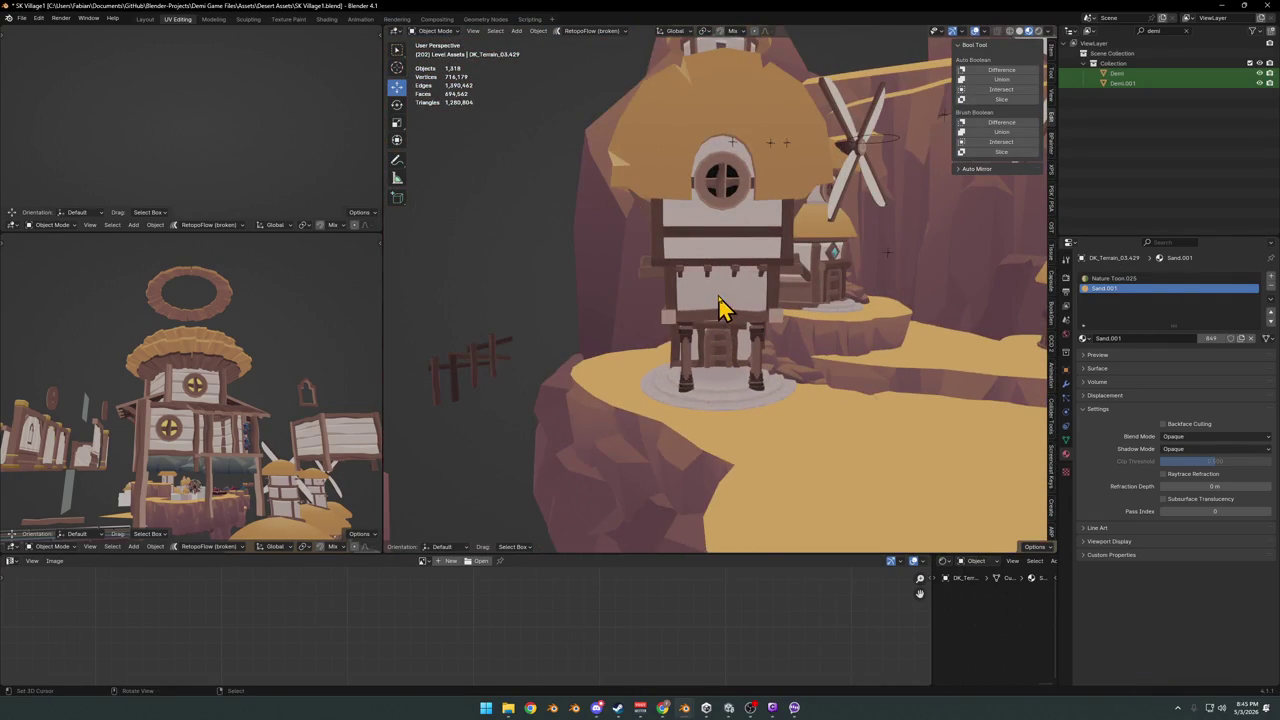
- Snap the small round-window house onto a chosen spot on the plane and clear its rotation
left_click(720, 309)
key("g")
mouse_move(637, 279)
middle_mouse_down()
mouse_move(626, 294)
mouse_move(711, 309)
mouse_move(686, 294)
mouse_move(763, 371)
mouse_move(723, 349)
mouse_move(714, 287)
mouse_move(697, 447)
middle_mouse_up()
right_click(646, 297)
scroll(680, 283, "down", 4)
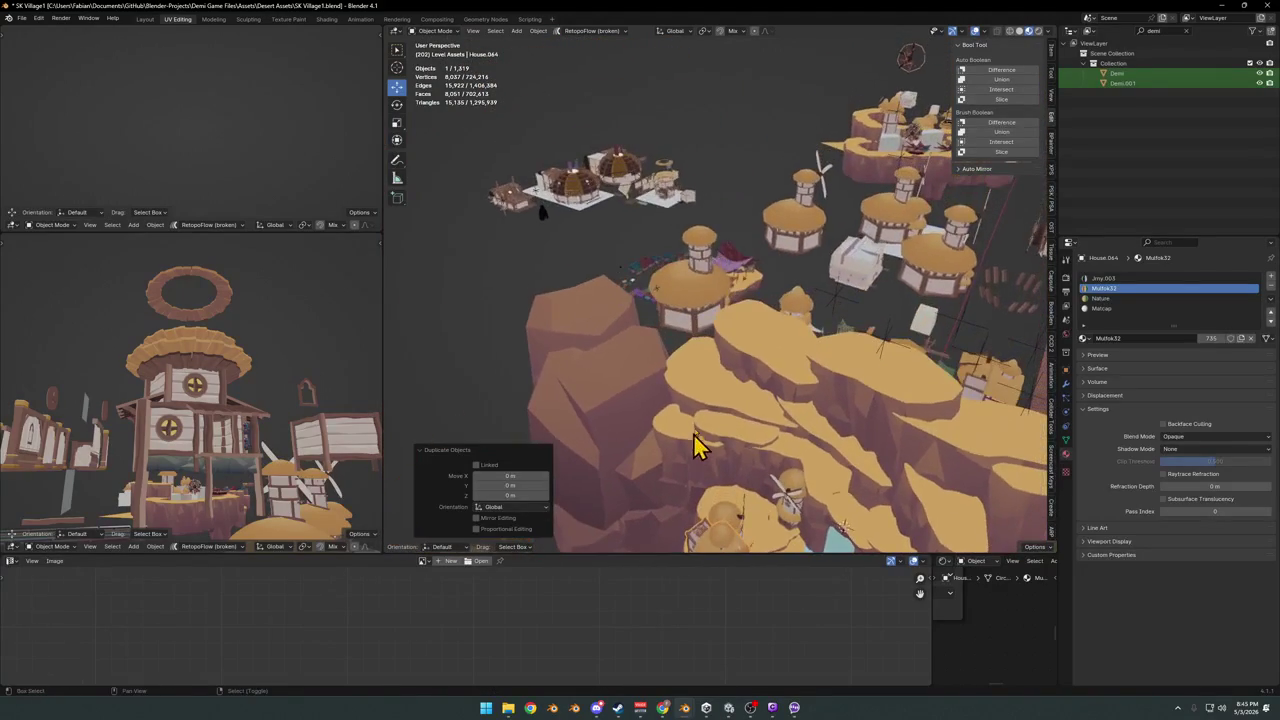
scroll(650, 210, "up", 5)
scroll(791, 266, "up", 3)
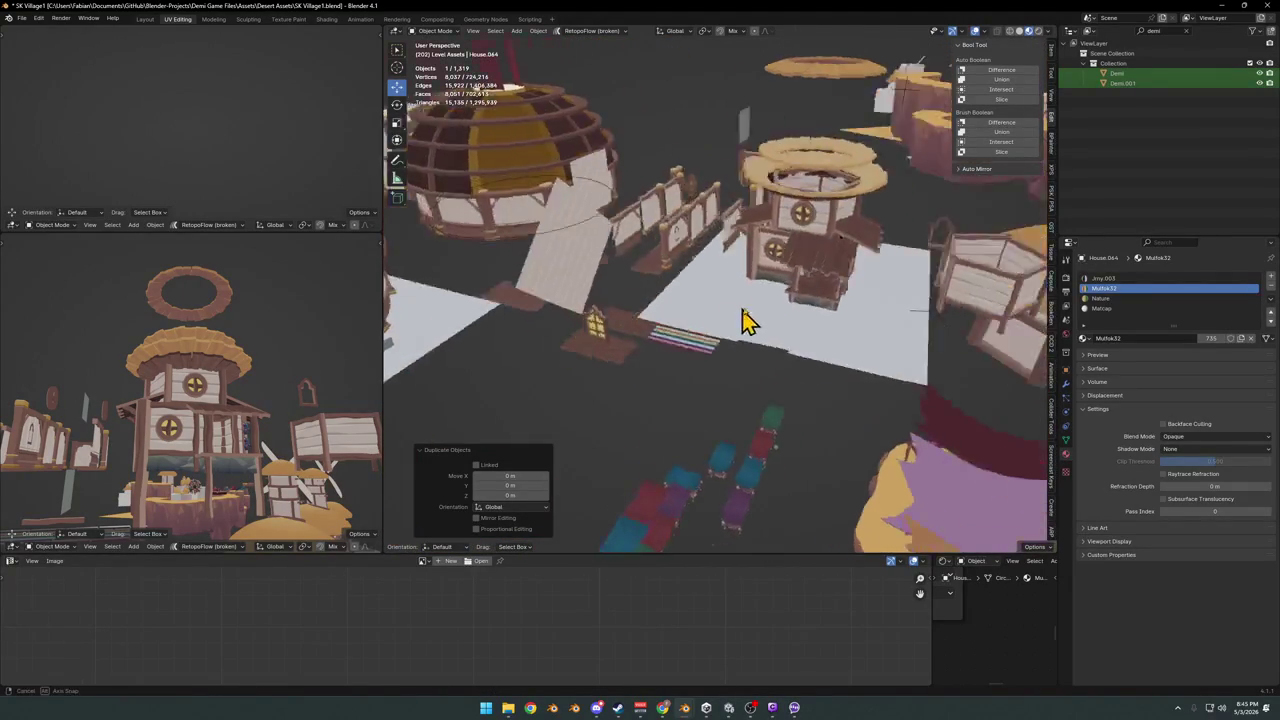
right_click(778, 290, "shift")
key("shift+s")
key("alt+r")
- Slide the house along the X axis from a top-down view
scroll(786, 291, "up", 3)
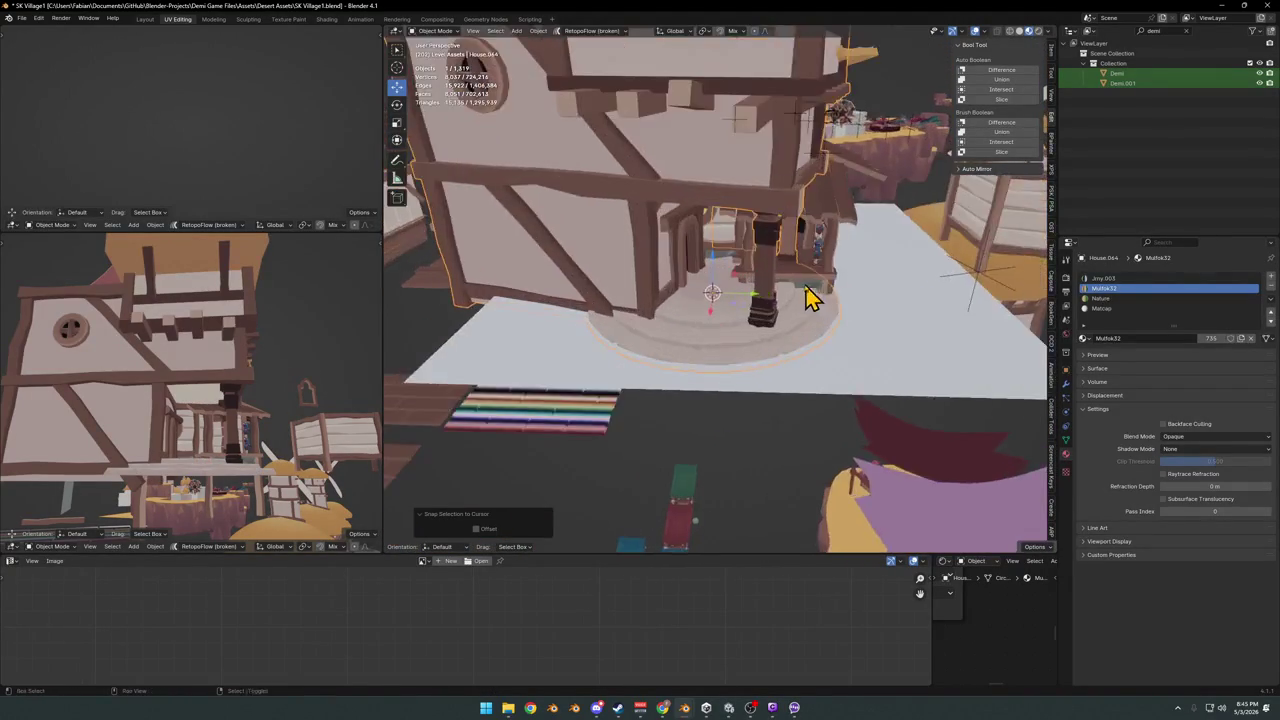
scroll(809, 291, "up", 2)
scroll(777, 366, "down", 6)
mouse_move(765, 325)
middle_mouse_down()
mouse_move(766, 357)
mouse_move(676, 383)
middle_mouse_up()
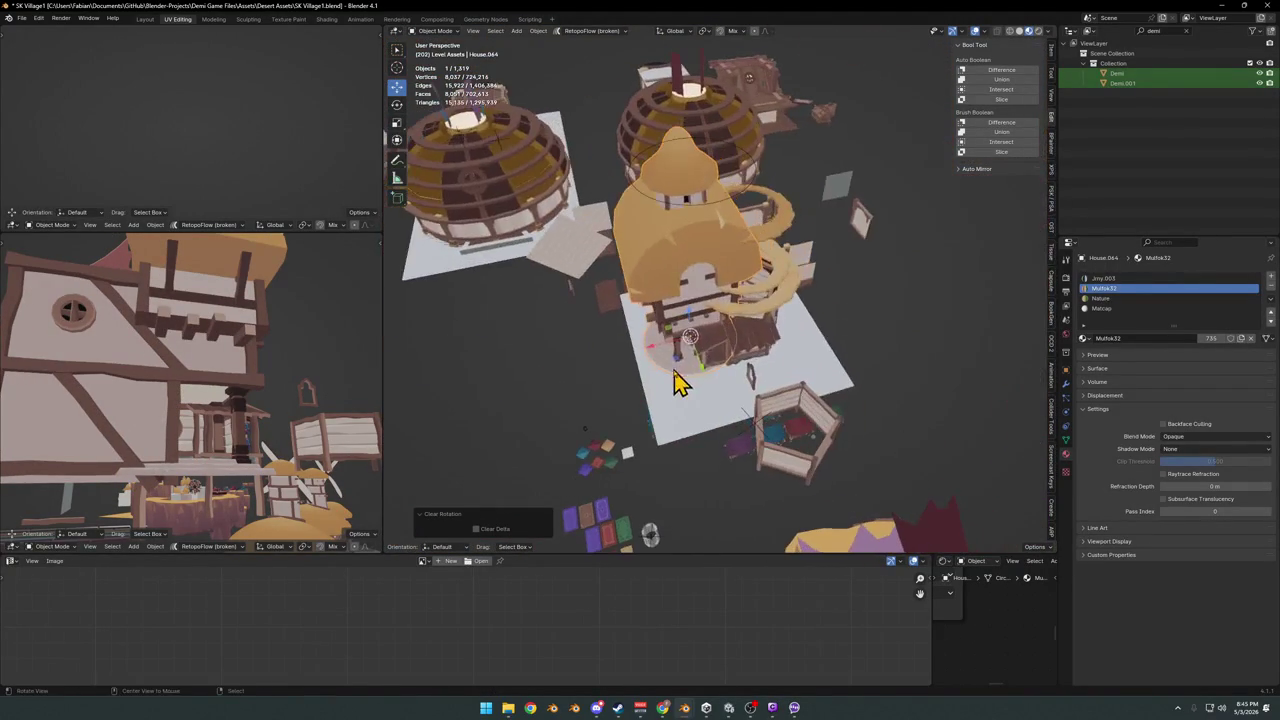
middle_click_drag(730, 337, 674, 337)
scroll(660, 331, "down", 3)
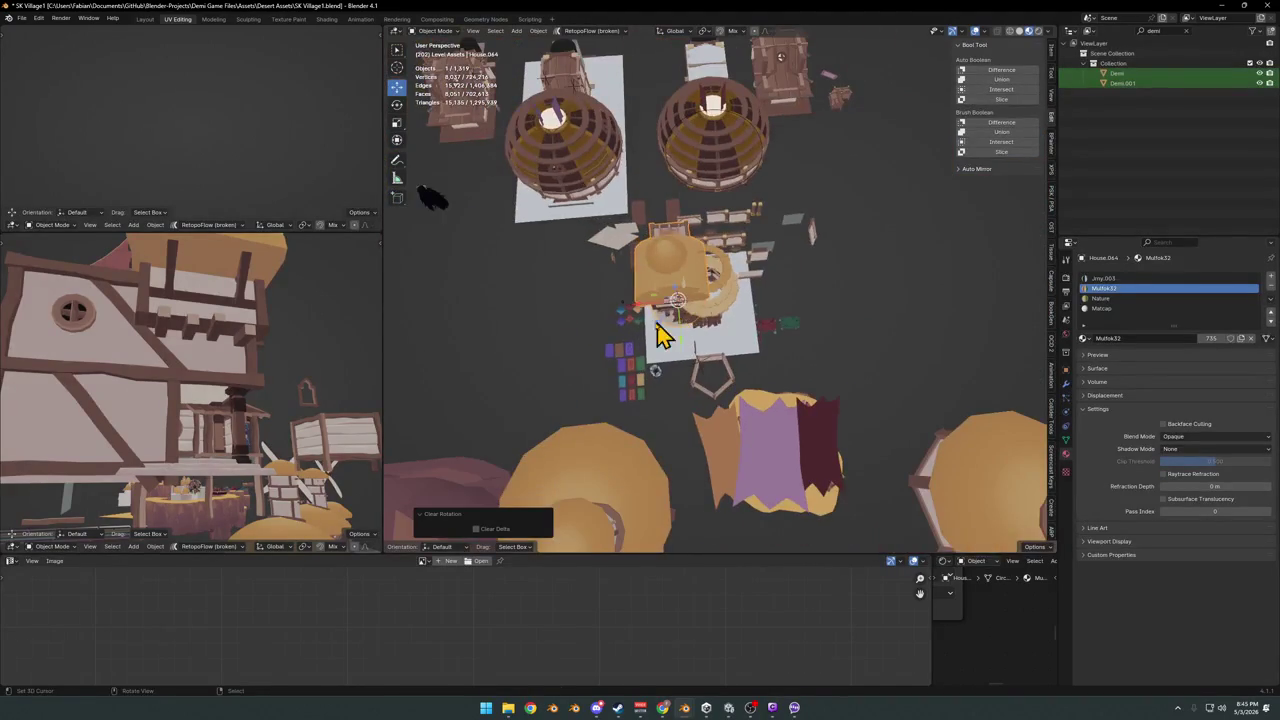
key("g")
key("x")
left_click(857, 313)
- Narrow the selection to the house and its white ground plane
mouse_move(857, 313)
middle_mouse_down()
mouse_move(777, 300)
mouse_move(720, 320)
mouse_move(749, 286)
mouse_move(728, 335)
middle_mouse_up()
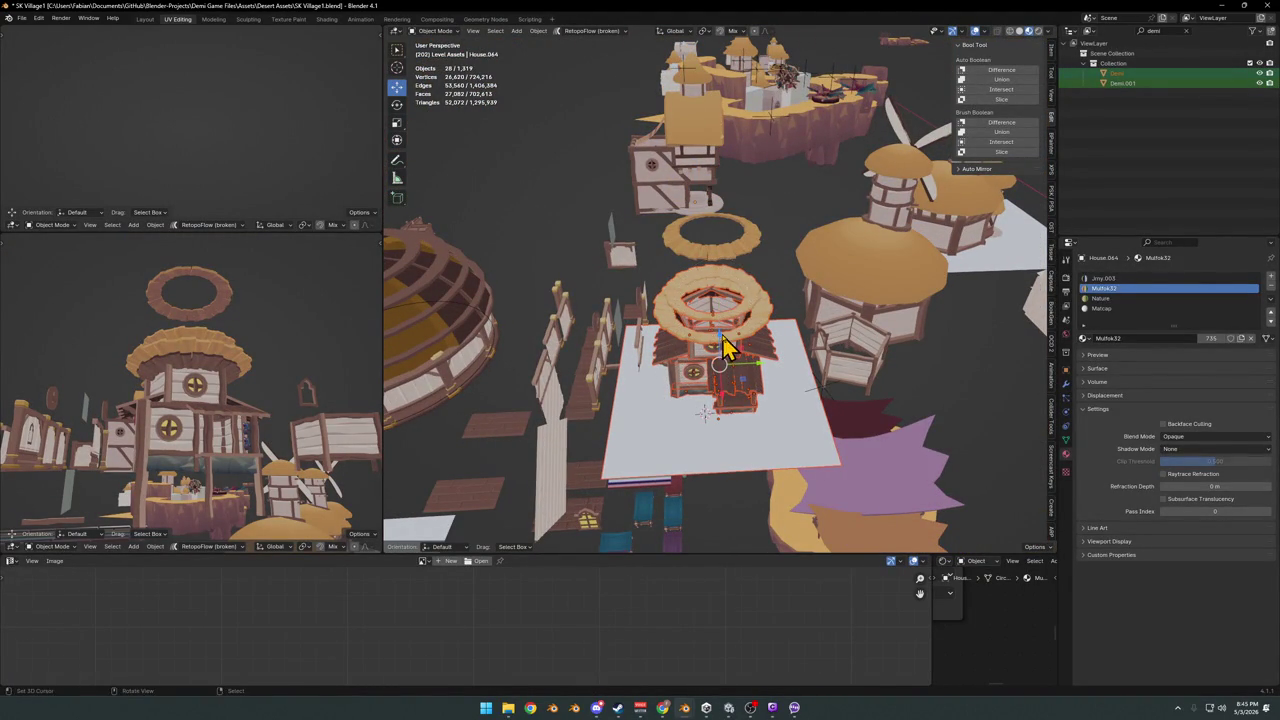
mouse_move(727, 345)
middle_mouse_down()
mouse_move(829, 337)
mouse_move(780, 360)
mouse_move(768, 382)
middle_mouse_up()
mouse_move(695, 330)
middle_mouse_down()
mouse_move(708, 349)
mouse_move(760, 300)
mouse_move(808, 306)
mouse_move(722, 333)
mouse_move(737, 351)
middle_mouse_up()
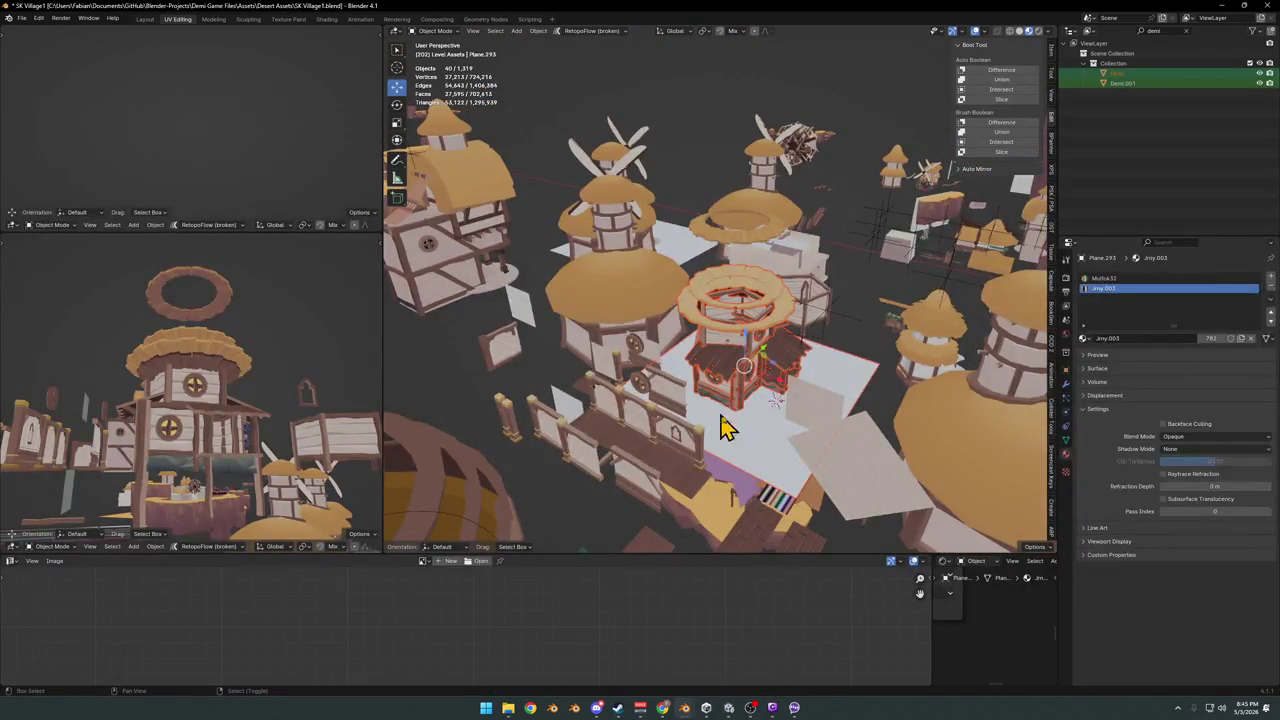
left_click(766, 434, "shift")
mouse_move(766, 434)
middle_mouse_down()
mouse_move(677, 413)
mouse_move(886, 357)
mouse_move(814, 363)
mouse_move(723, 437)
middle_mouse_up()
scroll(787, 393, "down", 5)
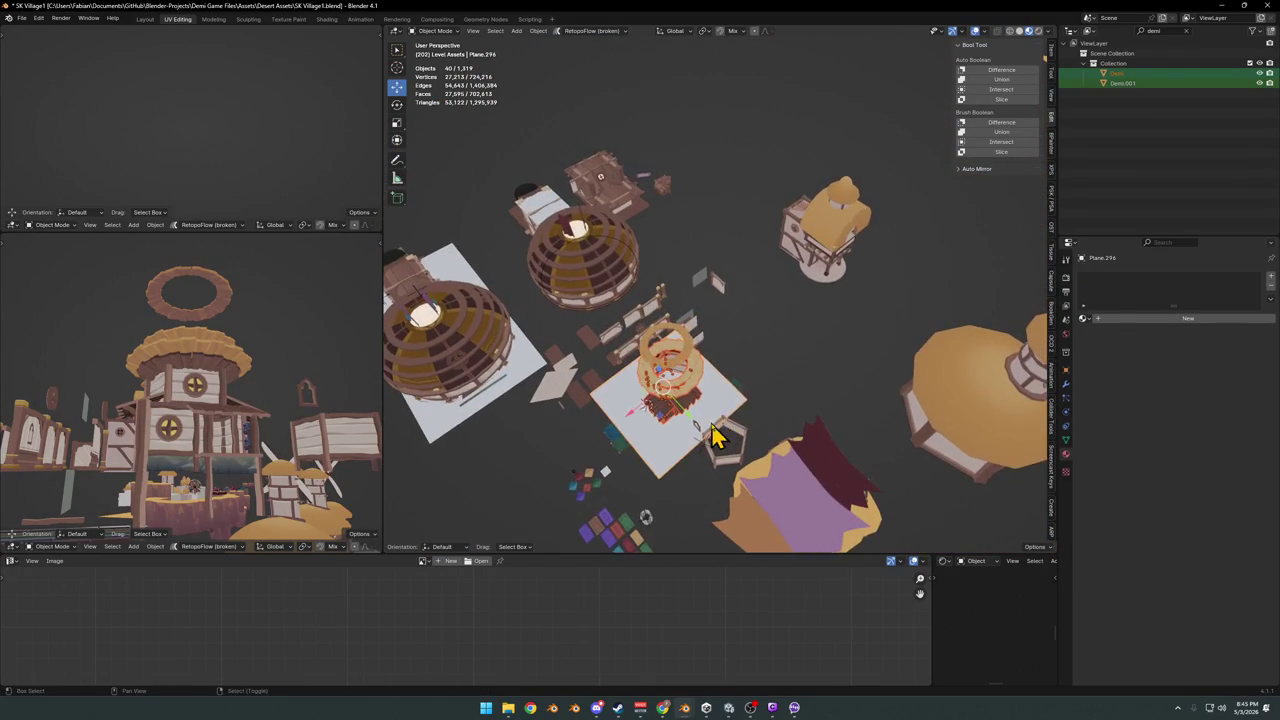
- Duplicate the house with its plane, keeping the copy on the ground, and frame it
key("shift+d")
key("shift+z")
left_click(928, 260)
key("KP_Decimal")
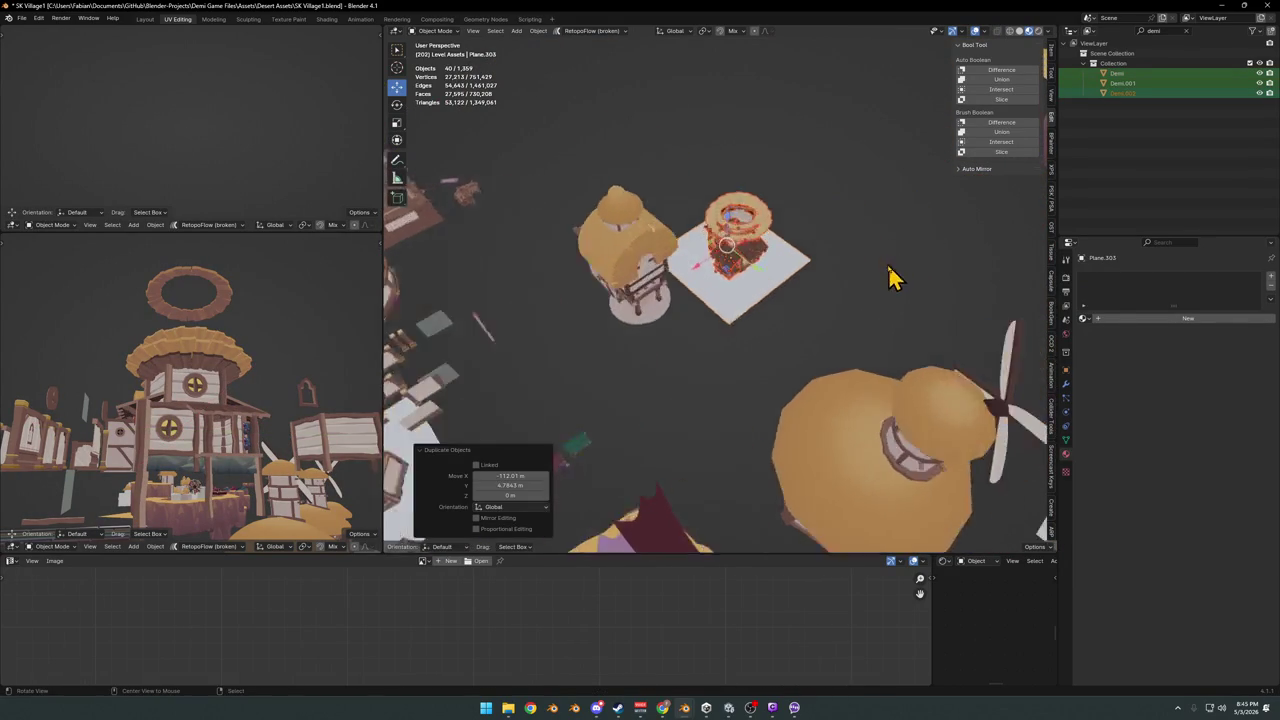
mouse_move(723, 323)
middle_mouse_down()
mouse_move(735, 368)
mouse_move(728, 360)
middle_mouse_up()
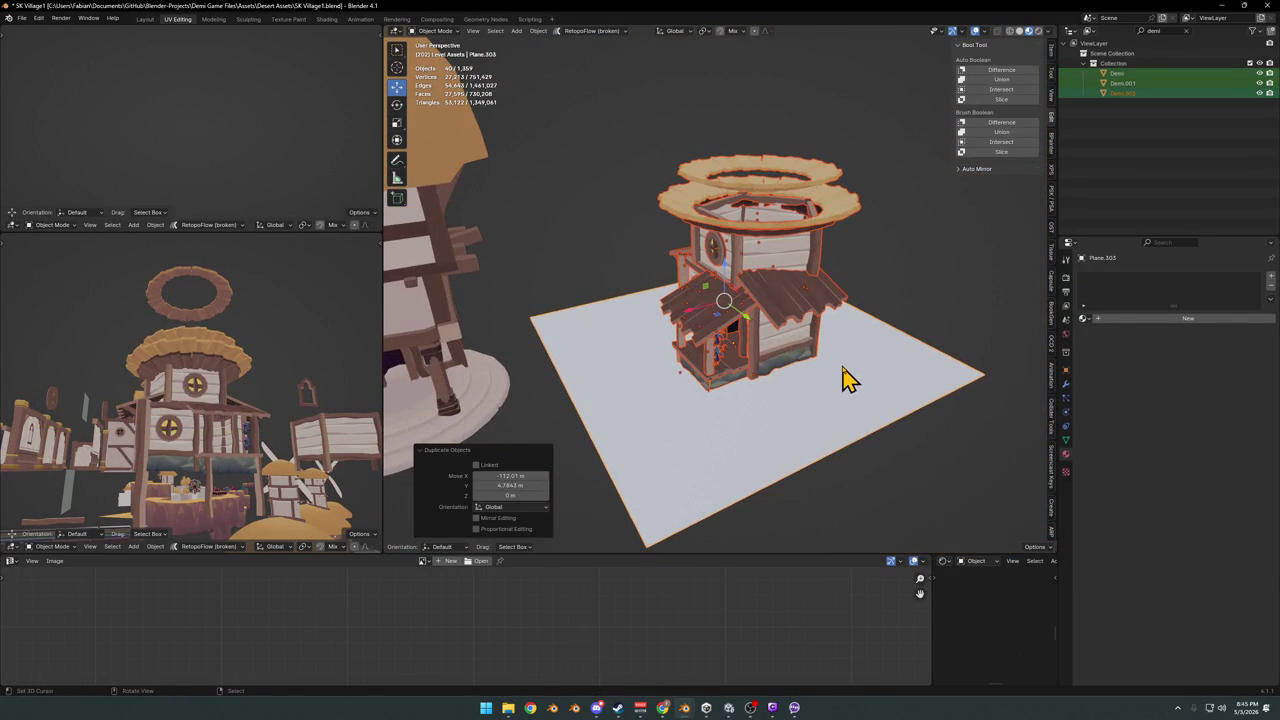
- Turn the copied house 90° about Z and place it beside the tall tower
key("r")
key("z")
key("9")
key("0")
key("Return")
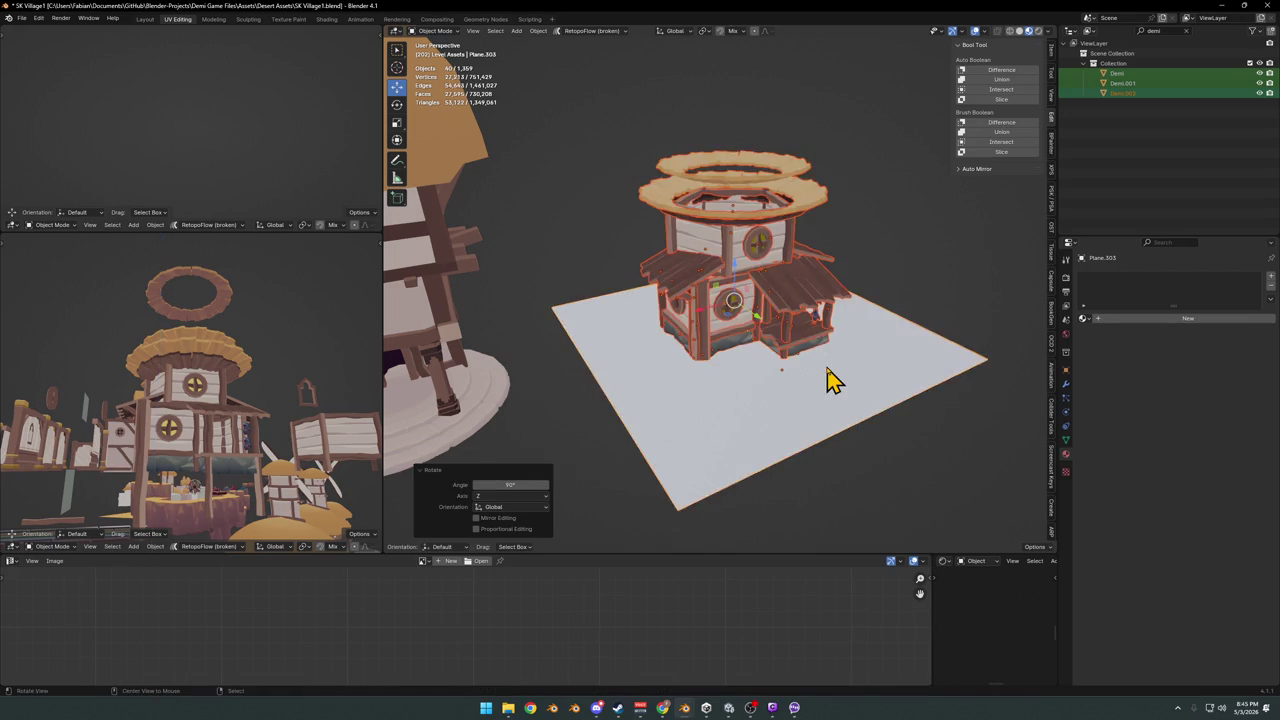
middle_click_drag(832, 378, 790, 335)
key("g")
key("shift+z")
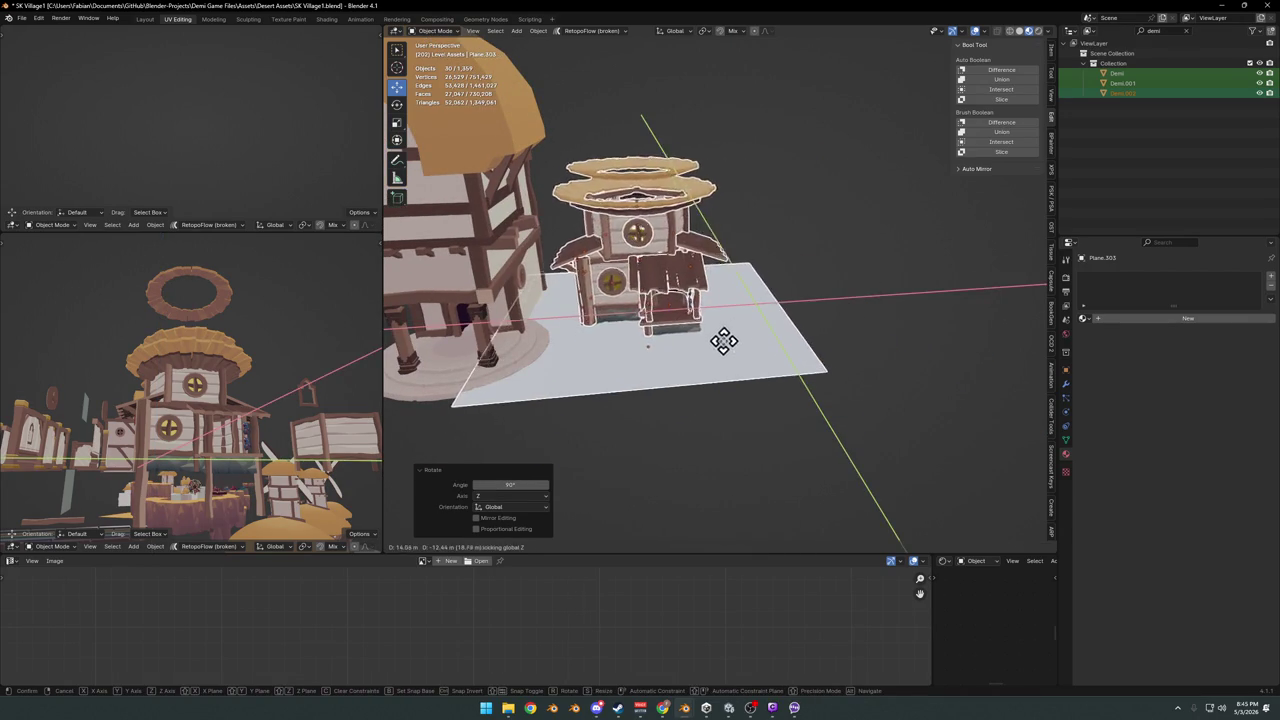
left_click(690, 340)
- Select the copy's round window and switch the viewport to solid shading
mouse_move(640, 314)
middle_mouse_down()
mouse_move(674, 309)
mouse_move(757, 352)
mouse_move(768, 317)
middle_mouse_up()
scroll(680, 312, "up", 5)
left_click(724, 322)
scroll(771, 329, "up", 5)
scroll(824, 312, "up", 4)
key("z")
left_click(816, 378)
scroll(790, 270, "down", 5)
key("z")
left_click(823, 331)
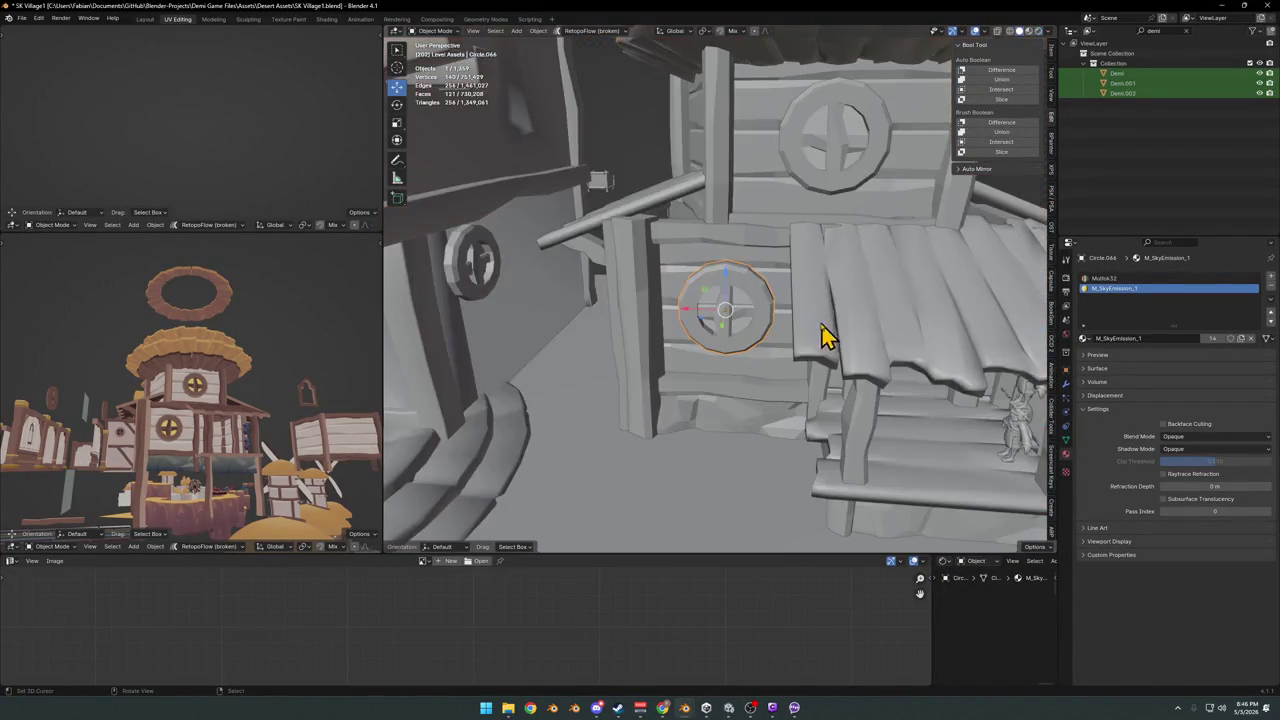
- Change the round window material from Principled BSDF to a yellow Emission shader
key("z")
left_click(736, 335)
middle_click_drag(734, 337, 913, 322)
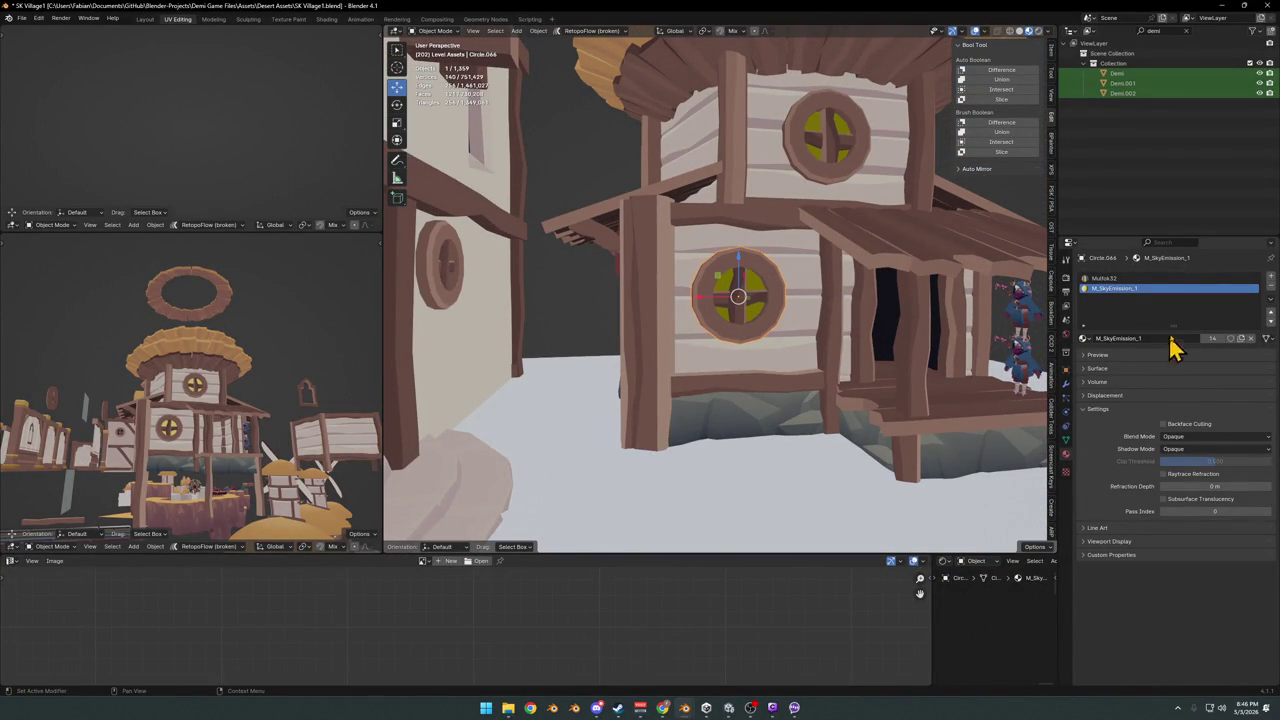
left_click(1100, 369)
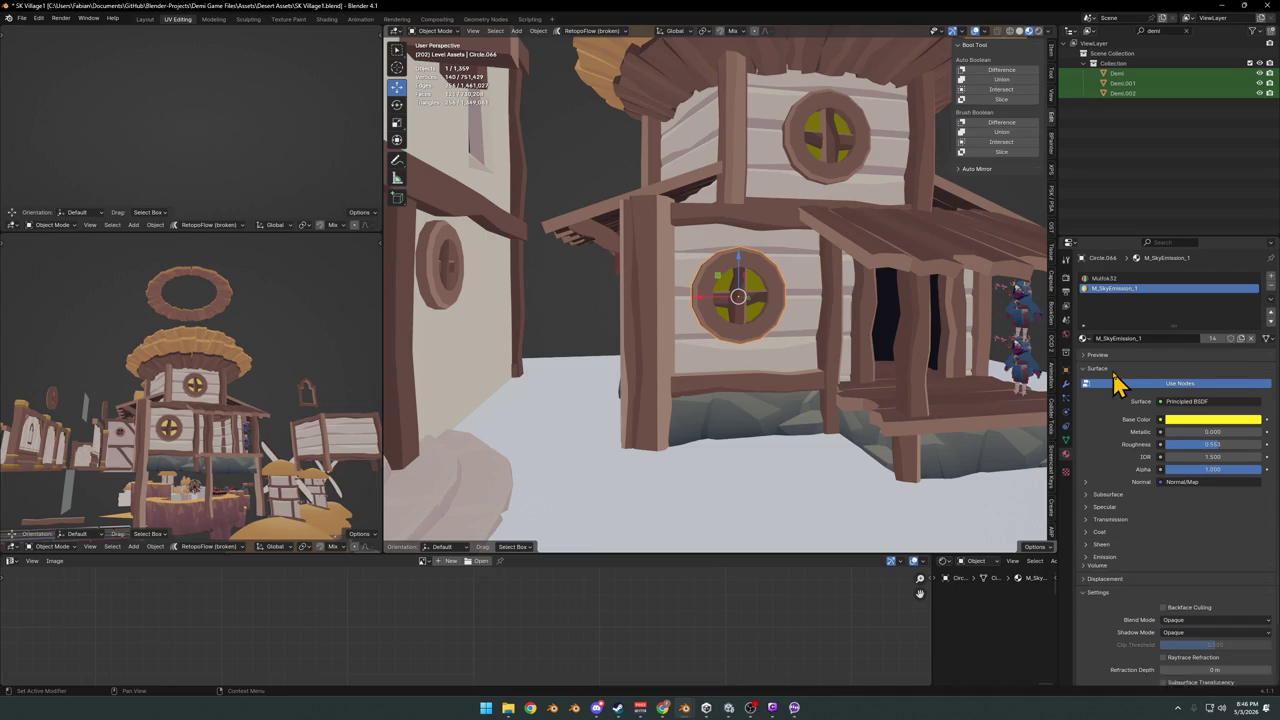
left_click(1205, 403)
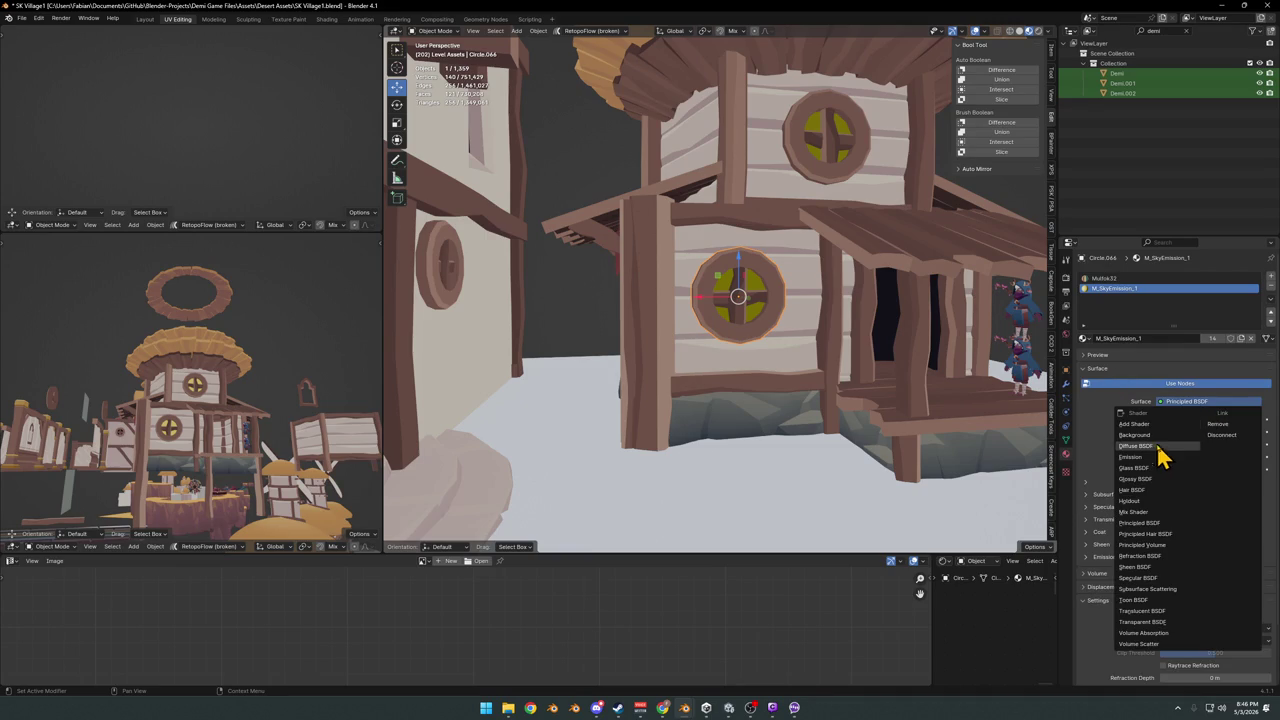
left_click(1146, 460)
left_click(1212, 420)
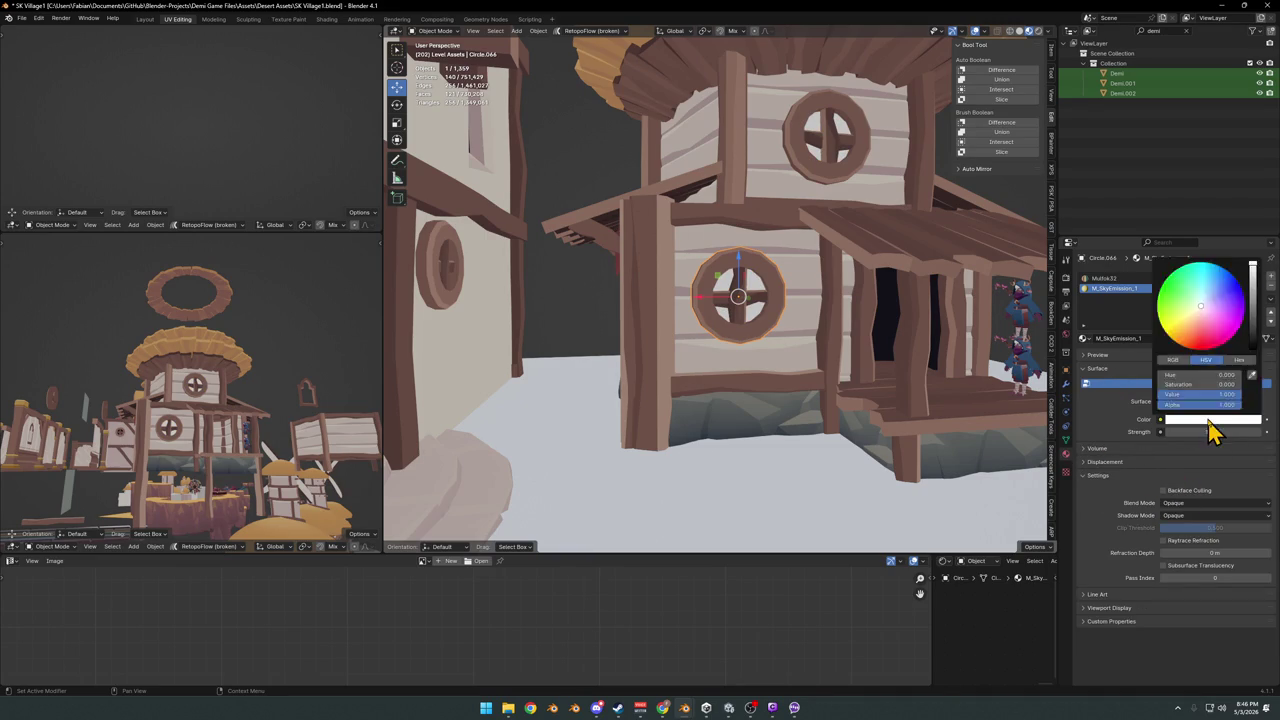
left_click(1192, 421)
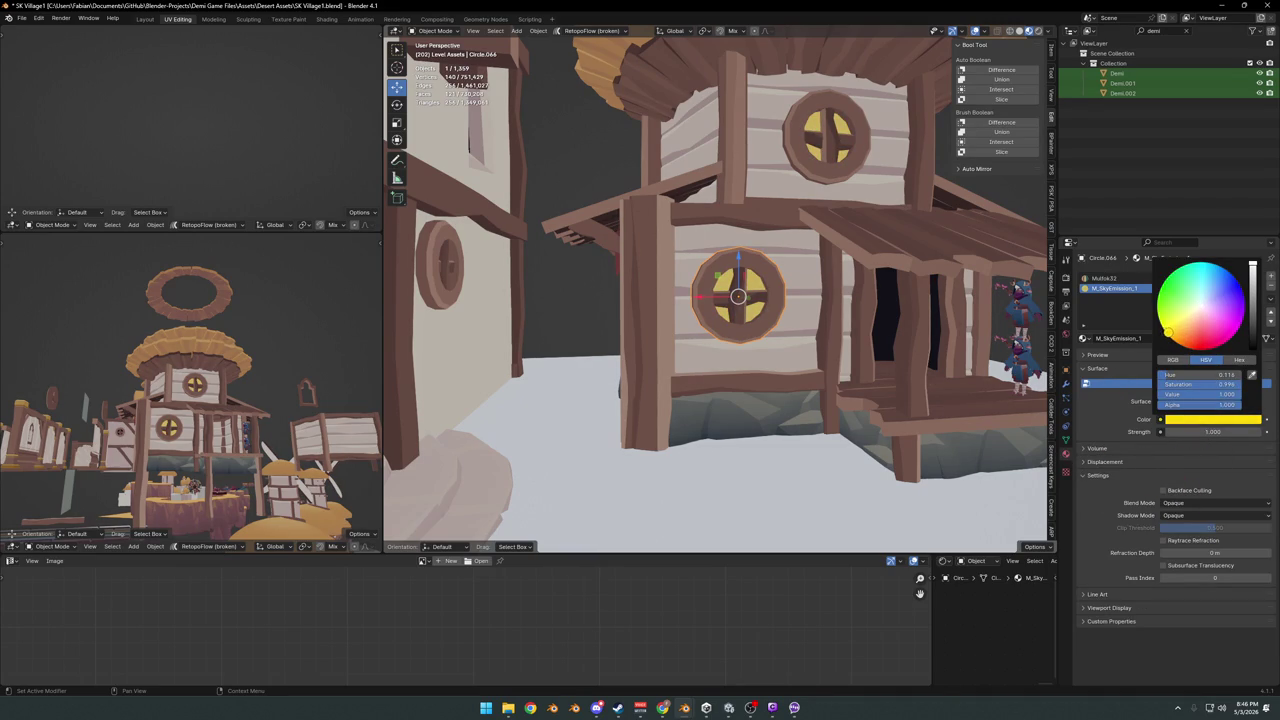
- Save SK Village1.blend and view the glowing windows up close
scroll(808, 306, "down", 5)
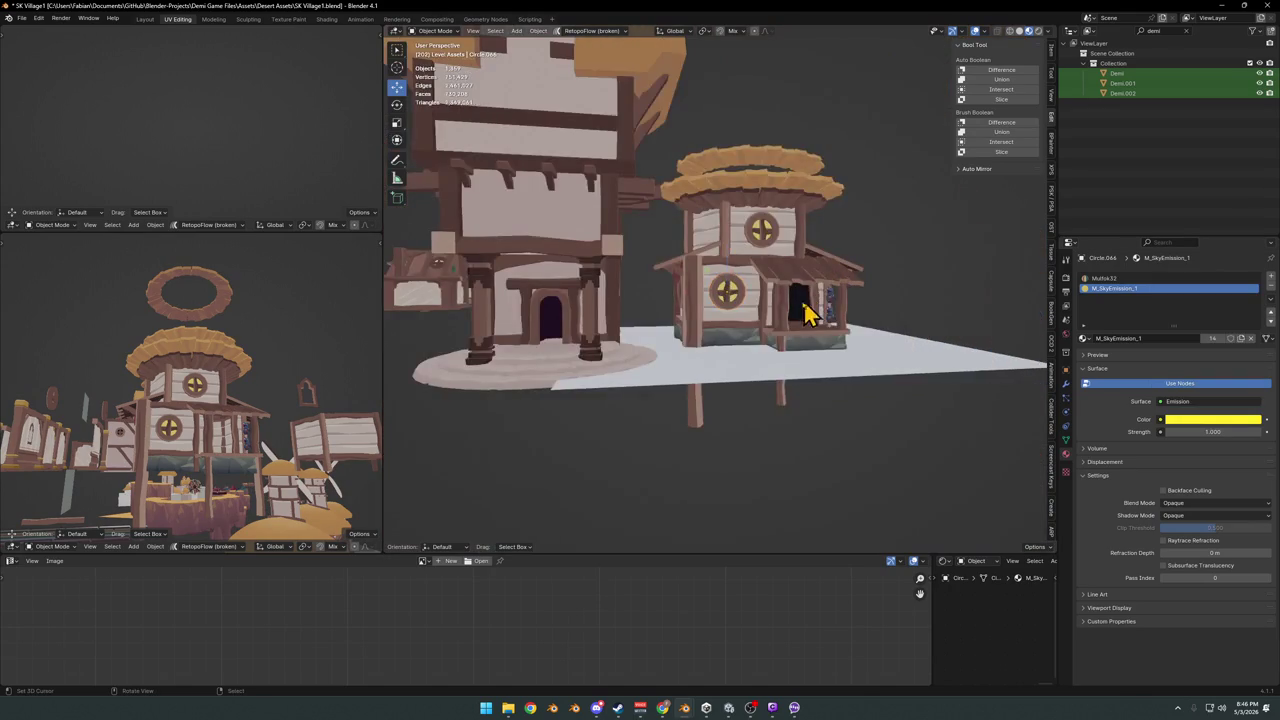
scroll(834, 337, "up", 2)
scroll(829, 343, "up", 2)
key("ctrl+s")
mouse_move(829, 343)
middle_mouse_down()
mouse_move(813, 340)
mouse_move(846, 334)
mouse_move(791, 334)
mouse_move(812, 310)
mouse_move(866, 291)
mouse_move(780, 346)
mouse_move(808, 385)
mouse_move(822, 320)
middle_mouse_up()
scroll(790, 334, "down", 5)
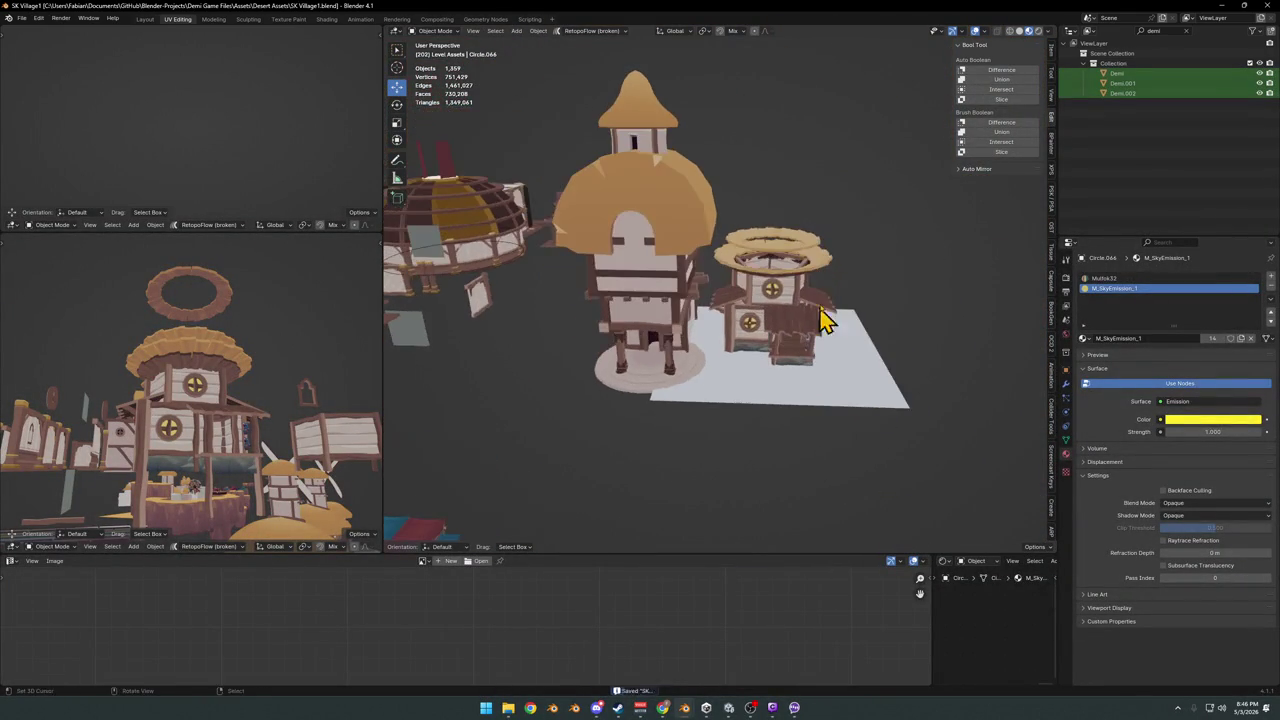
- Move the small house and its ground plane farther right along X, then save
left_click_drag(731, 423, 727, 438)
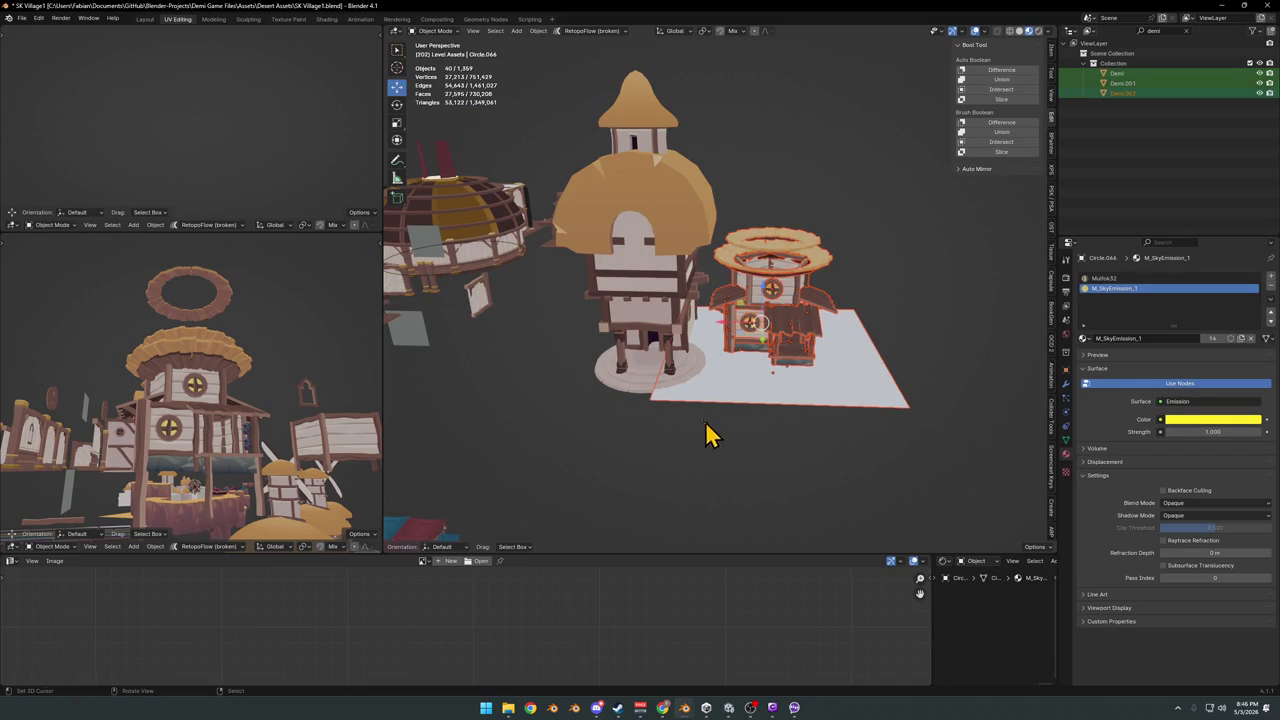
key("g")
key("x")
left_click(830, 412)
mouse_move(849, 374)
middle_mouse_down()
mouse_move(866, 358)
mouse_move(837, 366)
mouse_move(885, 400)
middle_mouse_up()
key("ctrl+s")
scroll(806, 397, "down", 3)
- Duplicate the ground plane along X and place the copy under the tall tower
left_click(837, 376)
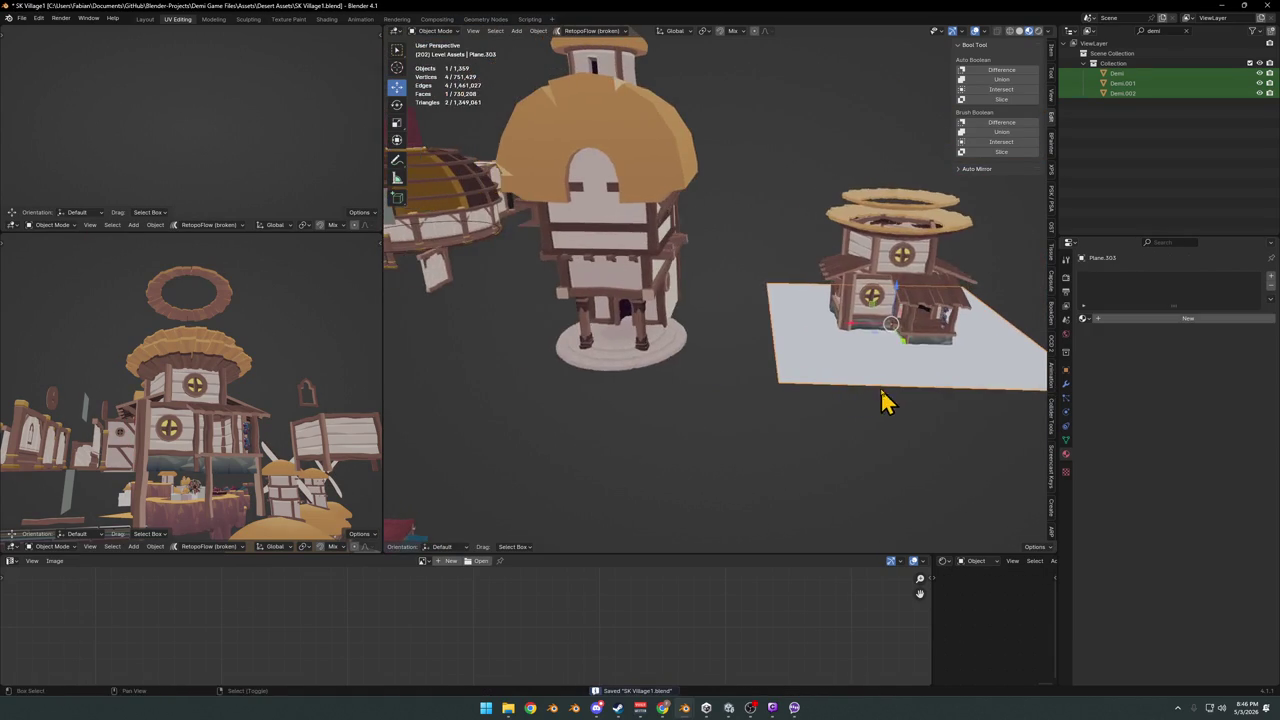
key("shift+d")
key("x")
left_click(631, 367)
scroll(700, 366, "up", 3)
middle_click_drag(700, 366, 766, 391)
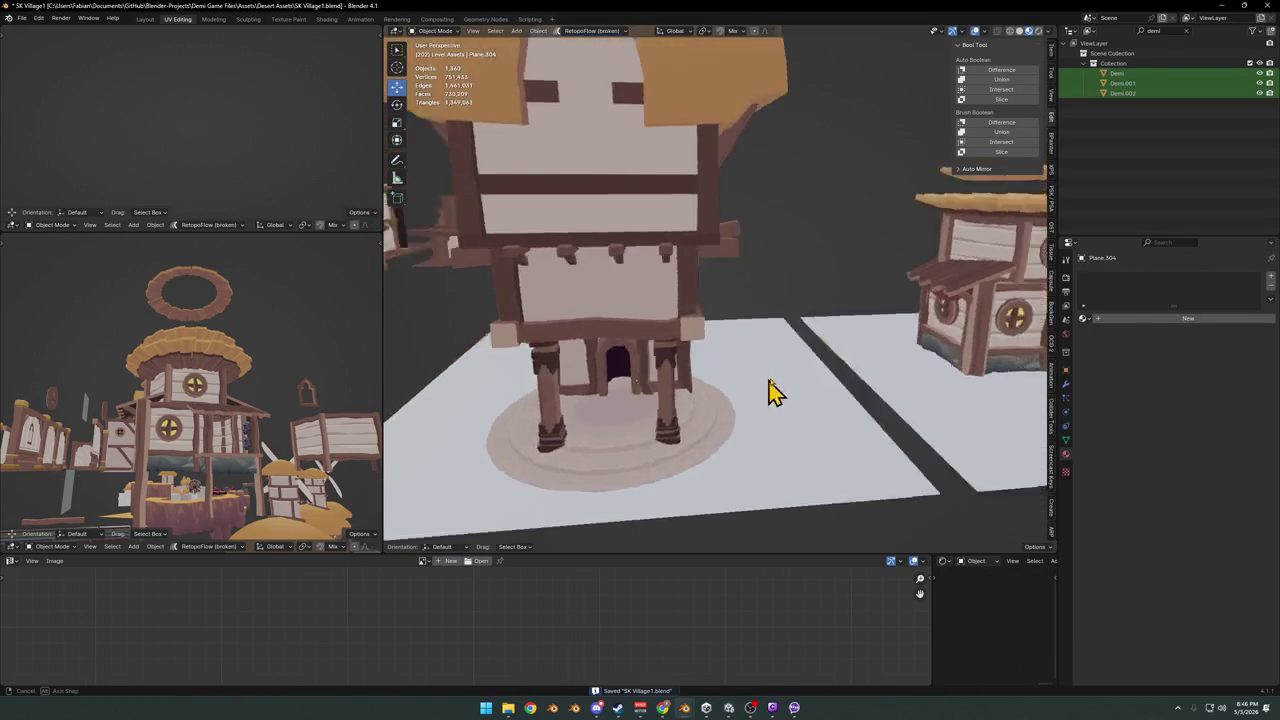
scroll(855, 375, "up", 2)
- Duplicate a plank wall panel near the tower and stand it upright, rotated 90° about X
left_click(865, 338)
mouse_move(865, 338)
middle_mouse_down()
mouse_move(886, 343)
mouse_move(828, 378)
middle_mouse_up()
scroll(763, 363, "up", 3)
left_click(829, 349)
key("shift+d")
right_click(829, 378)
scroll(858, 386, "down", 5)
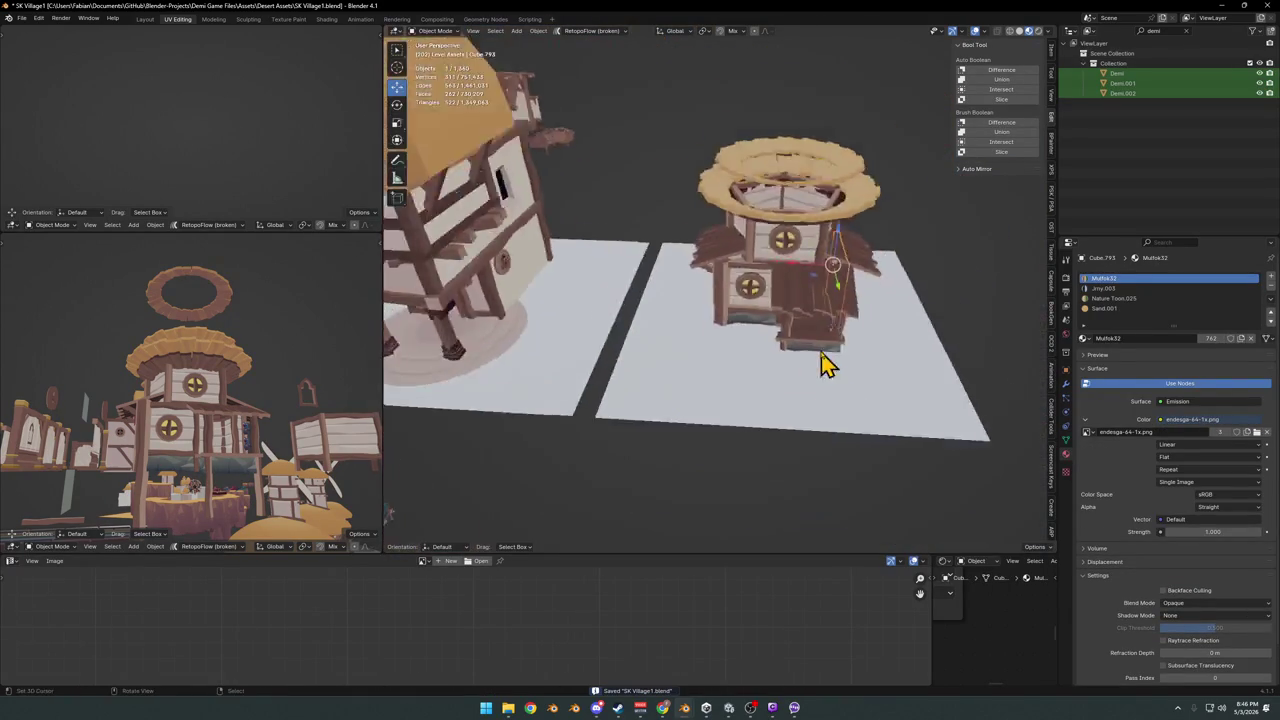
scroll(829, 363, "down", 3)
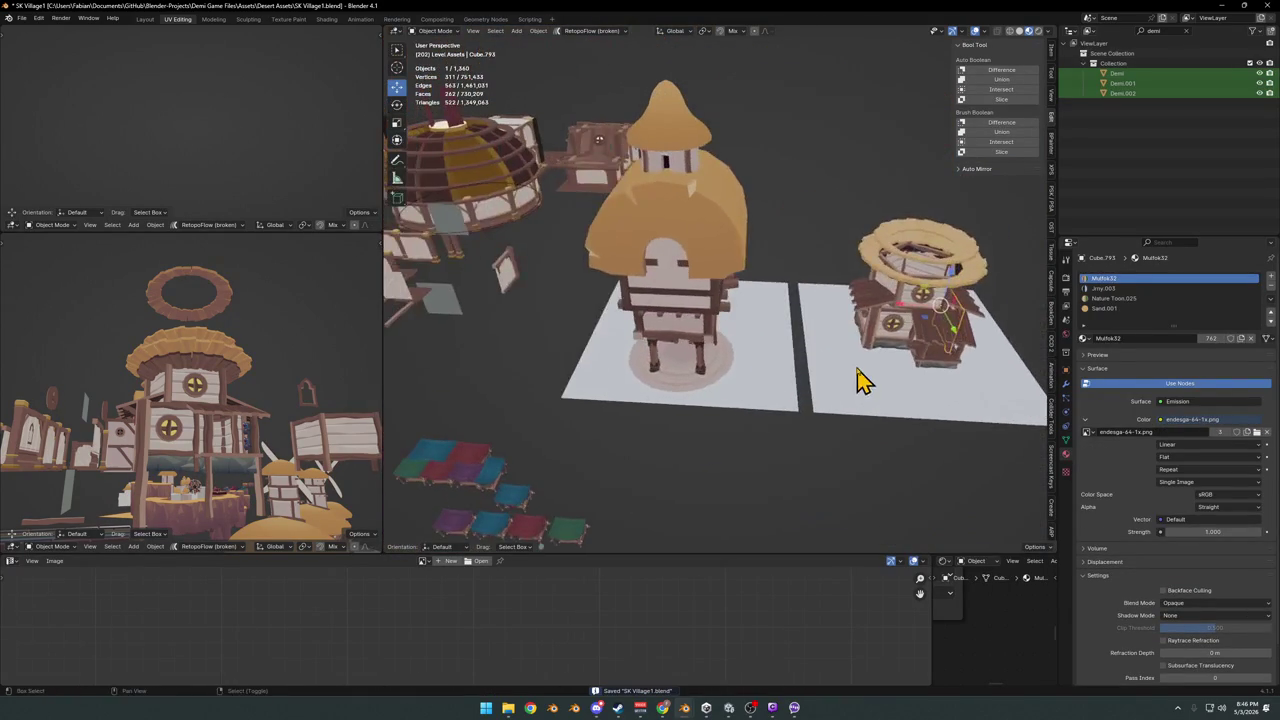
left_click(717, 352)
scroll(750, 337, "up", 5)
middle_click_drag(757, 337, 740, 370)
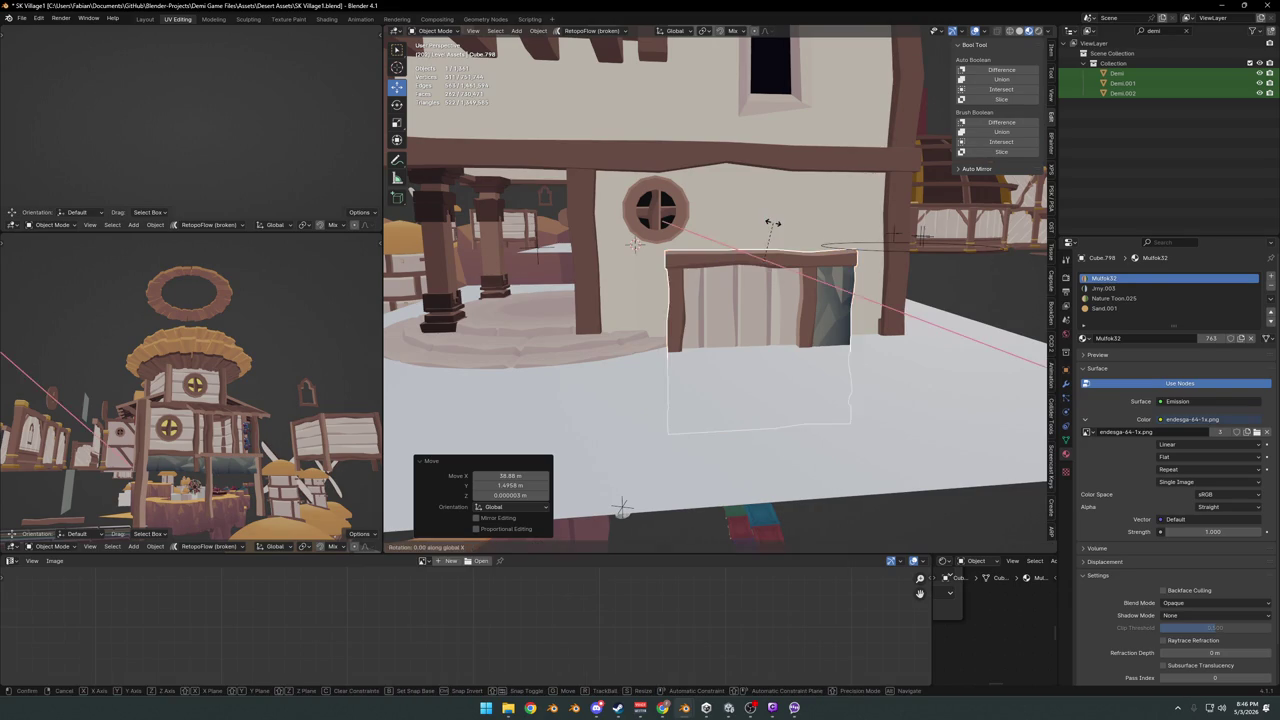
key("9")
key("0")
key("Return")
- Move the panel along Y and X against the tower wall and enlarge it slightly
middle_click_drag(766, 249, 766, 286)
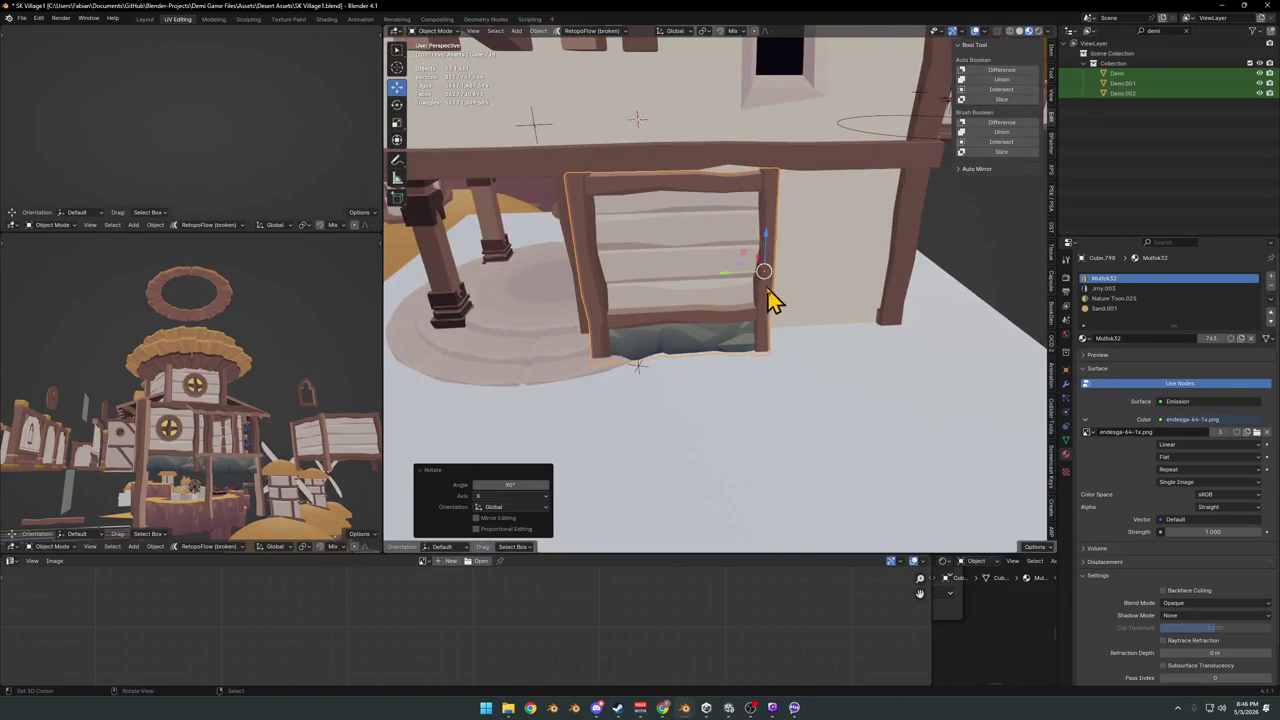
key("g")
key("y")
left_click(914, 285)
mouse_move(917, 294)
middle_mouse_down()
mouse_move(829, 317)
mouse_move(804, 292)
mouse_move(766, 286)
mouse_move(903, 217)
mouse_move(880, 214)
middle_mouse_up()
key("x")
left_click(856, 293)
key("s")
left_click(908, 207)
- Nudge the panel along X, raise it, and stretch it to 1.7726 along Y
key("g")
key("x")
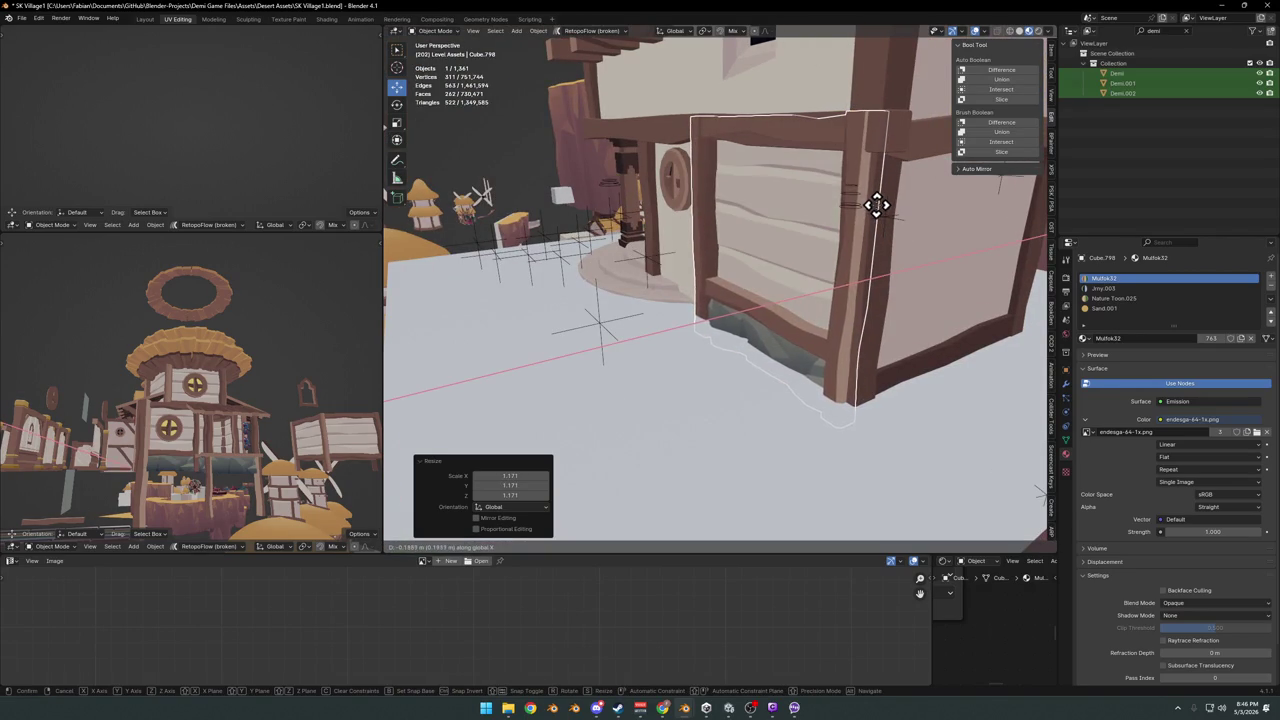
left_click(878, 207)
mouse_move(800, 229)
middle_mouse_down()
mouse_move(846, 223)
mouse_move(837, 251)
mouse_move(868, 280)
mouse_move(799, 252)
mouse_move(732, 249)
middle_mouse_up()
key("g")
key("z")
left_click(867, 250)
key("s")
key("y")
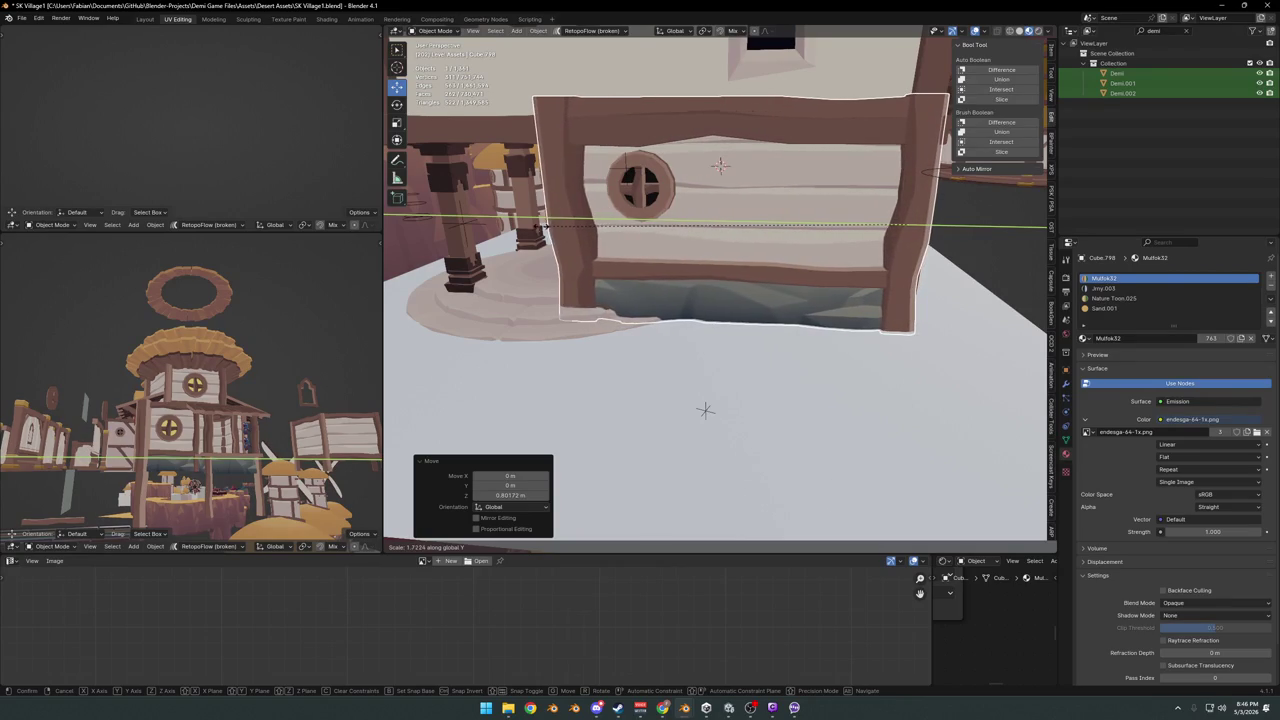
left_click(541, 227)
mouse_move(557, 243)
middle_mouse_down()
mouse_move(600, 263)
mouse_move(703, 243)
mouse_move(717, 268)
mouse_move(650, 277)
mouse_move(668, 305)
mouse_move(655, 295)
middle_mouse_up()
right_click(627, 291)
- Rotate the plank panel copy 90° about Z for the side wall
middle_click_drag(736, 264, 640, 318)
type("90")
key("Return")
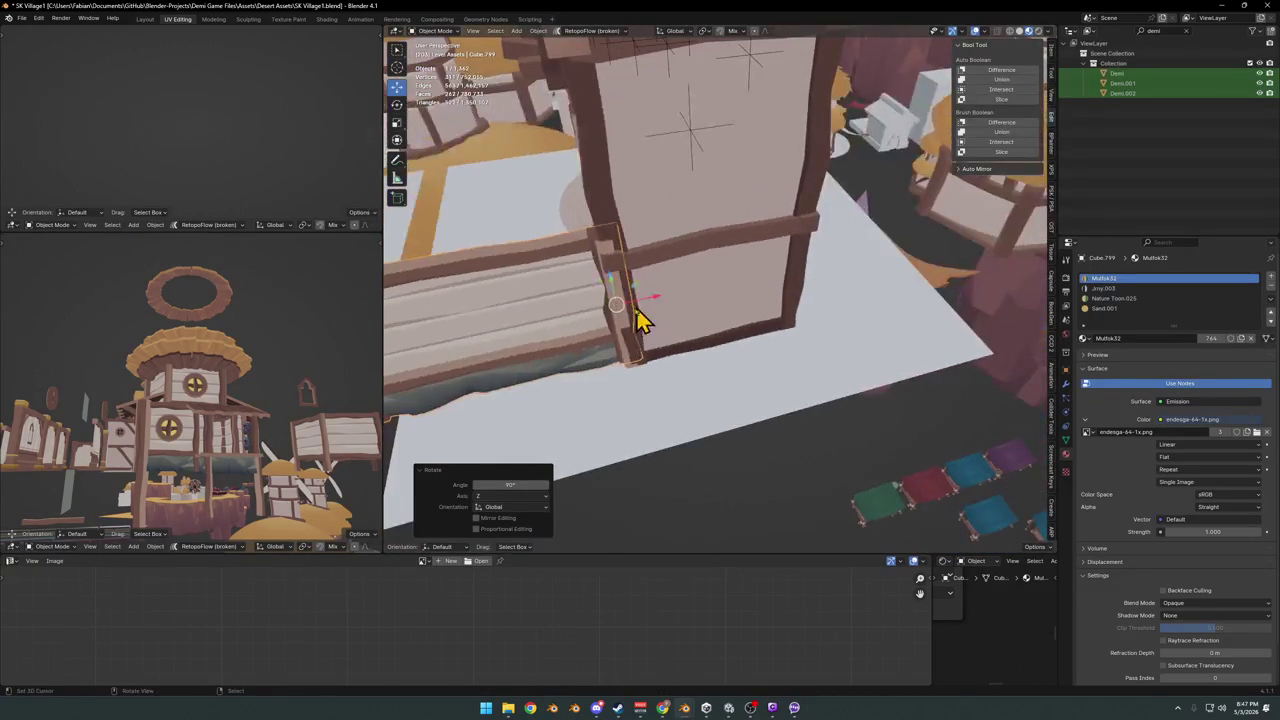
key("g")
key("x")
key("g")
key("y")
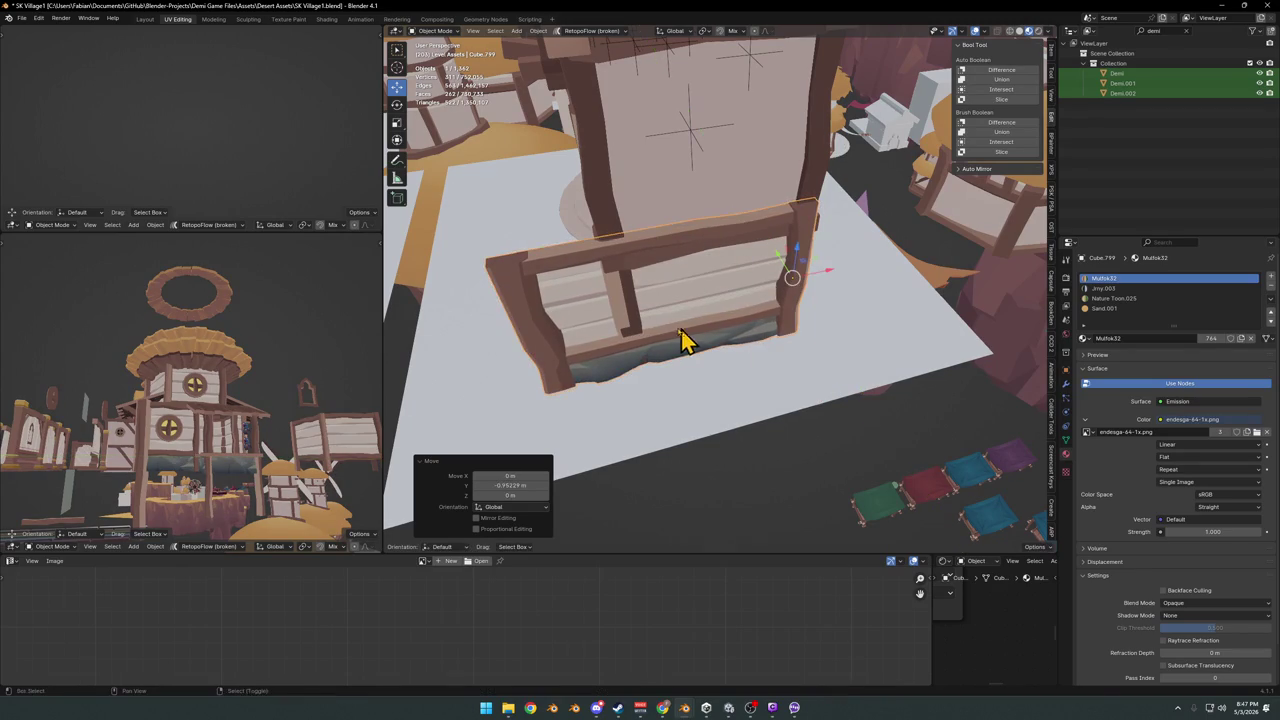
key("Escape")
- Narrow the panel along X and slide it along X to fill the lower side wall
key("x")
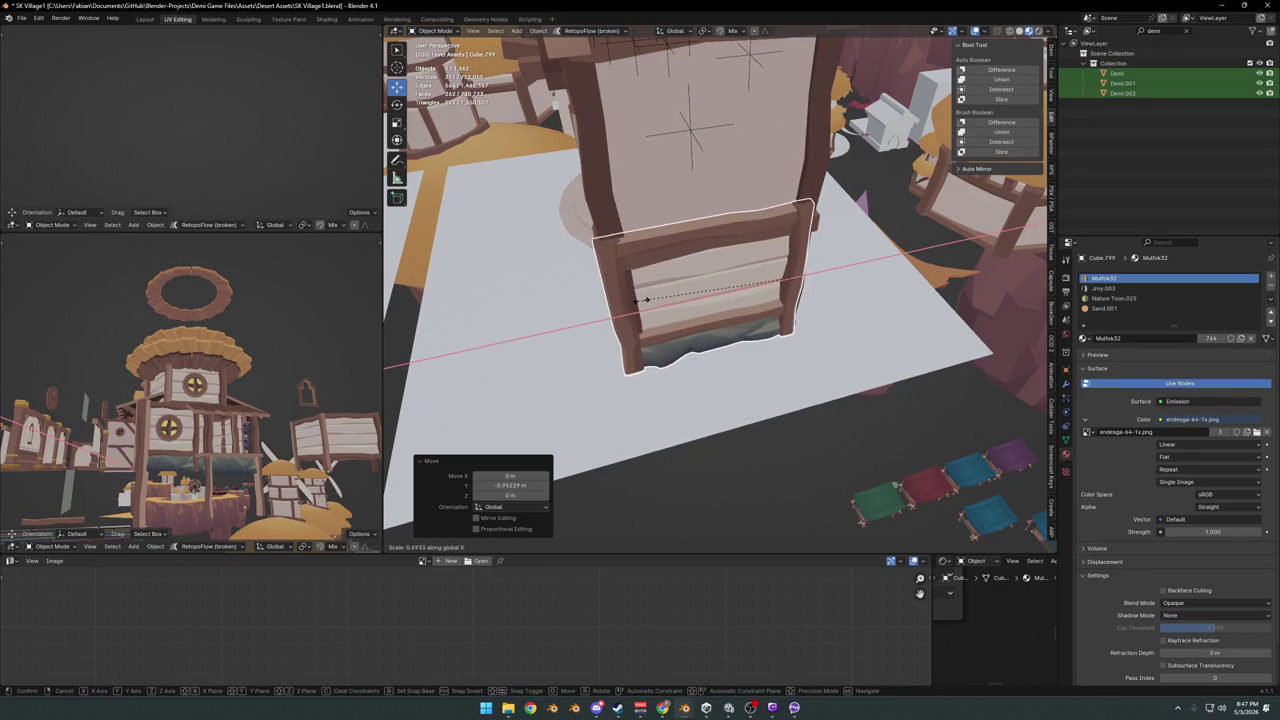
mouse_move(695, 315)
middle_mouse_down()
mouse_move(751, 289)
mouse_move(654, 317)
mouse_move(650, 360)
middle_mouse_up()
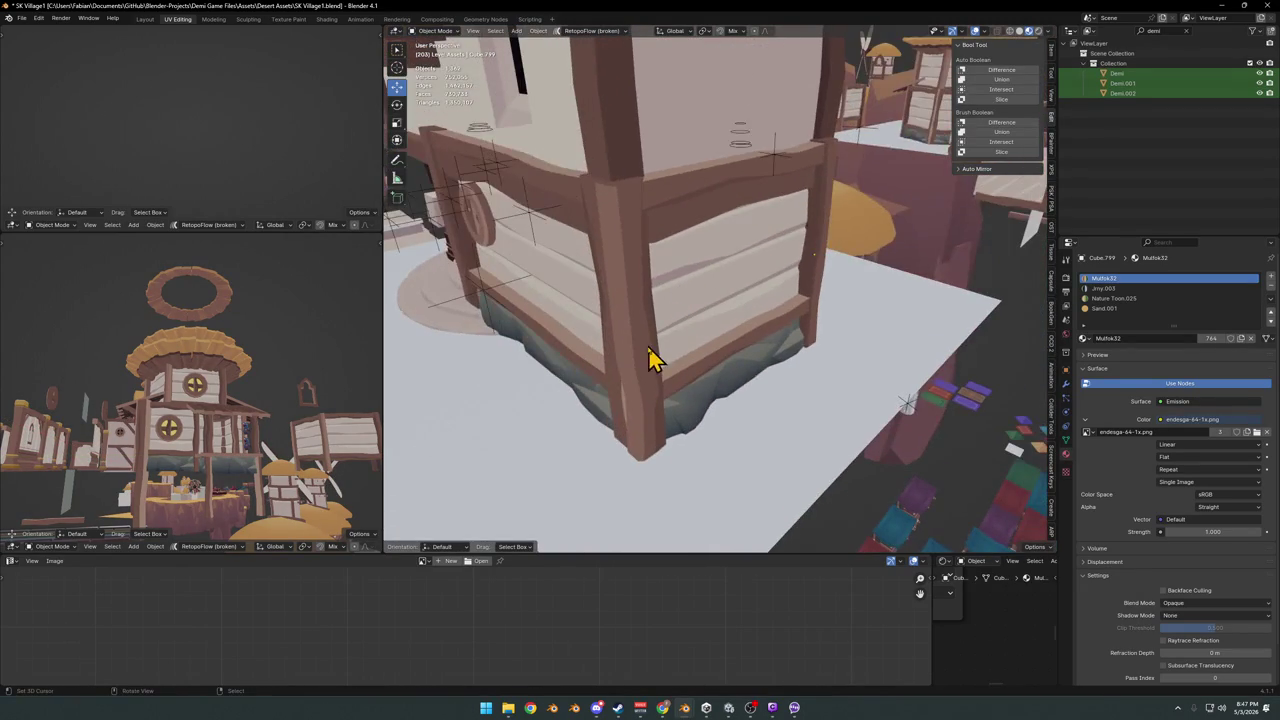
key("g")
key("x")
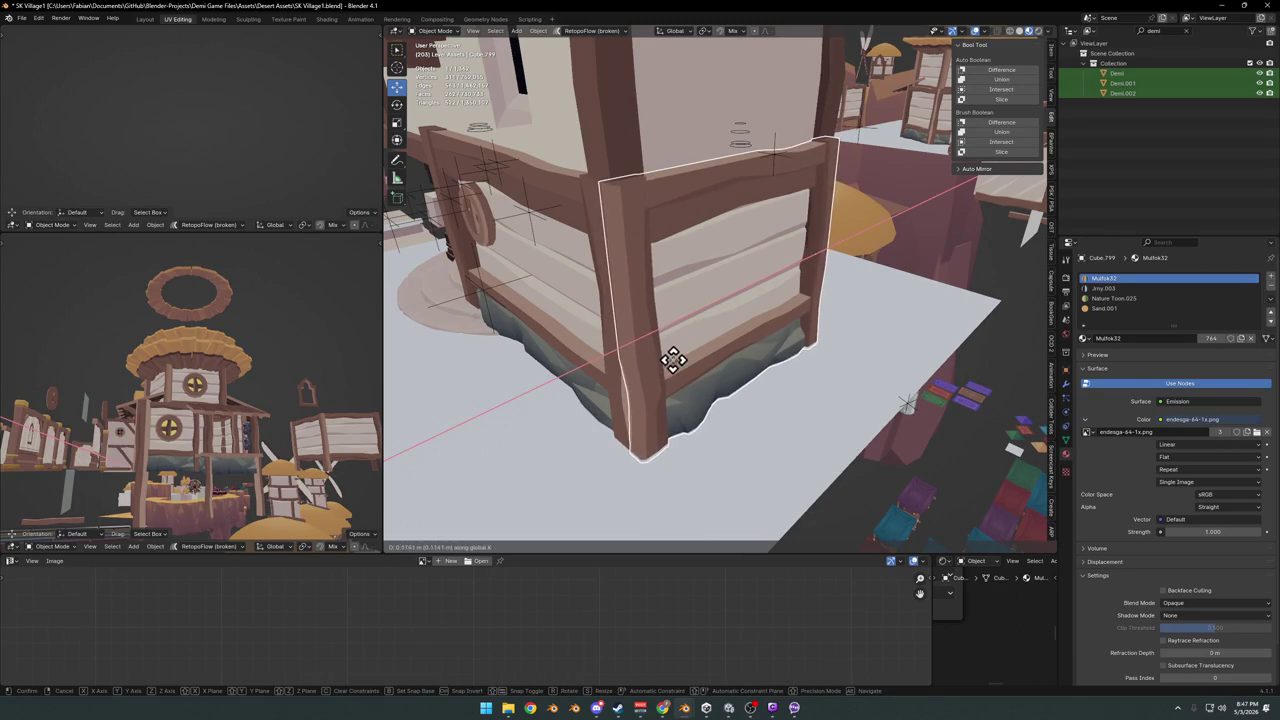
left_click(686, 354)
middle_click_drag(671, 357, 695, 331)
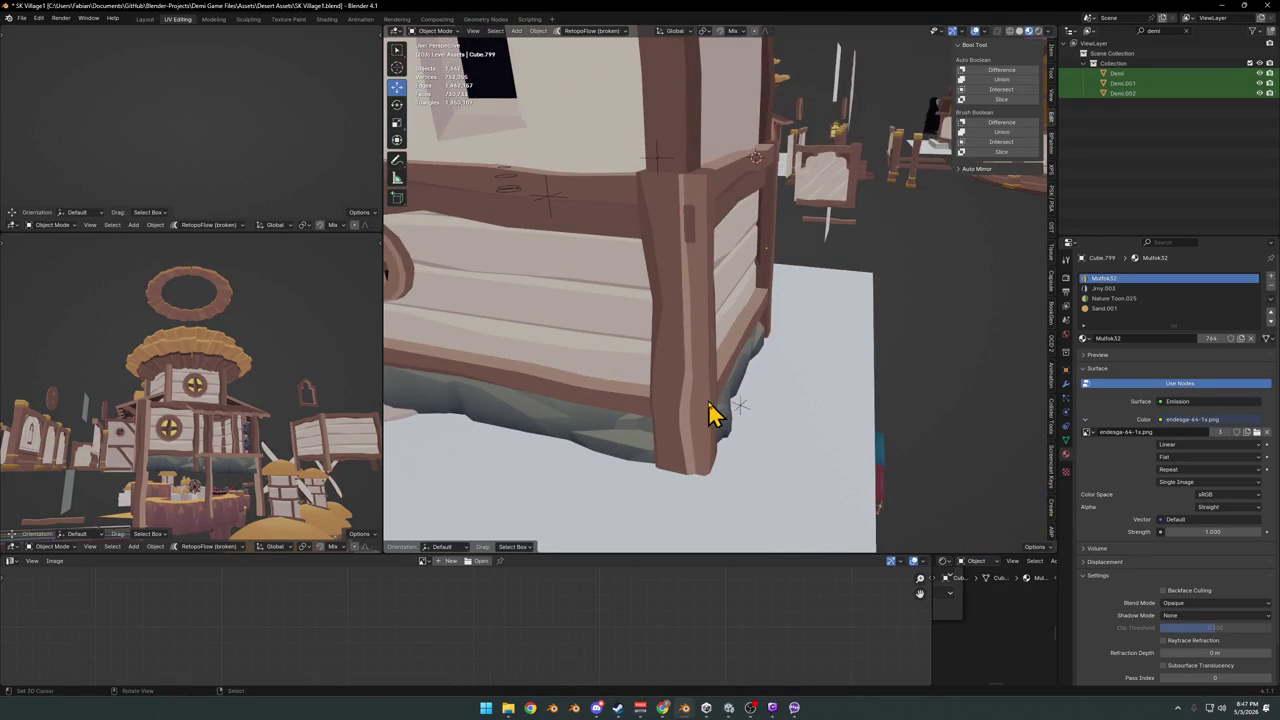
left_click(785, 392)
- Unhide the hidden house, isolate the selection in local view, and save the scene
left_click(677, 123)
scroll(735, 190, "down", 5)
mouse_move(735, 190)
middle_mouse_down()
mouse_move(766, 249)
mouse_move(823, 271)
mouse_move(851, 249)
middle_mouse_up()
key("alt+h")
mouse_move(797, 317)
middle_mouse_down()
mouse_move(735, 335)
mouse_move(697, 374)
middle_mouse_up()
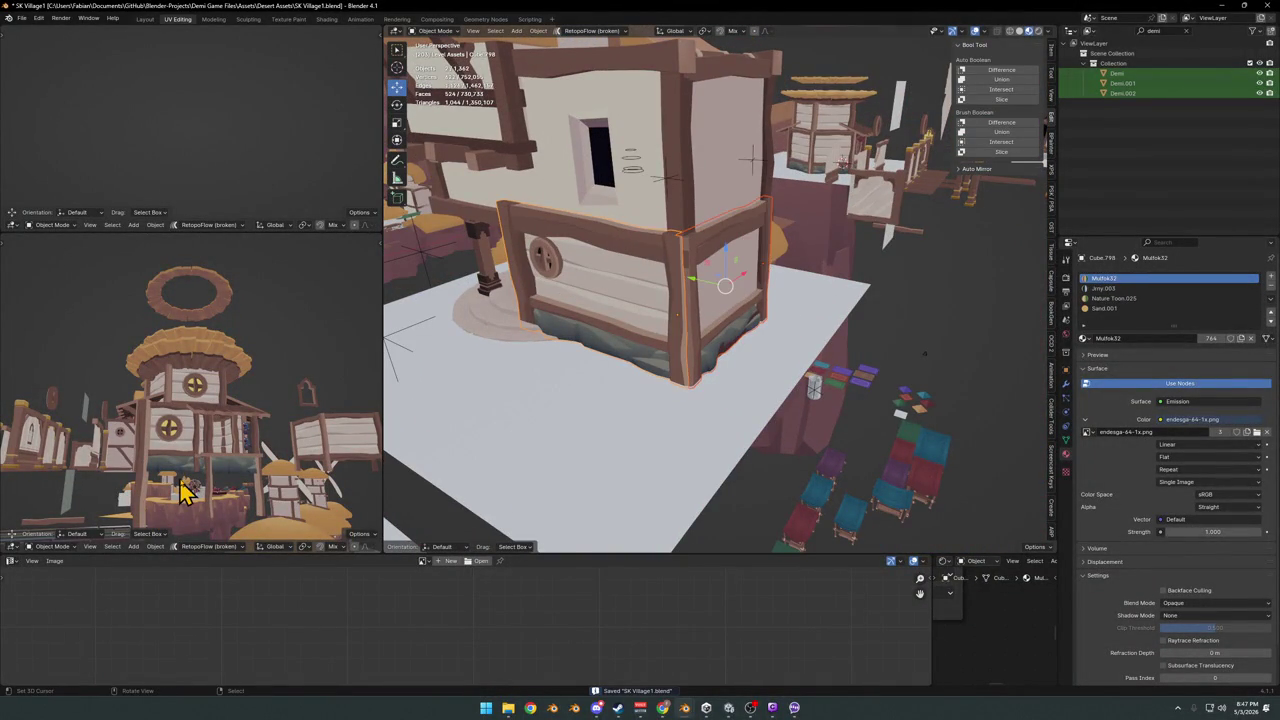
scroll(183, 490, "up", 5)
key("KP_Divide")
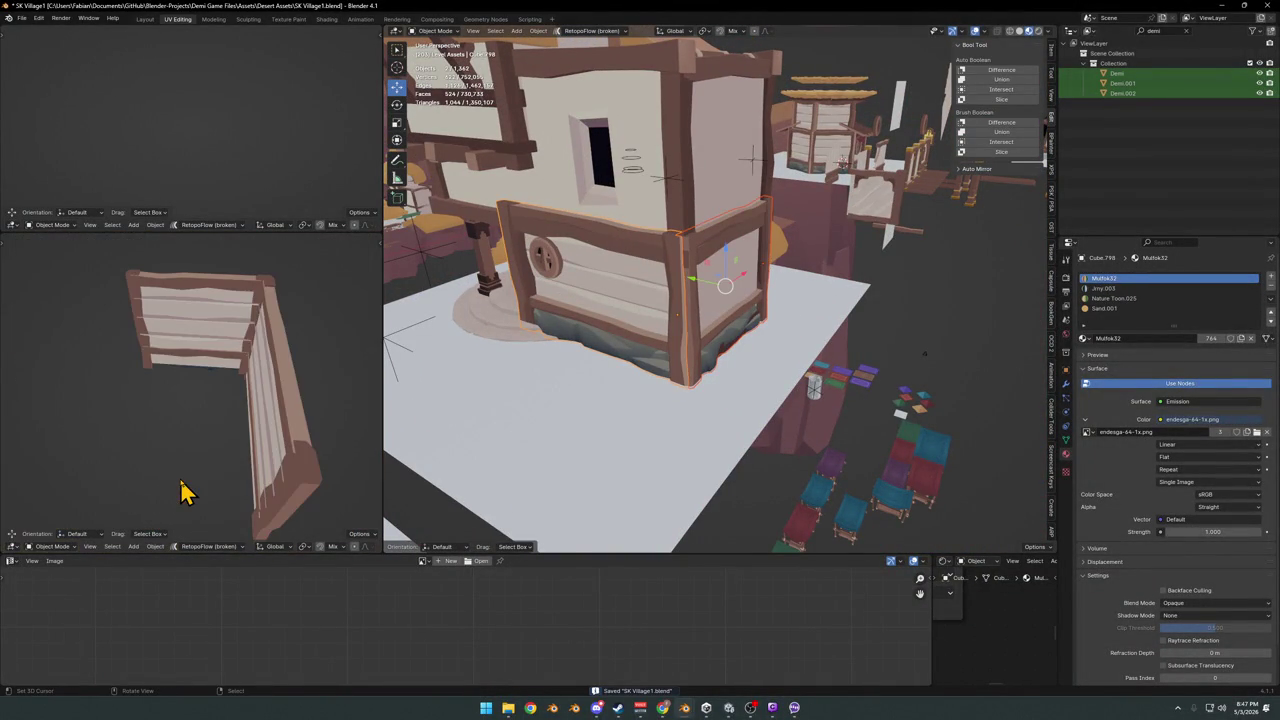
mouse_move(268, 417)
middle_mouse_down()
mouse_move(223, 380)
mouse_move(294, 403)
mouse_move(251, 380)
middle_mouse_up()
key("ctrl+s")
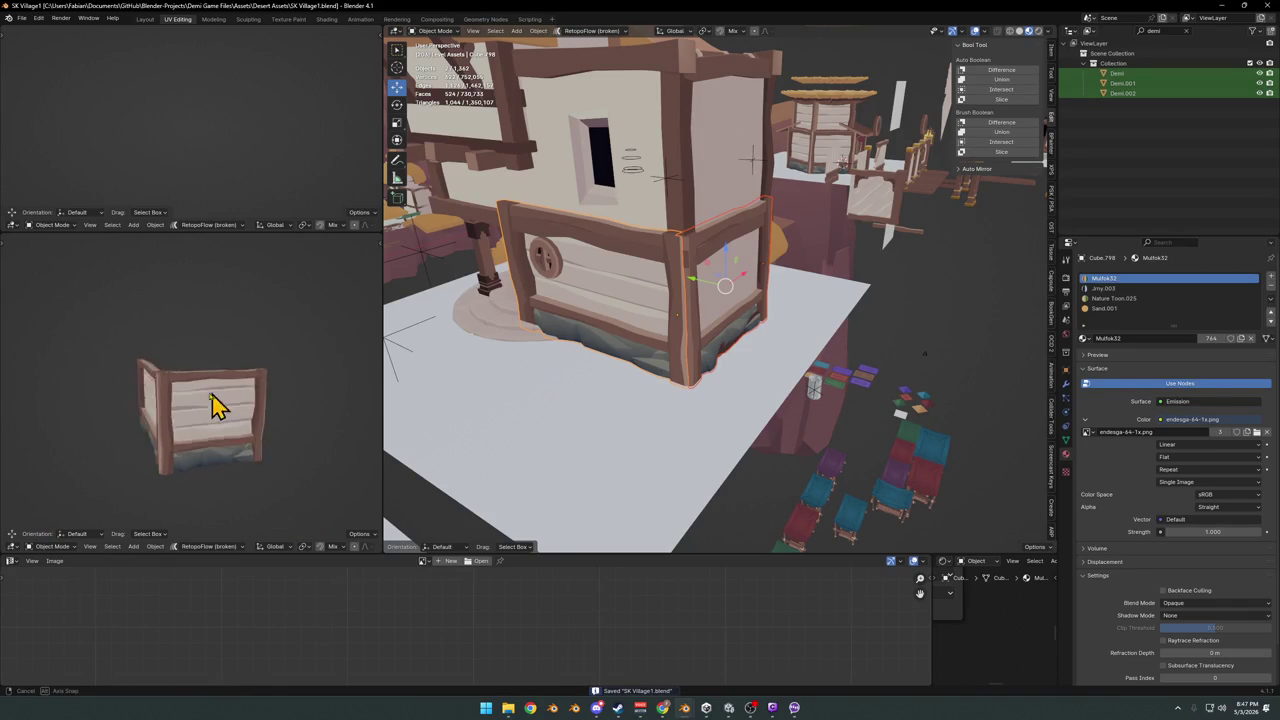
- Mirror the wall panel across X and duplicate it 11.118 m along X
mouse_move(765, 316)
middle_mouse_down()
mouse_move(674, 314)
mouse_move(780, 360)
mouse_move(626, 349)
mouse_move(661, 355)
mouse_move(649, 362)
mouse_move(679, 355)
middle_mouse_up()
left_click(645, 390)
key("shift+d")
key("x")
left_click(835, 355)
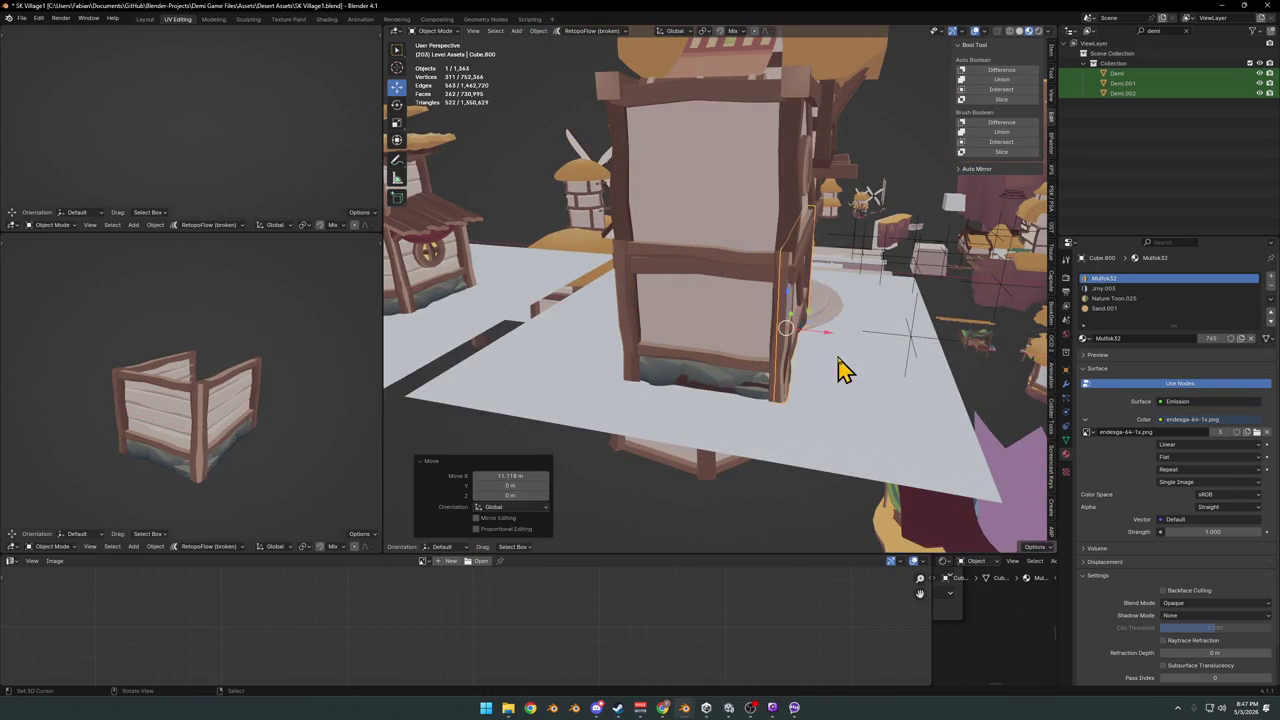
- Adjust the duplicated panel's position along X and save the file
scroll(263, 400, "up", 2)
mouse_move(263, 400)
middle_mouse_down()
mouse_move(277, 417)
mouse_move(157, 380)
mouse_move(258, 378)
mouse_move(243, 408)
mouse_move(180, 423)
mouse_move(260, 400)
middle_mouse_up()
key("g")
key("x")
left_click(281, 401)
key("ctrl+s")
- Duplicate the plank wall panel 9.69 m up along Z onto the upper storey
mouse_move(786, 294)
middle_mouse_down()
mouse_move(700, 307)
mouse_move(843, 357)
middle_mouse_up()
scroll(800, 340, "down", 3)
mouse_move(757, 329)
middle_mouse_down()
mouse_move(780, 300)
mouse_move(714, 271)
mouse_move(651, 289)
mouse_move(766, 300)
middle_mouse_up()
scroll(830, 320, "up", 5)
middle_click_drag(832, 262, 694, 286)
scroll(757, 346, "up", 4)
scroll(757, 355, "down", 4)
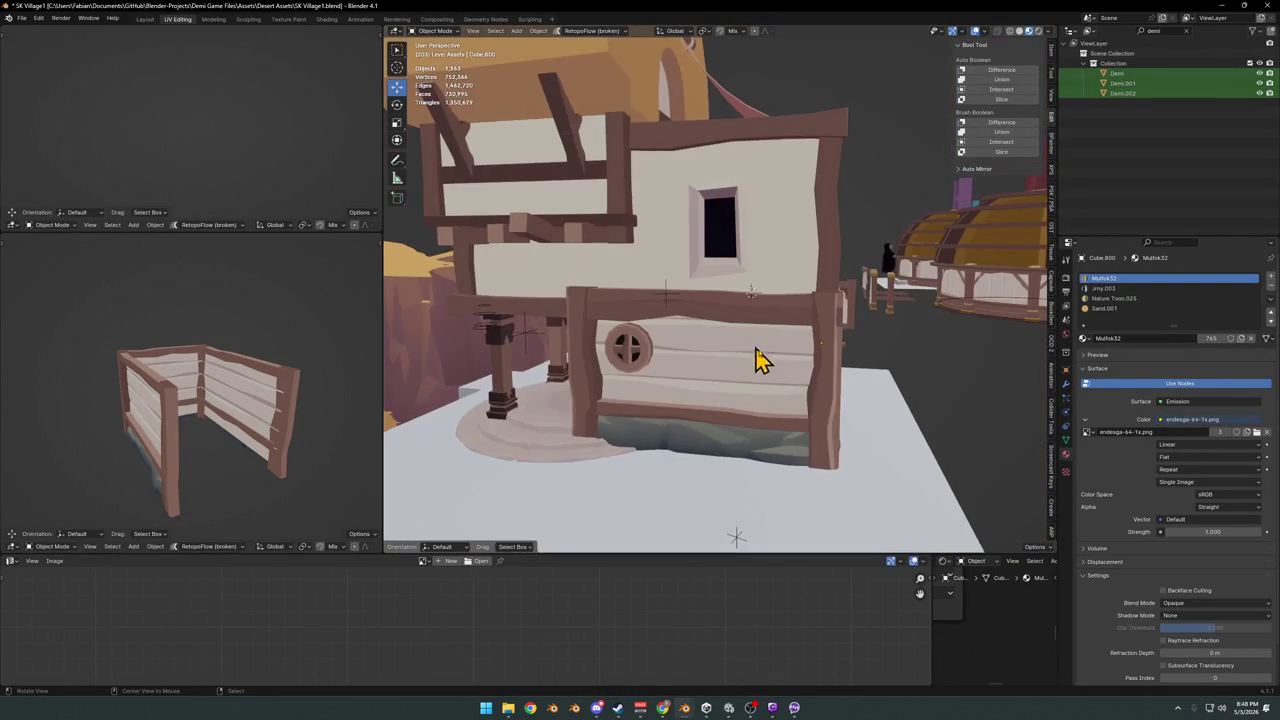
left_click(805, 436)
key("shift+d")
key("z")
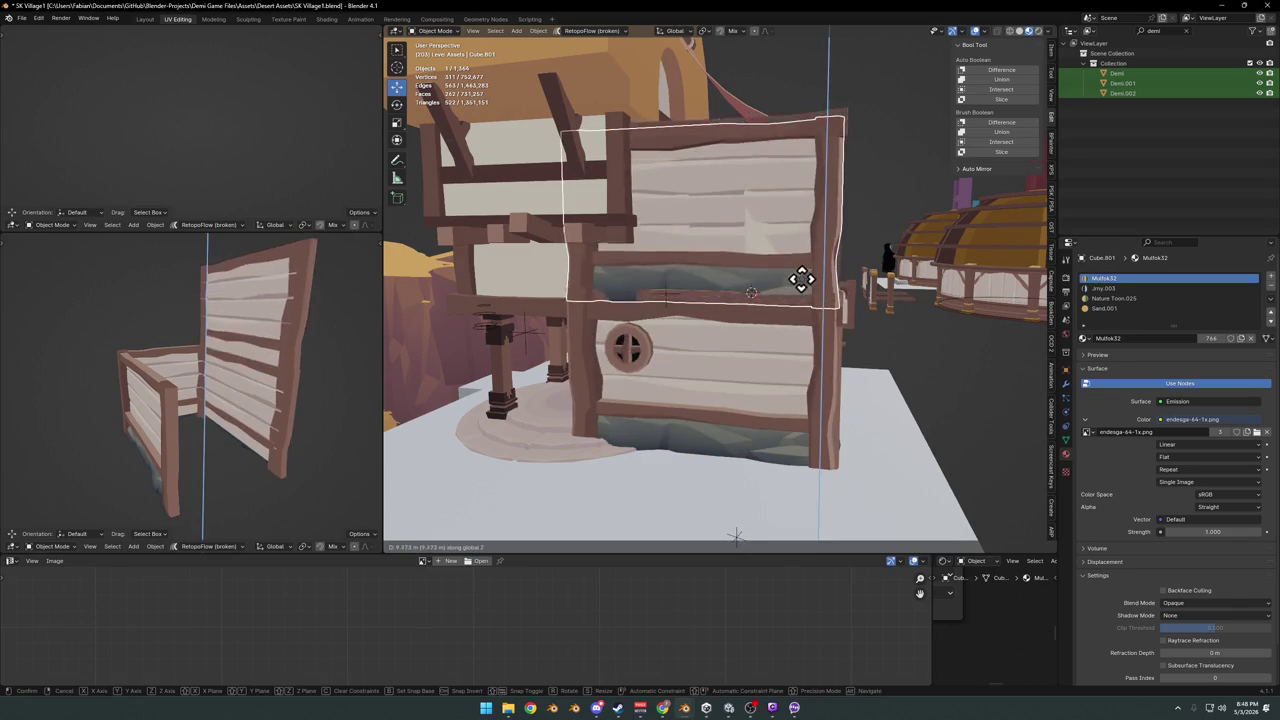
left_click(811, 290)
mouse_move(232, 383)
middle_mouse_down()
mouse_move(286, 371)
mouse_move(223, 337)
mouse_move(284, 352)
middle_mouse_up()
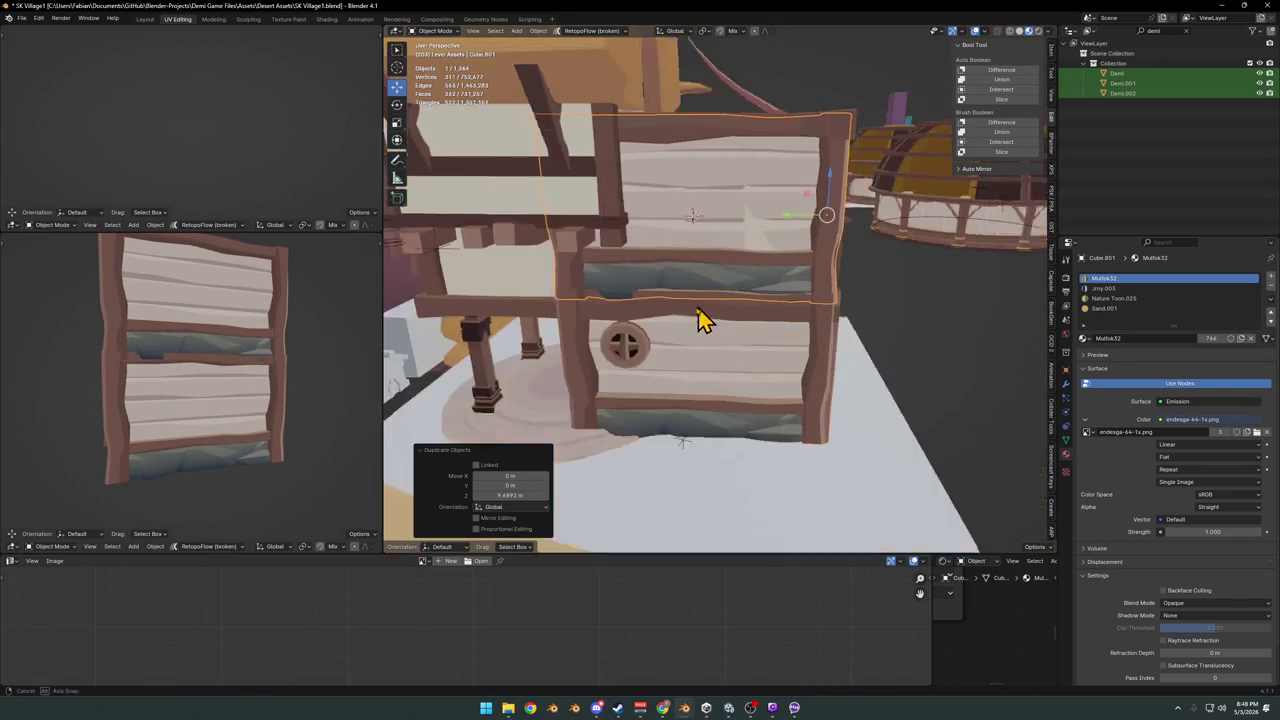
scroll(700, 320, "up", 3)
- In Edit Mode, delete the upper panel's stone base strip and bottom rail faces
mouse_move(734, 314)
middle_mouse_down()
mouse_move(725, 355)
mouse_move(737, 320)
middle_mouse_up()
key("Tab")
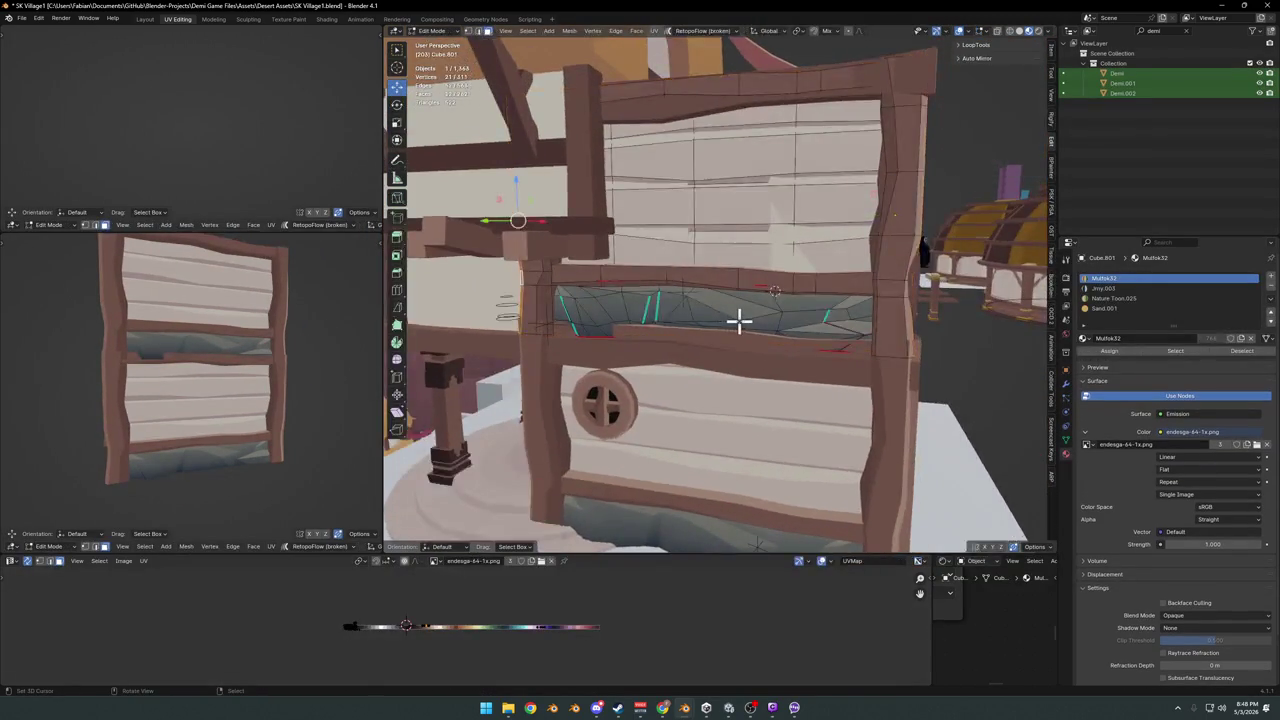
scroll(735, 322, "up", 2)
key("l")
key("x")
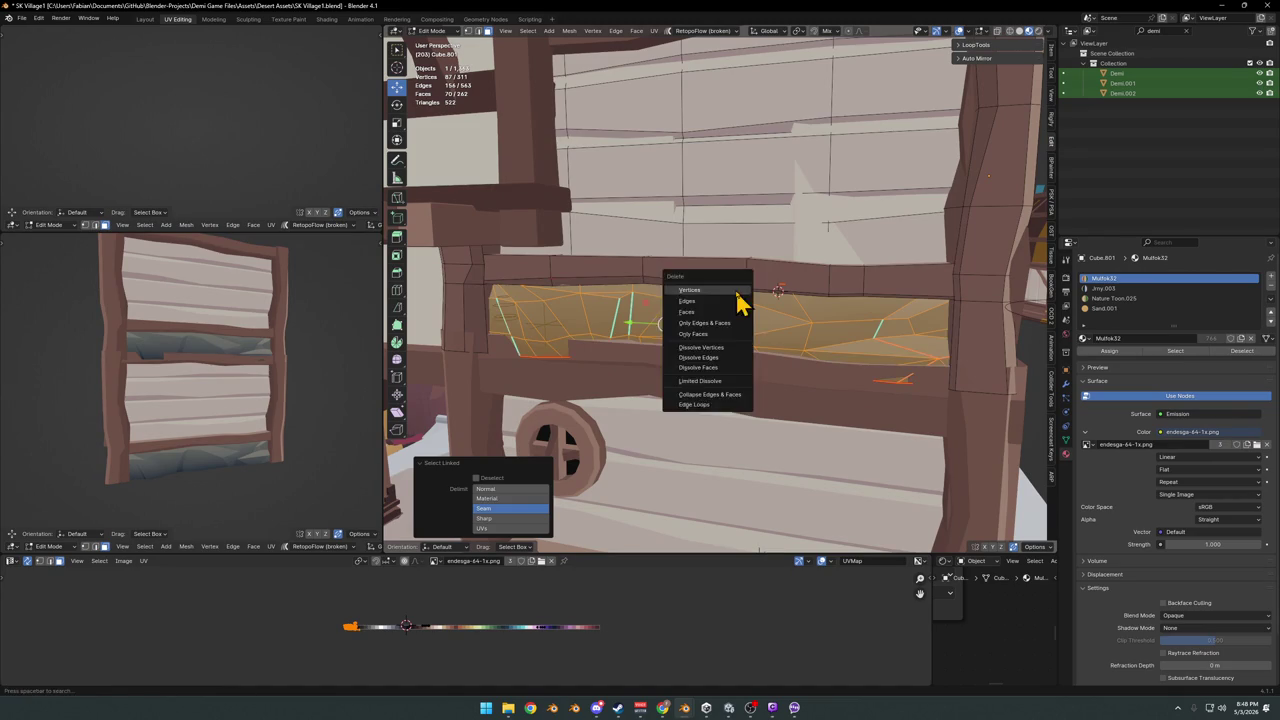
left_click(737, 294)
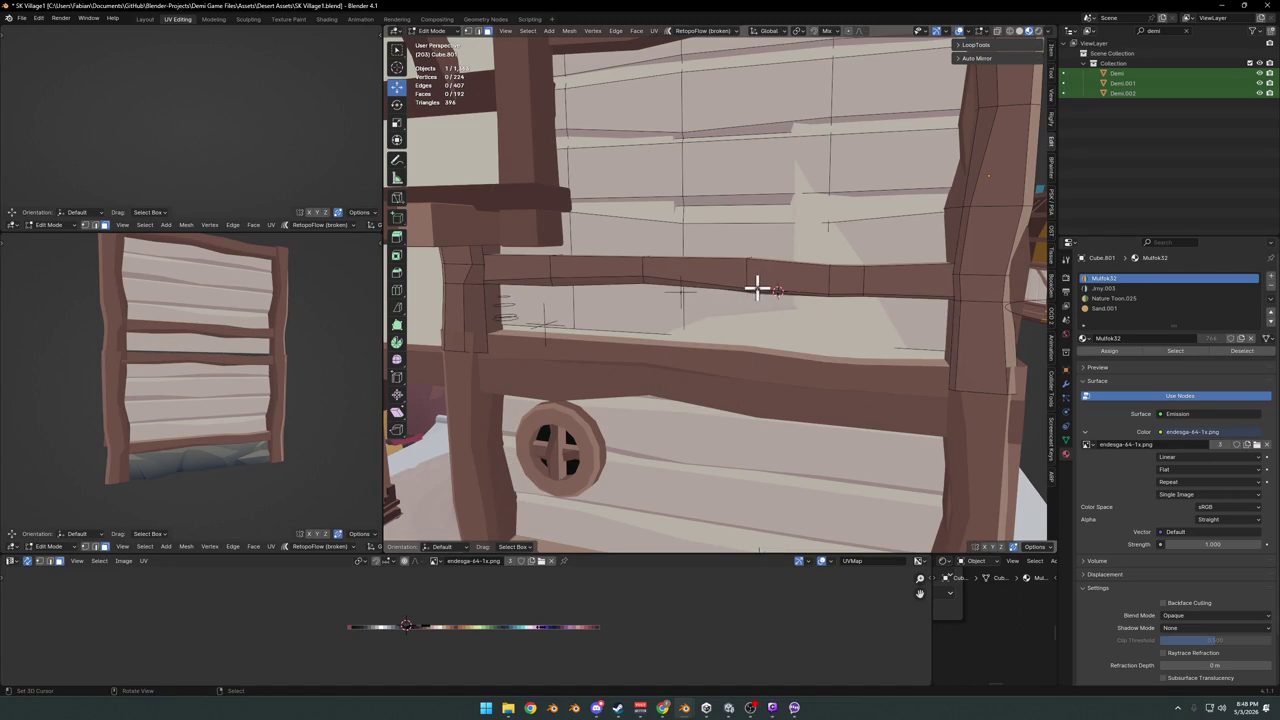
key("l")
key("x")
left_click(748, 293)
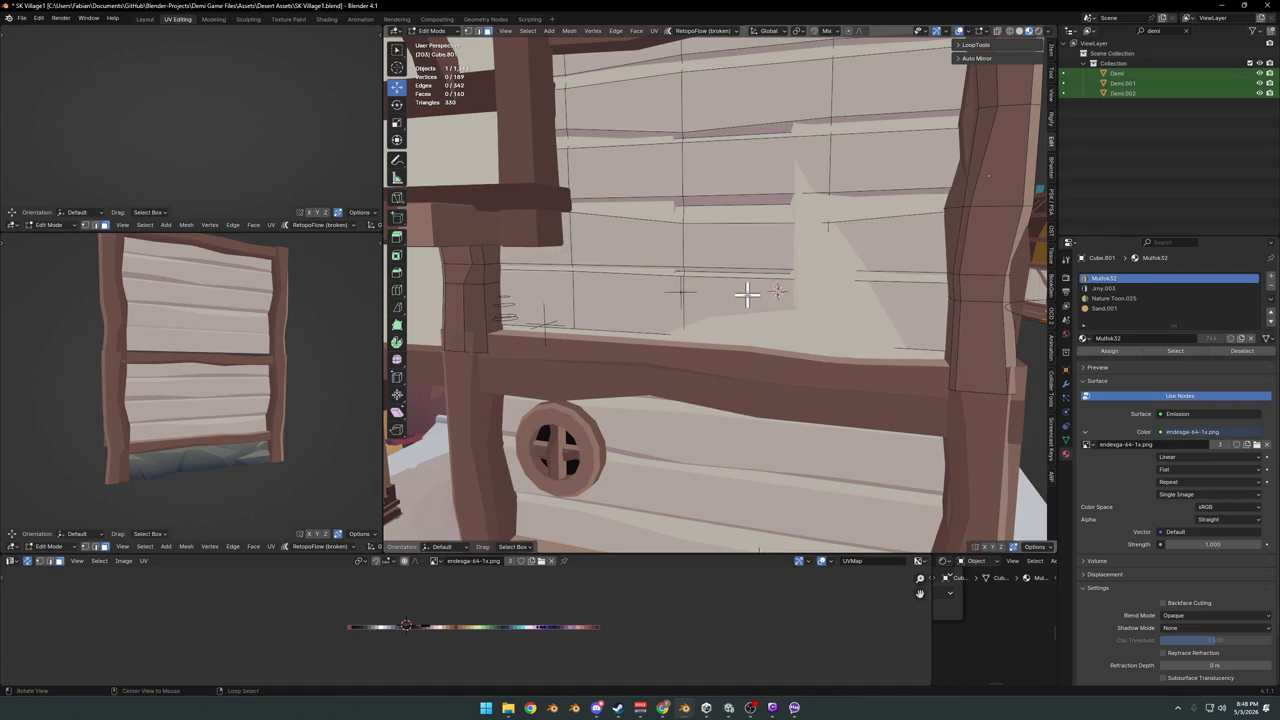
- Slide one plank edge by factor 0.272, return to Object Mode, and move the panel along X
middle_click_drag(236, 346, 245, 347)
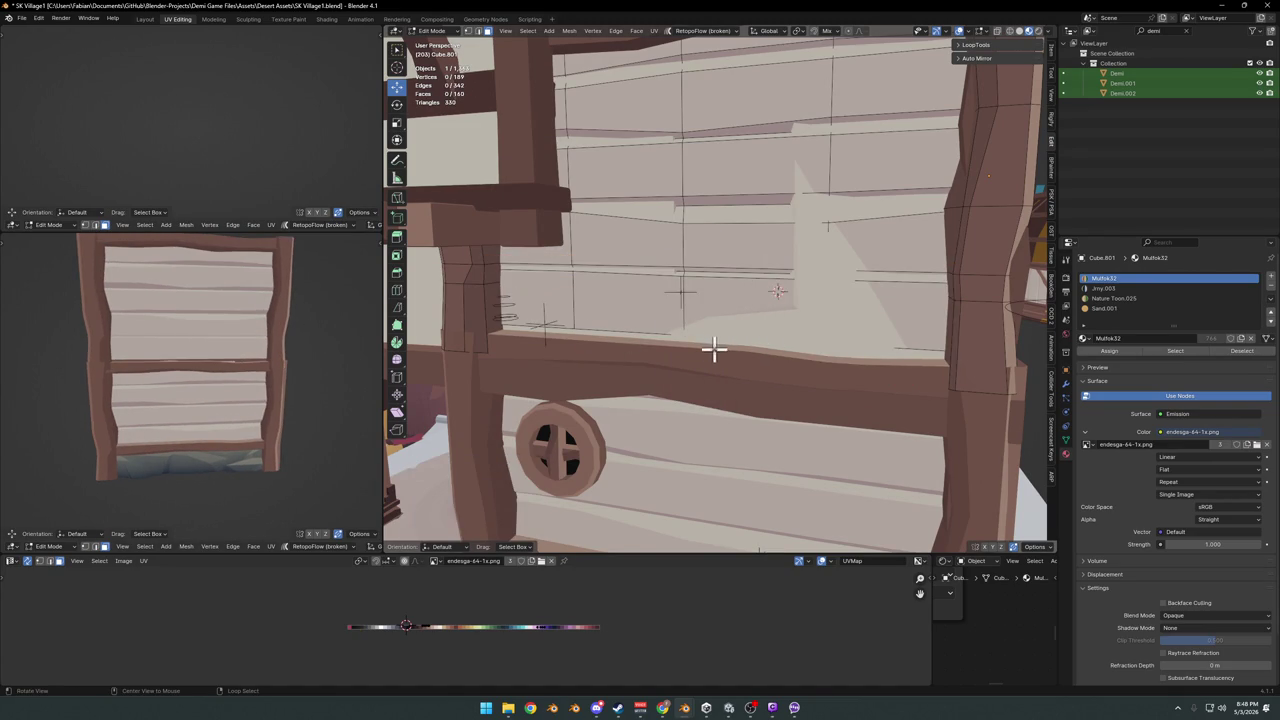
middle_click_drag(713, 348, 714, 302)
right_click(764, 292)
left_click(541, 283)
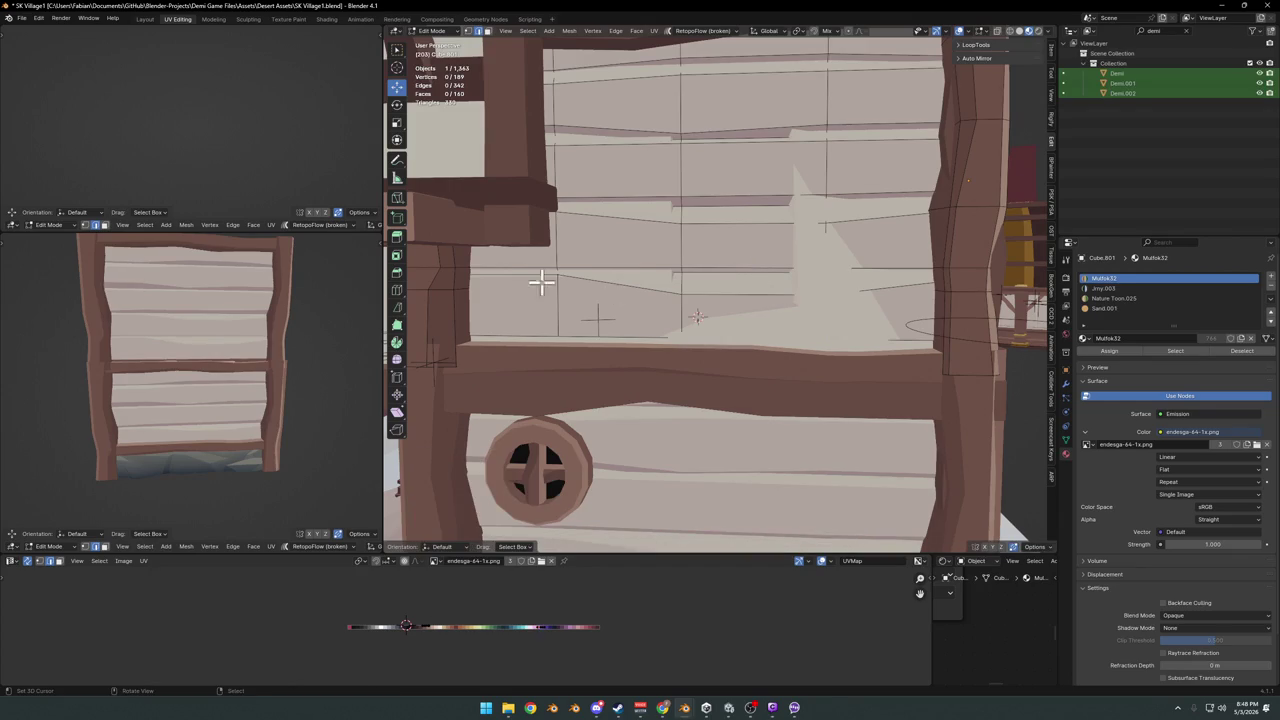
key("g")
left_click(565, 257)
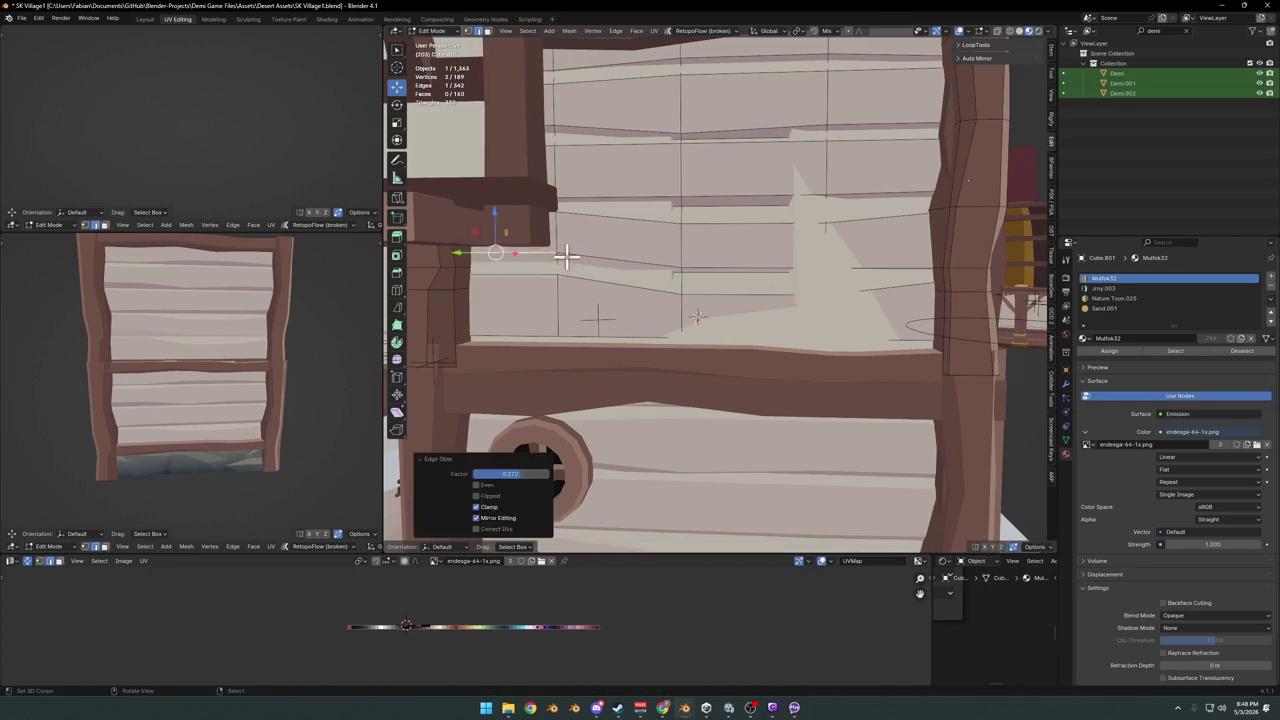
right_click(897, 255)
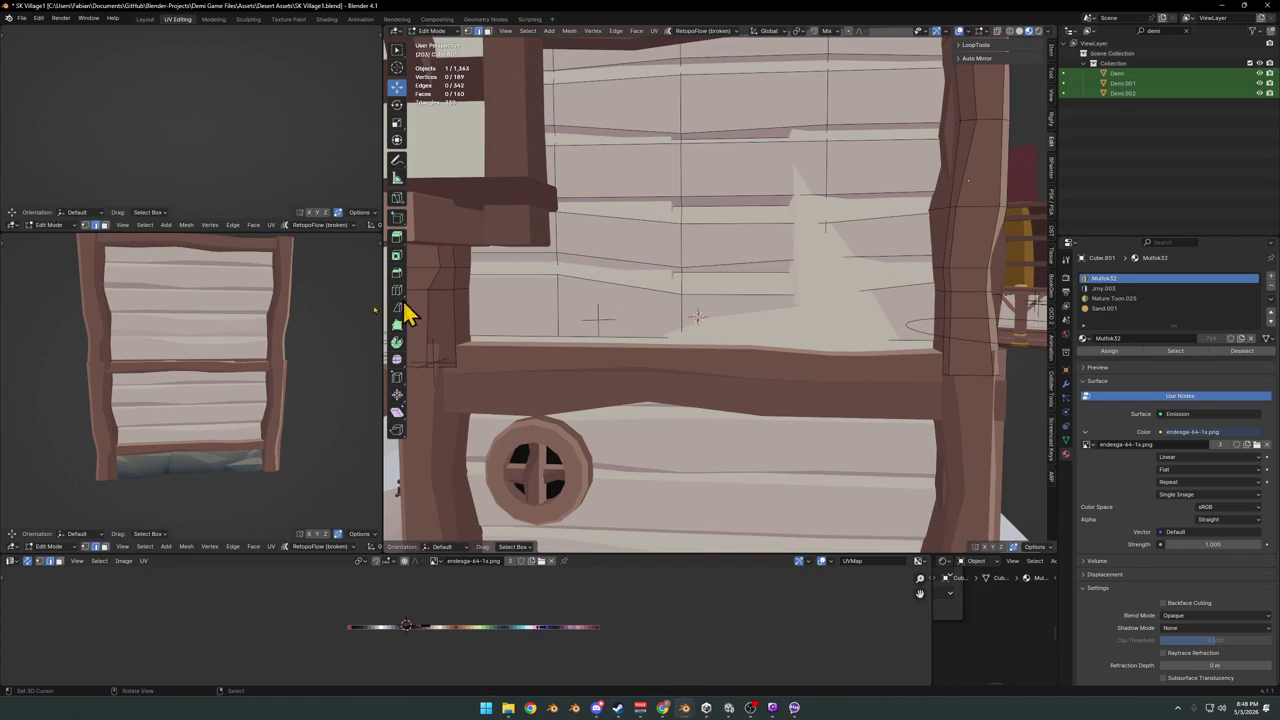
mouse_move(766, 286)
middle_mouse_down()
mouse_move(786, 280)
mouse_move(706, 323)
mouse_move(770, 307)
middle_mouse_up()
key("Tab")
key("g")
key("x")
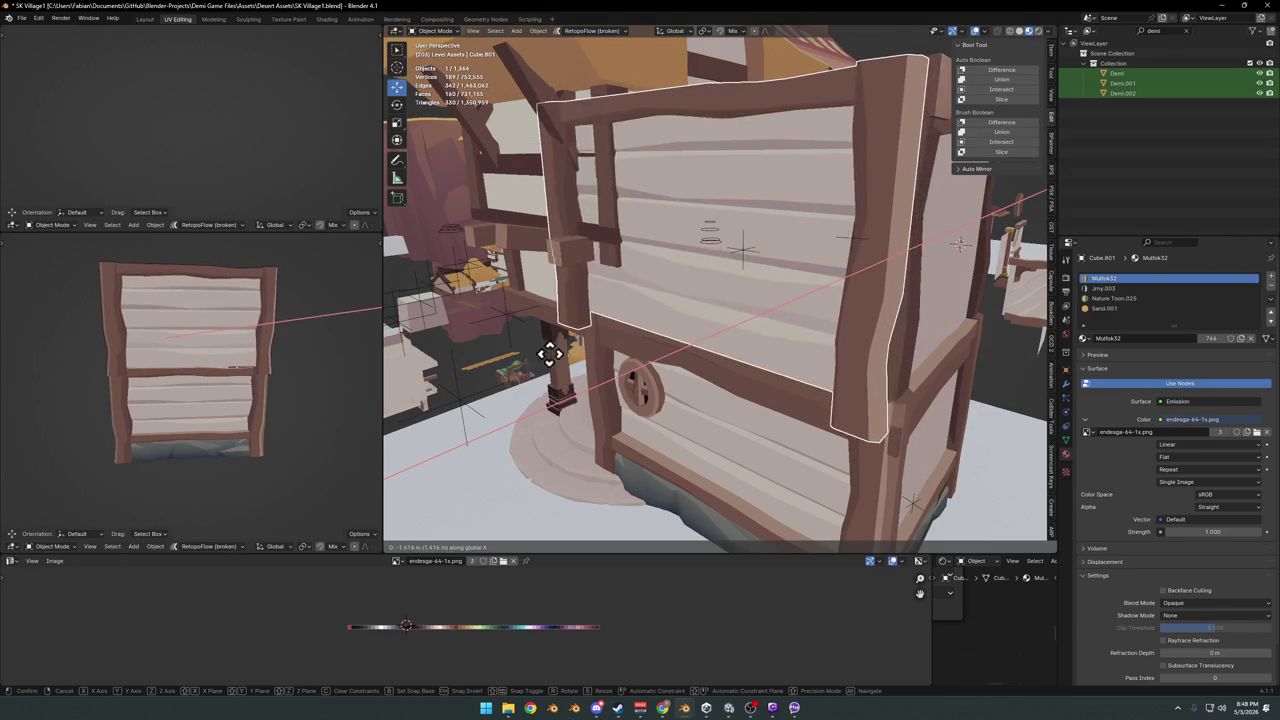
- Position the plank panel along X and raise it along Z against the wall
left_click(683, 340)
key("g")
key("z")
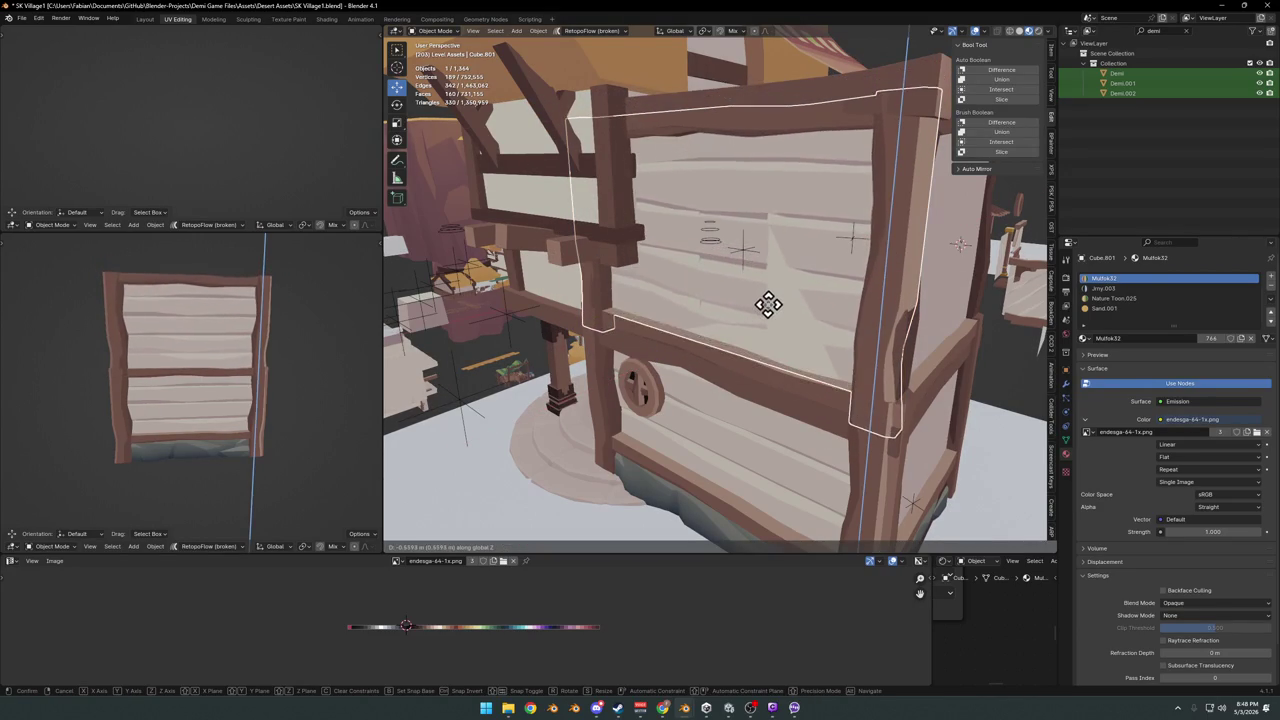
left_click(770, 322)
middle_click_drag(183, 360, 203, 360)
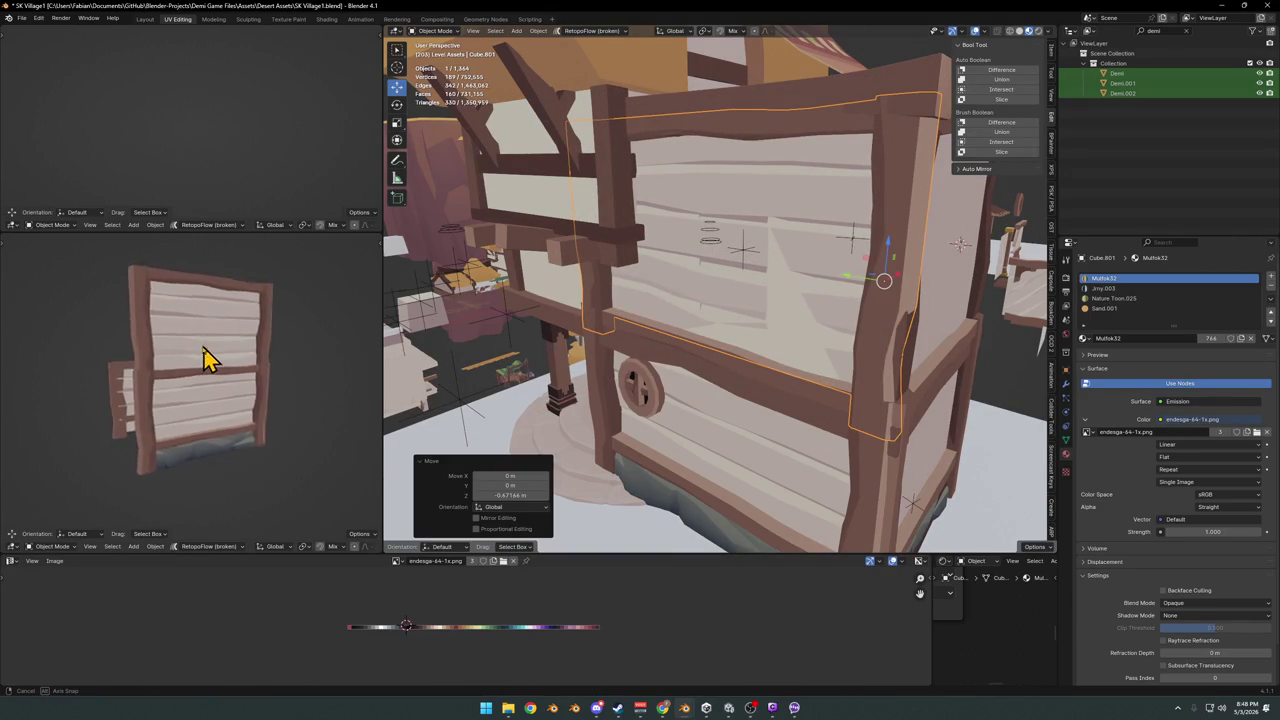
scroll(230, 352, "up", 5)
scroll(215, 355, "up", 2)
middle_click_drag(843, 329, 766, 357)
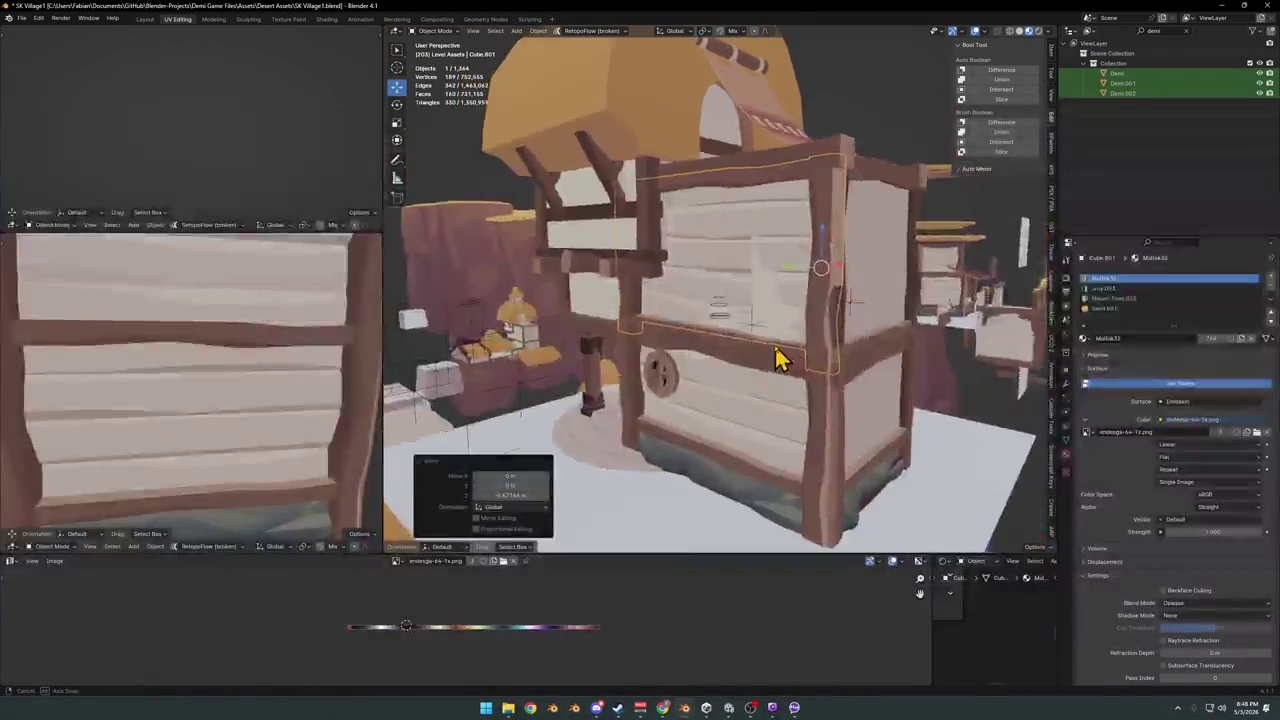
scroll(275, 380, "down", 5)
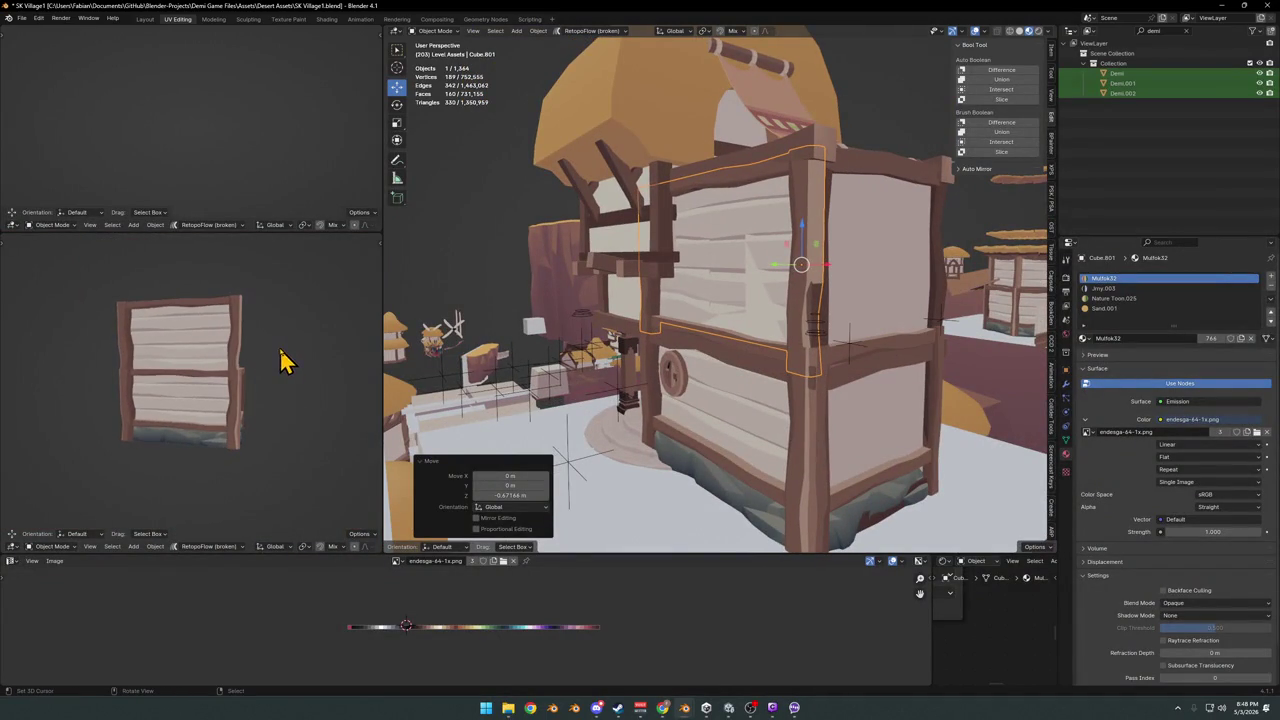
middle_click_drag(237, 366, 340, 366)
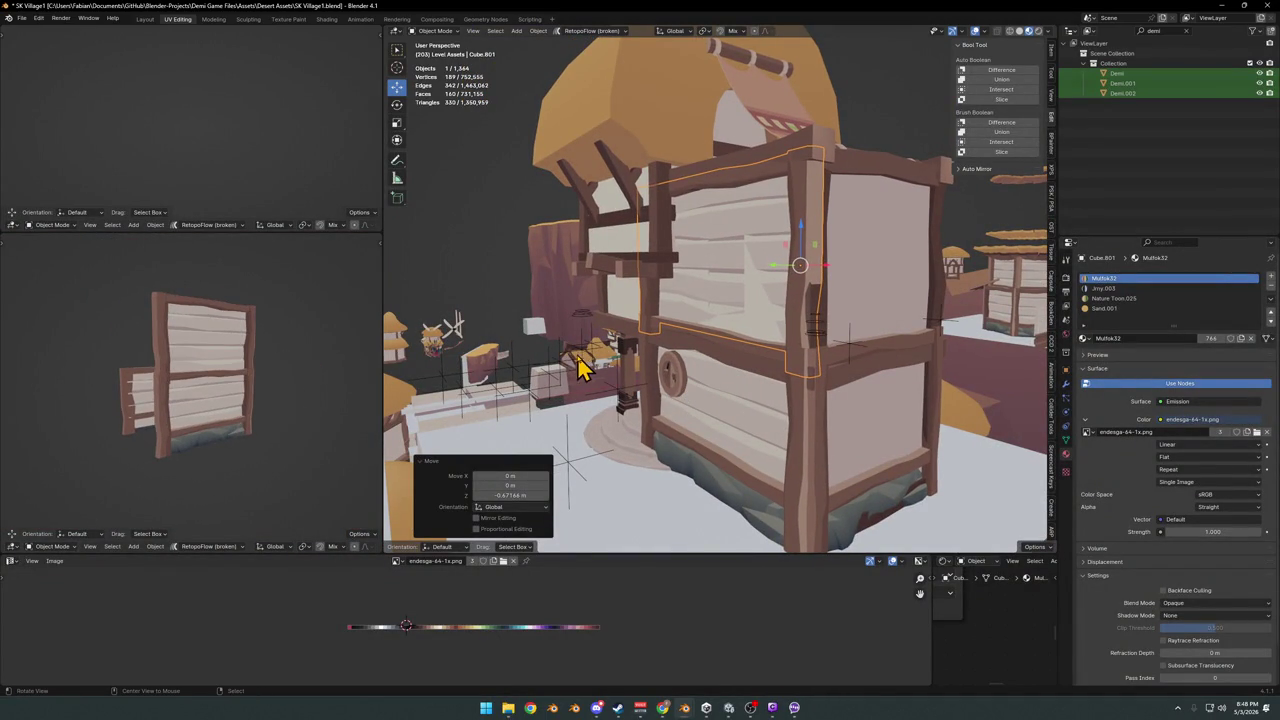
- Scale the plank panel along Y to stretch it across the timber frame
key("Tab")
middle_click_drag(270, 395, 263, 386)
mouse_move(757, 374)
middle_mouse_down()
mouse_move(731, 366)
mouse_move(758, 363)
middle_mouse_up()
key("Tab")
key("g")
key("Escape")
mouse_move(594, 358)
middle_mouse_down()
mouse_move(514, 366)
mouse_move(643, 345)
mouse_move(610, 315)
middle_mouse_up()
scroll(720, 334, "up", 3)
key("s")
key("x")
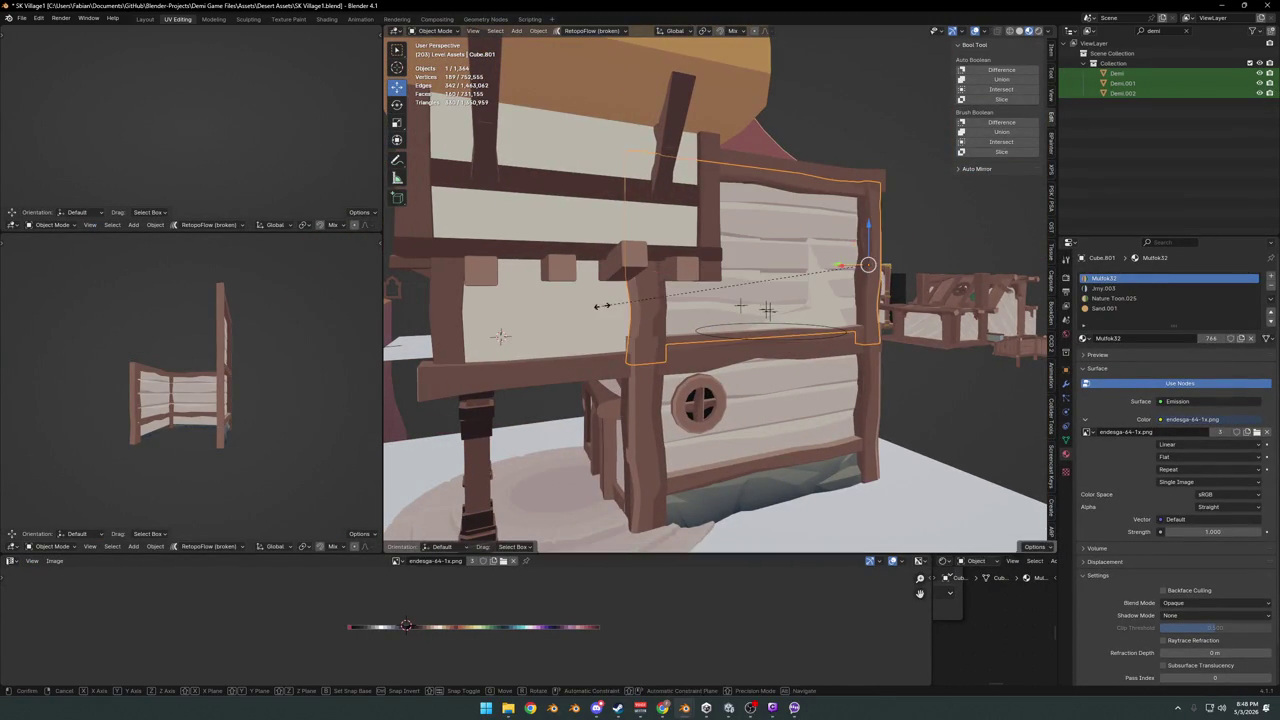
key("y")
left_click(443, 323)
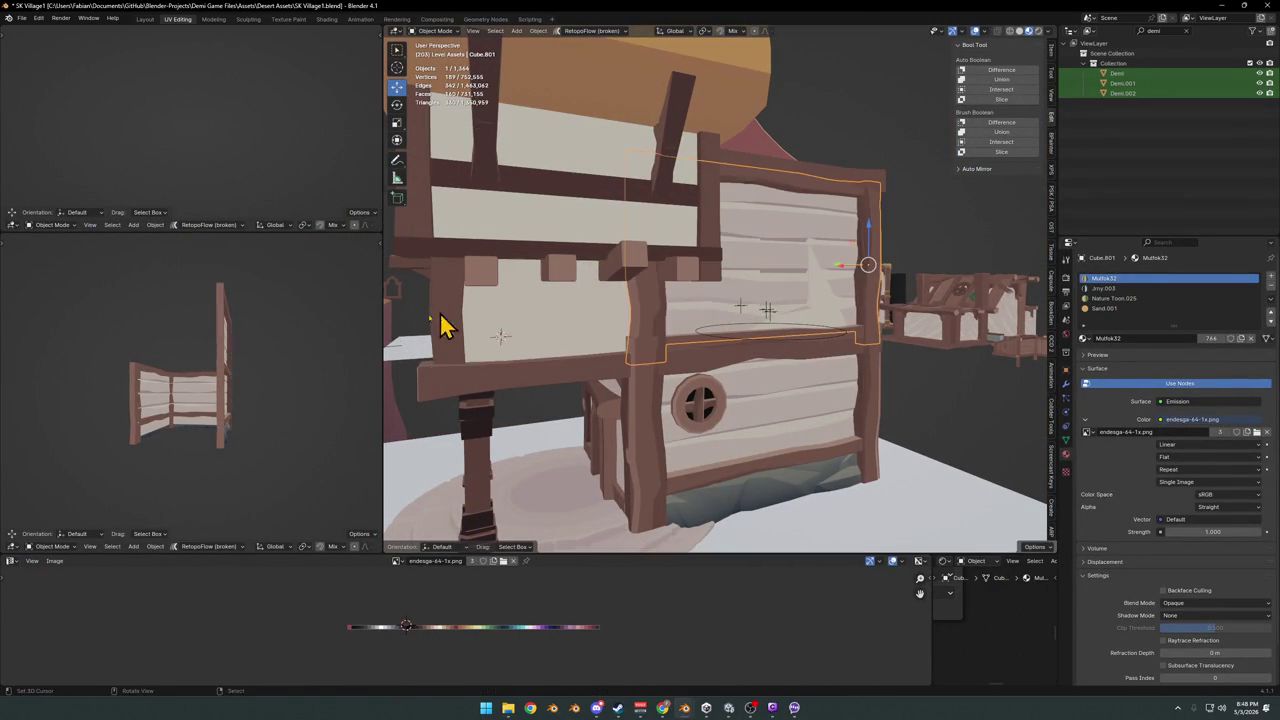
middle_click_drag(149, 366, 129, 349)
key("s")
key("y")
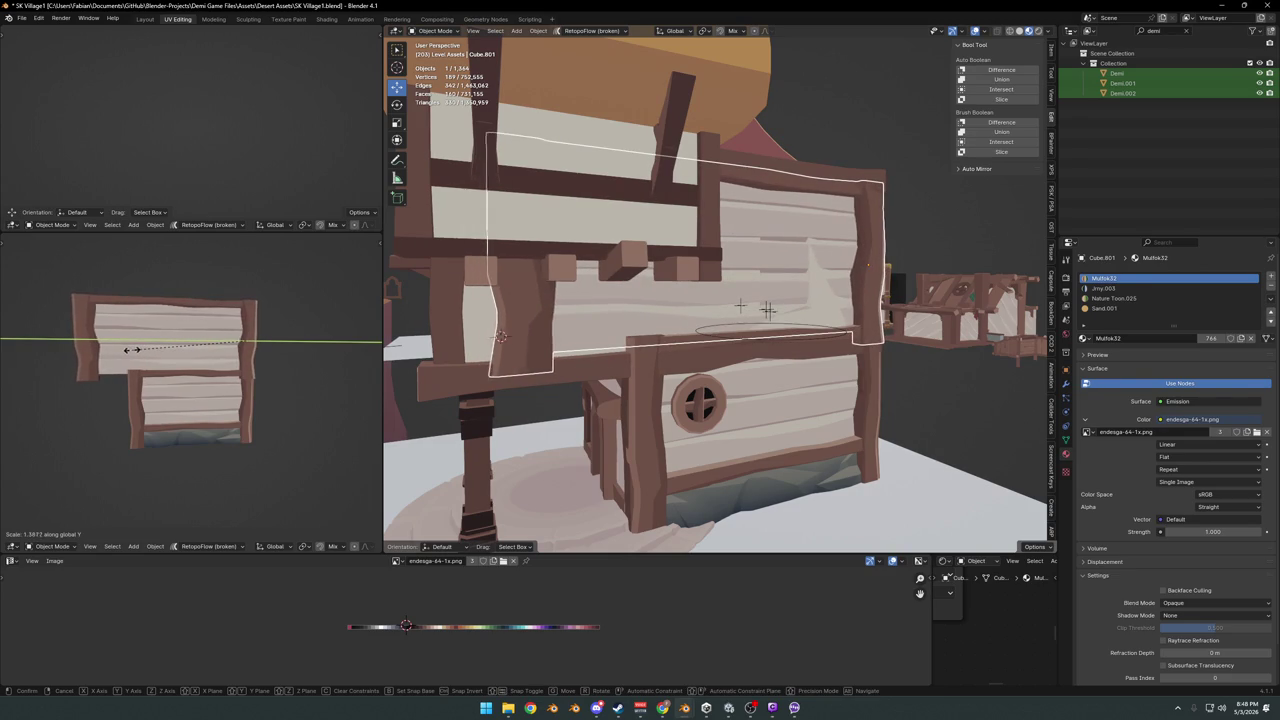
- Delete the selected front wall panel and enter Edit Mode on the house mesh
mouse_move(150, 358)
middle_mouse_down()
mouse_move(280, 360)
mouse_move(188, 367)
middle_mouse_up()
middle_click_drag(695, 405, 712, 378)
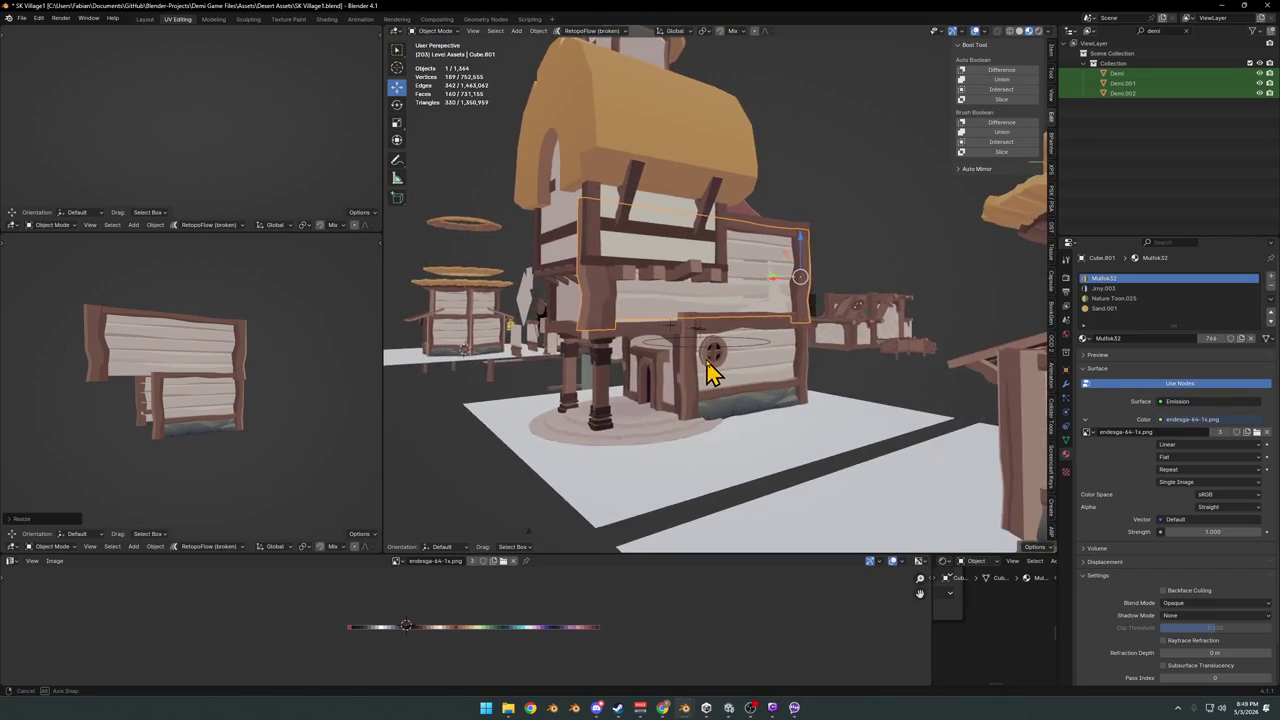
mouse_move(712, 378)
middle_mouse_down()
mouse_move(698, 333)
mouse_move(680, 329)
mouse_move(731, 300)
mouse_move(700, 342)
mouse_move(751, 337)
mouse_move(714, 366)
mouse_move(777, 329)
mouse_move(676, 355)
mouse_move(957, 371)
mouse_move(773, 428)
mouse_move(737, 323)
mouse_move(763, 334)
mouse_move(704, 310)
middle_mouse_up()
scroll(750, 362, "up", 4)
key("Delete")
key("Tab")
scroll(666, 331, "up", 3)
- Isolate the house in local view and inspect its connected lower wall pieces
key("KP_Divide")
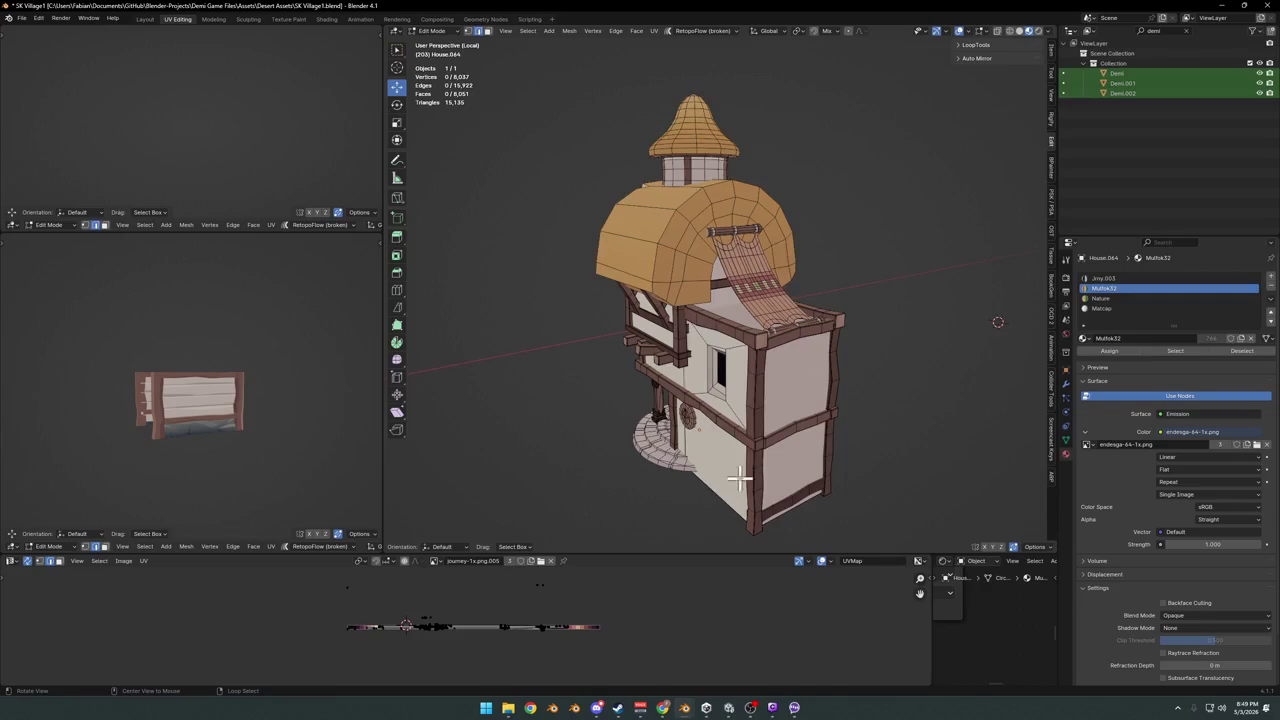
scroll(738, 480, "up", 3)
scroll(706, 391, "up", 3)
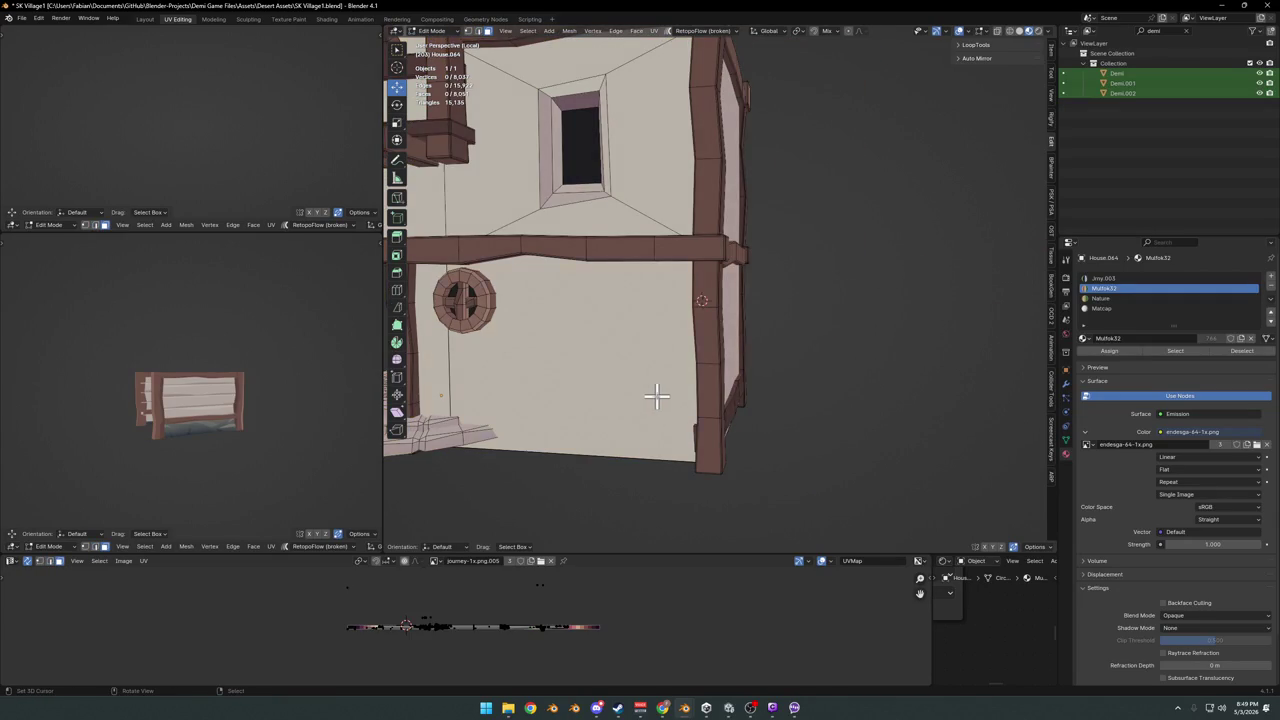
key("l")
middle_click_drag(657, 397, 799, 388)
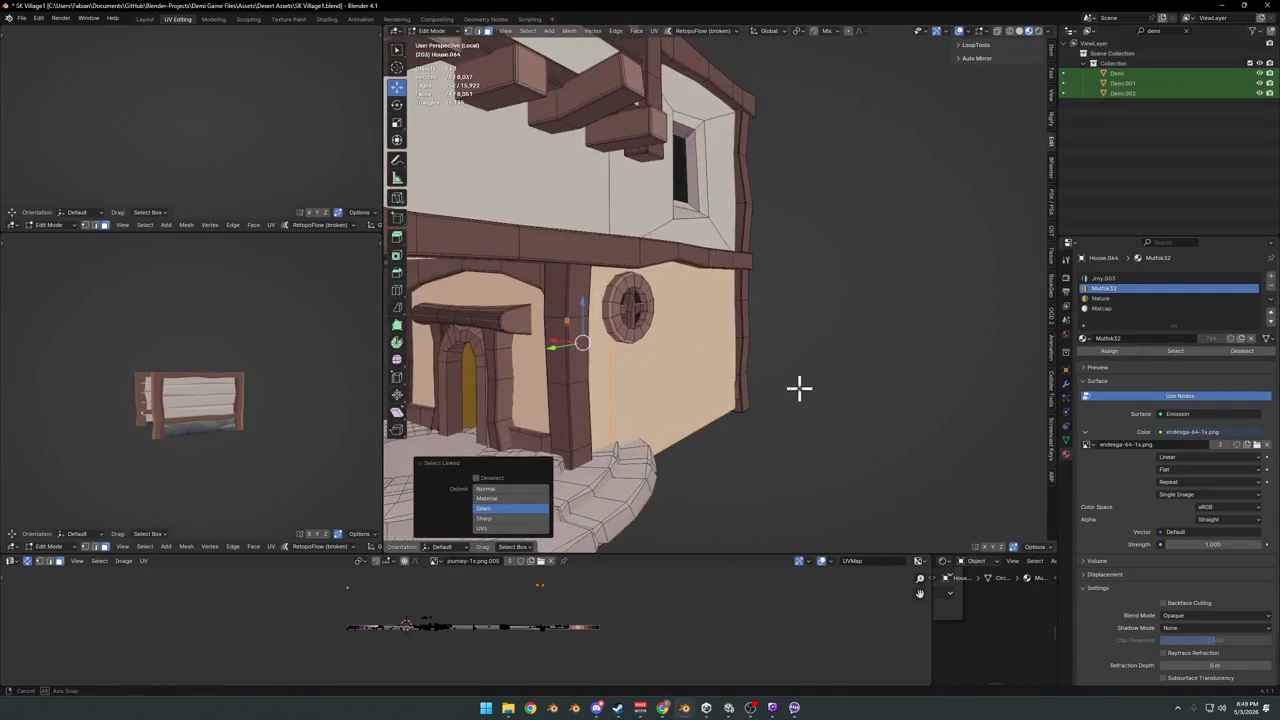
key("h")
key("ctrl+z")
scroll(757, 380, "up", 3)
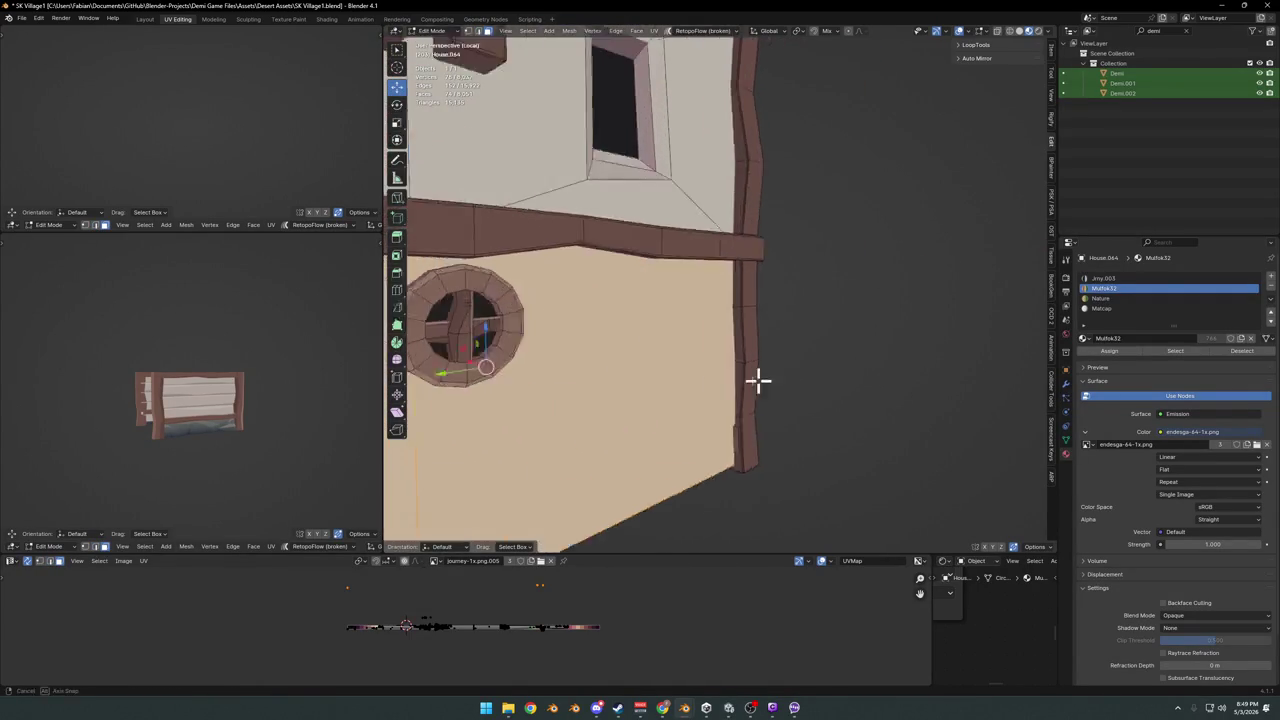
scroll(757, 380, "down", 5)
middle_click_drag(600, 363, 637, 389)
left_click(637, 389)
middle_click_drag(713, 377, 674, 371)
key("Tab")
key("KP_Divide")
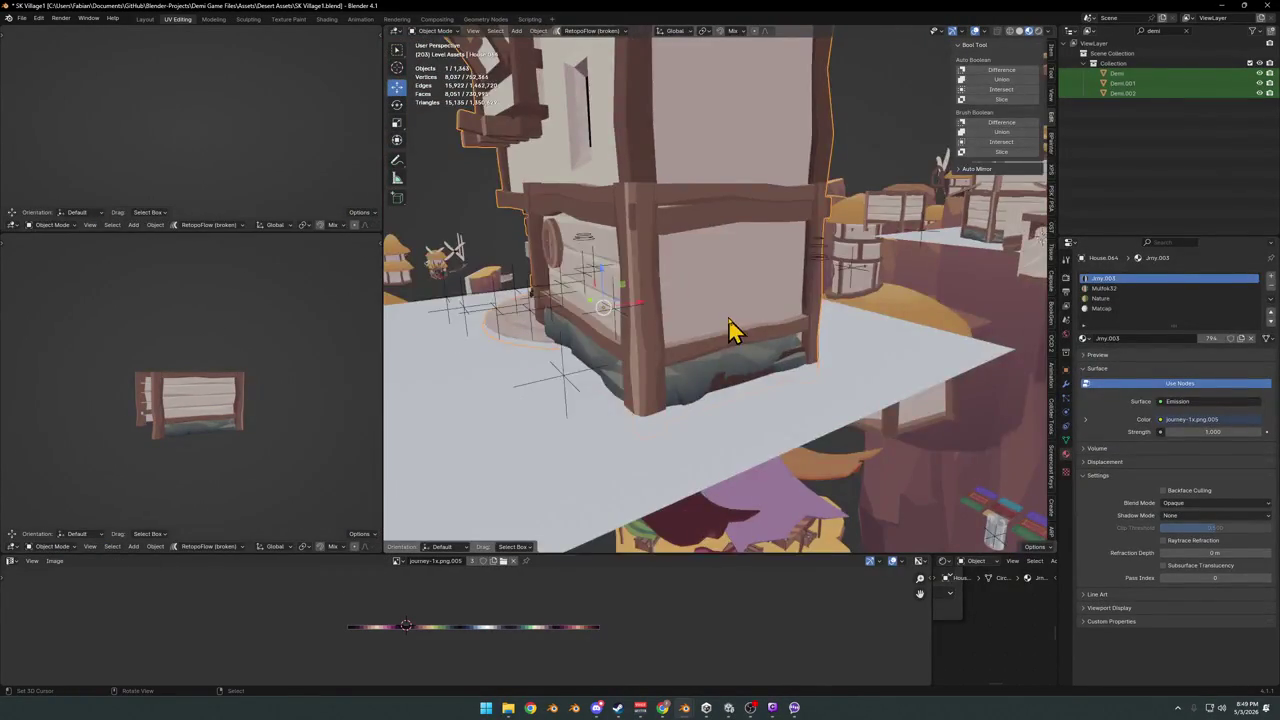
middle_click_drag(728, 322, 752, 362)
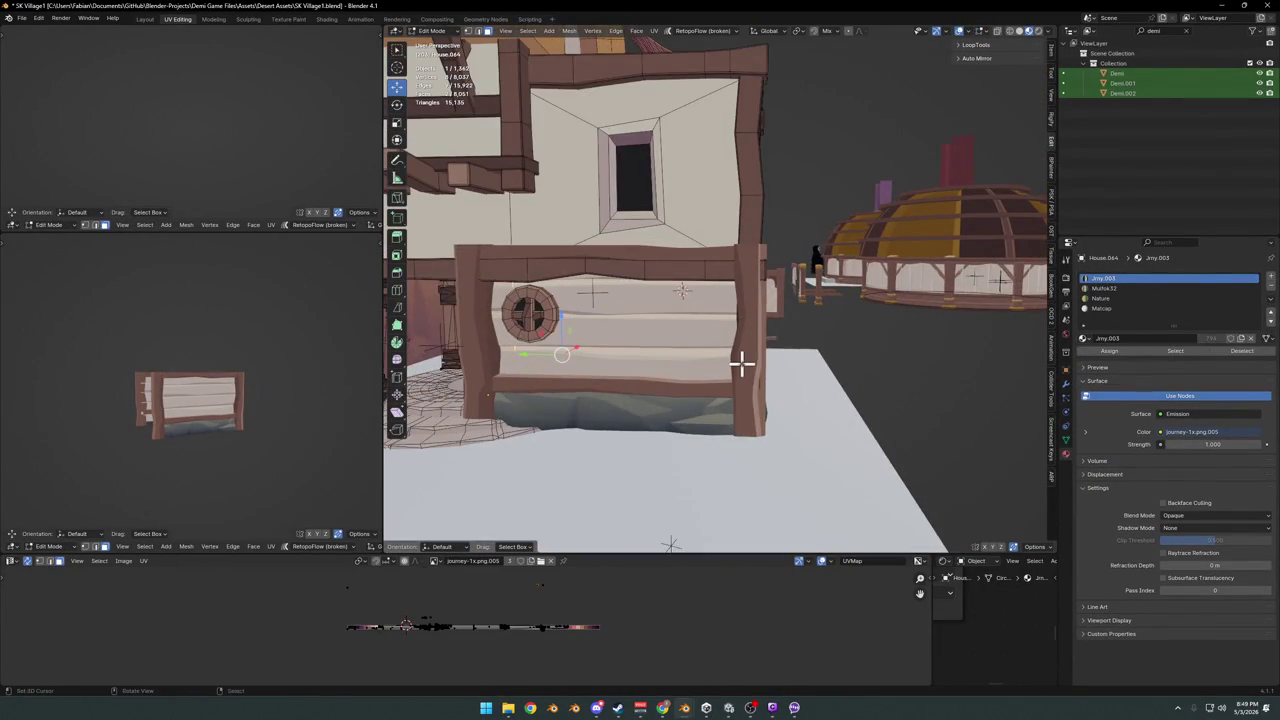
key("KP_Divide")
- Select a short beam piece on the lower wall and delete its faces
key("alt+a")
scroll(814, 423, "up", 5)
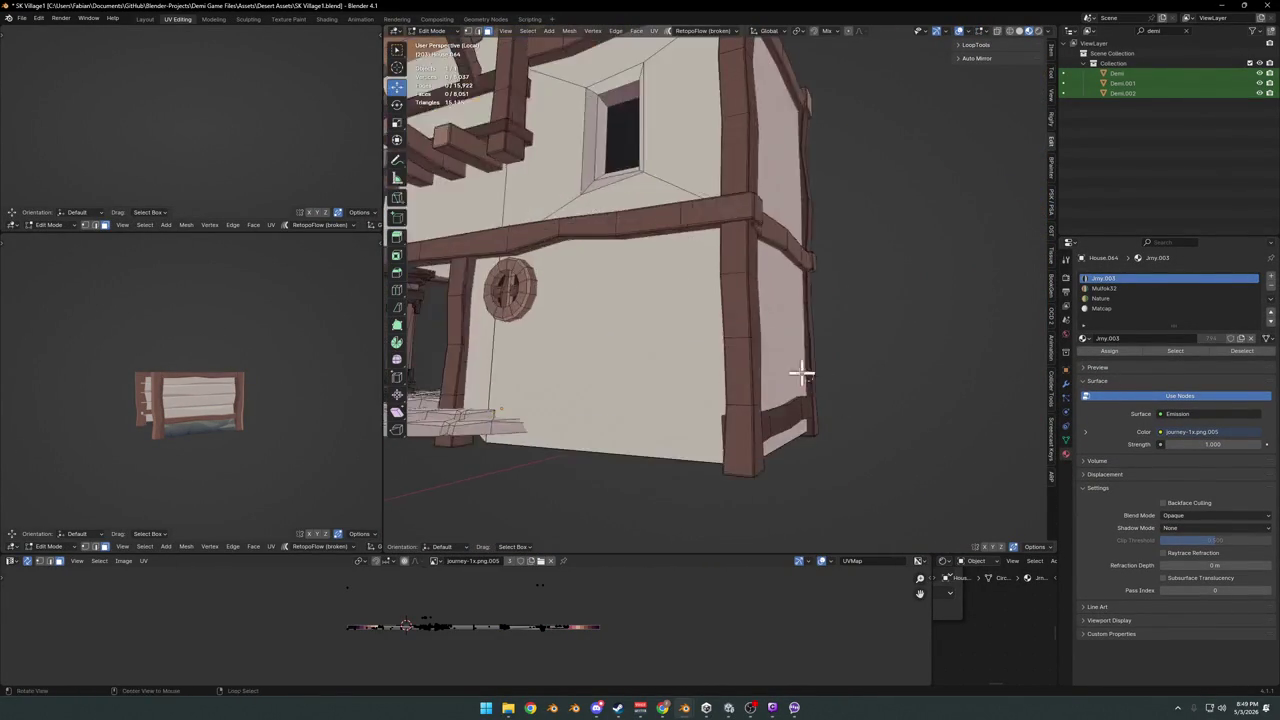
key("l")
mouse_move(751, 380)
middle_mouse_down()
mouse_move(751, 428)
mouse_move(862, 351)
middle_mouse_up()
scroll(763, 368, "up", 3)
key("alt+a")
scroll(752, 337, "up", 2)
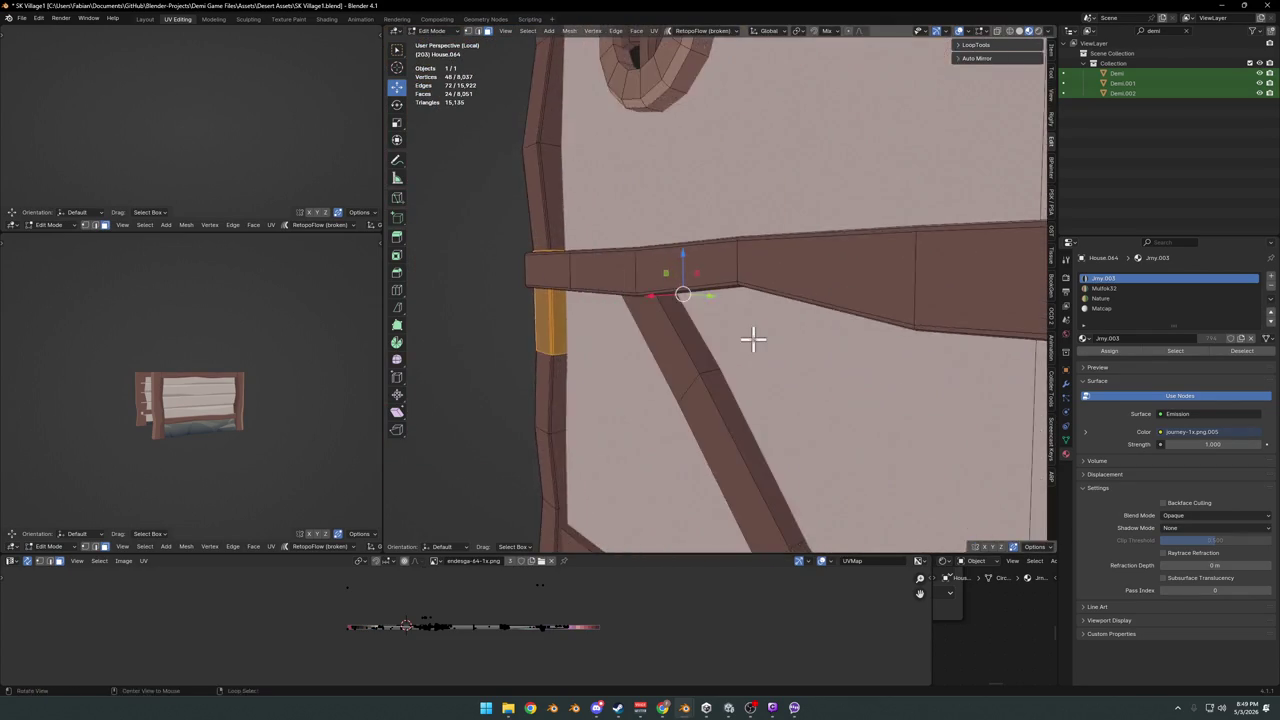
middle_click_drag(752, 337, 794, 349)
scroll(931, 346, "down", 3)
middle_click_drag(931, 346, 750, 337)
right_click(806, 337)
scroll(750, 337, "up", 2)
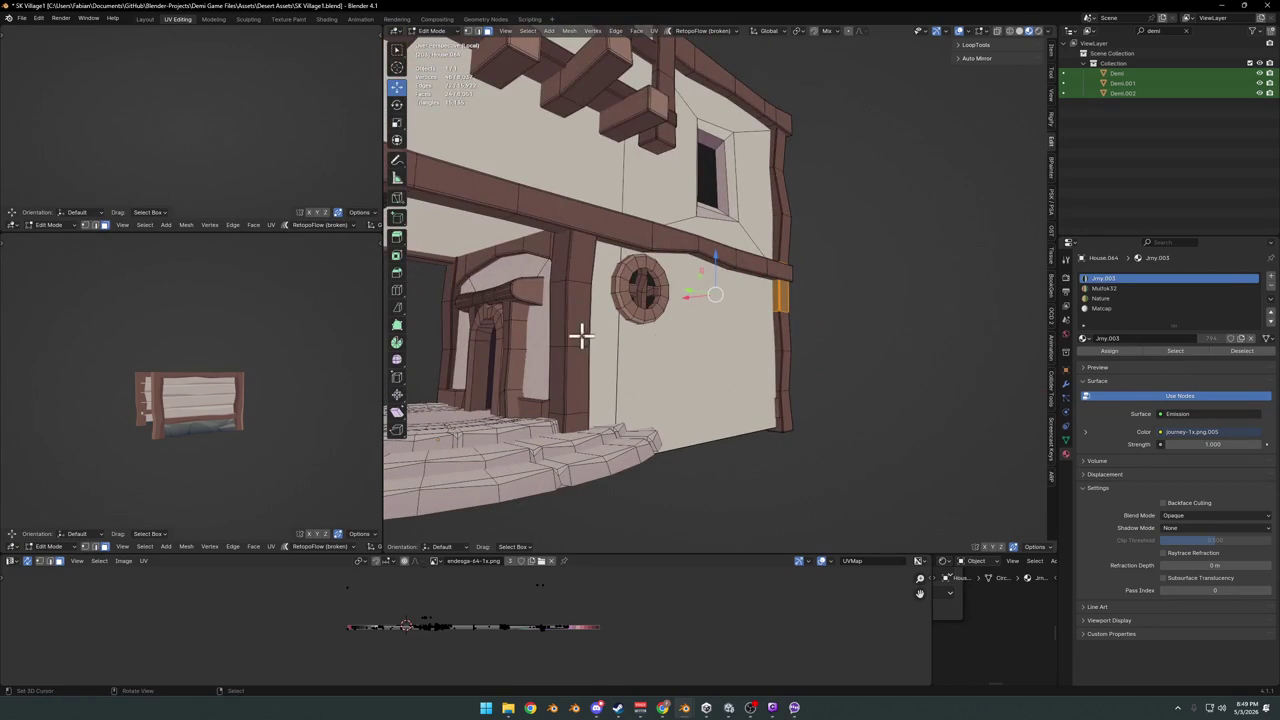
key("x")
left_click(648, 357)
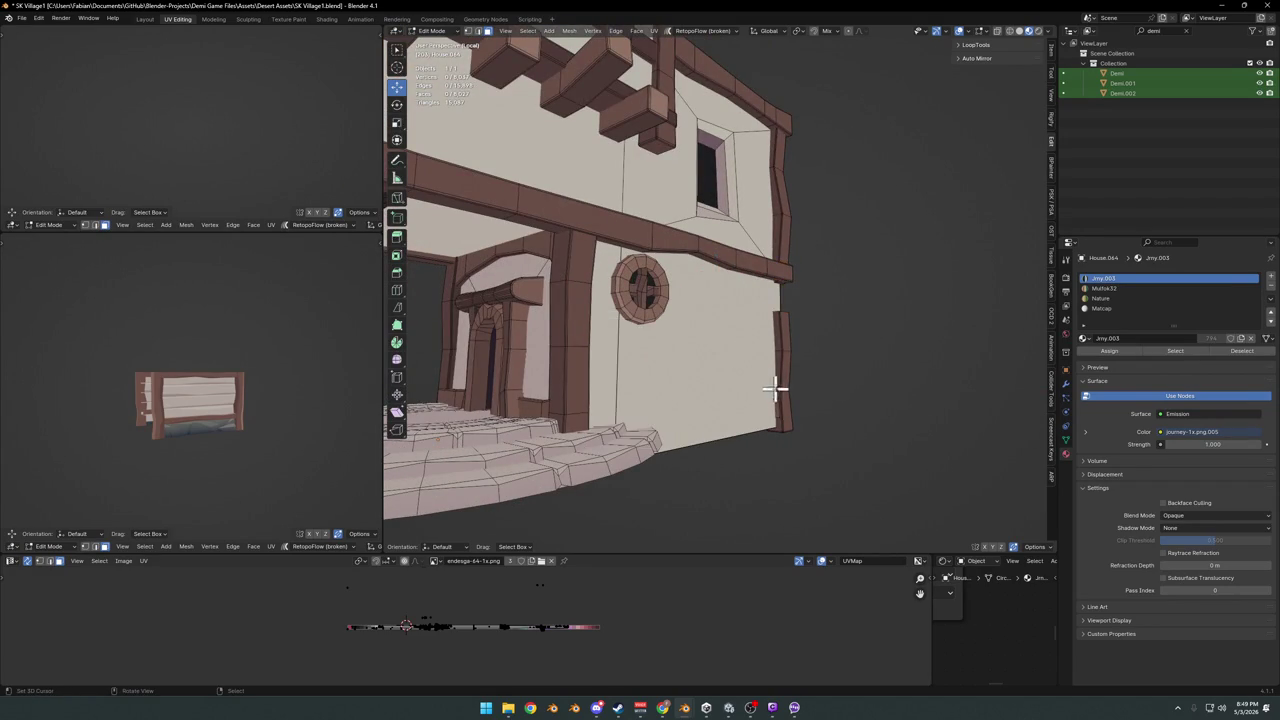
- Delete the faces of the corner beam and the bottom horizontal beam
middle_click_drag(800, 380, 764, 378)
key("l")
key("alt+a")
key("l")
mouse_move(760, 381)
middle_mouse_down()
mouse_move(760, 408)
mouse_move(816, 425)
middle_mouse_up()
key("l")
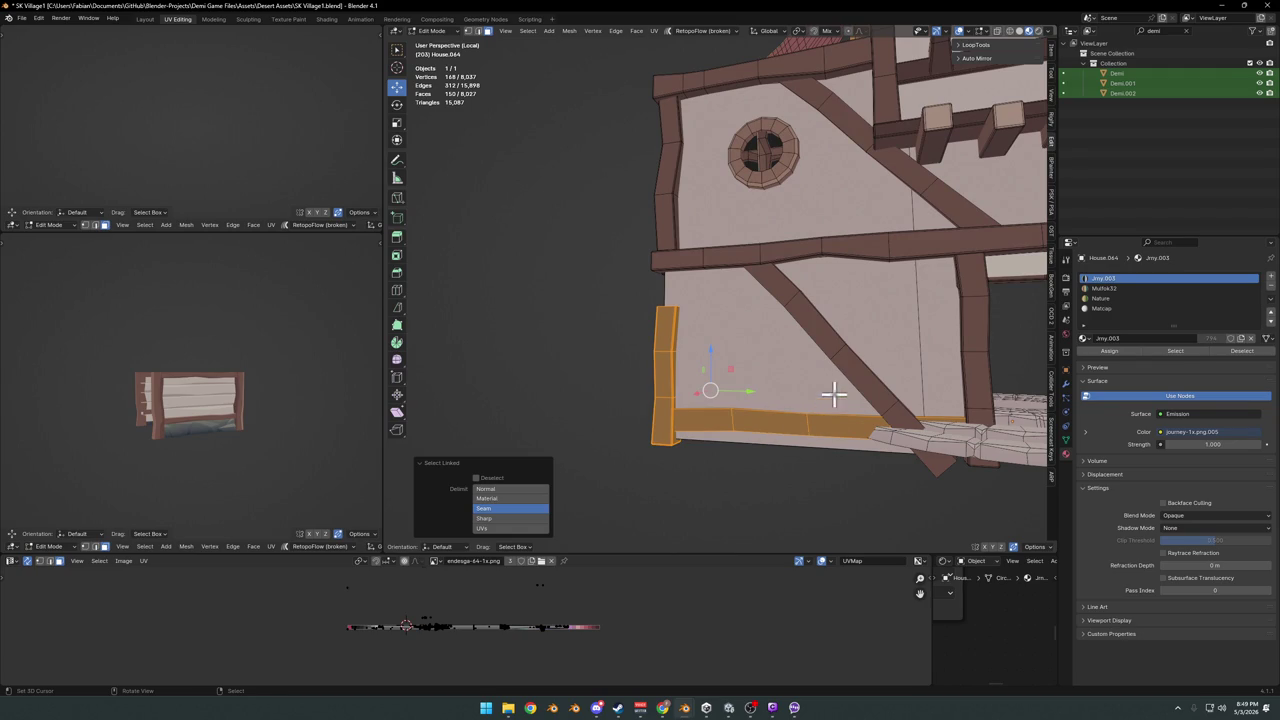
right_click(858, 388)
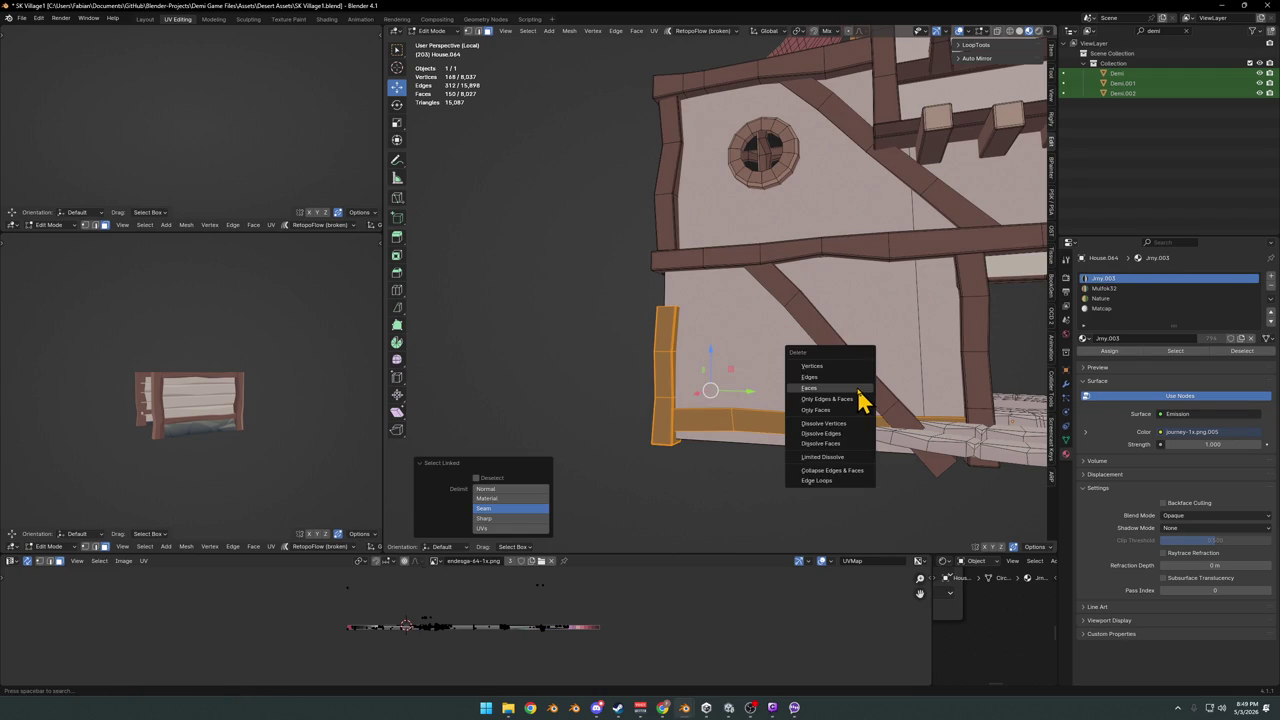
left_click(852, 398)
- Select the plain wall block and hide all other geometry around it
mouse_move(786, 380)
middle_mouse_down()
mouse_move(766, 377)
mouse_move(831, 370)
middle_mouse_up()
mouse_move(689, 400)
middle_mouse_down()
mouse_move(709, 354)
mouse_move(657, 380)
mouse_move(674, 380)
mouse_move(651, 404)
middle_mouse_up()
left_click(712, 356)
scroll(715, 358, "up", 3)
key("g")
right_click(663, 373)
key("l")
key("shift+h")
key("ctrl+z")
key("ctrl+z")
- Select the plain inner wall block and delete its faces
scroll(666, 407, "down", 2)
middle_click_drag(723, 357, 710, 372)
scroll(710, 372, "up", 4)
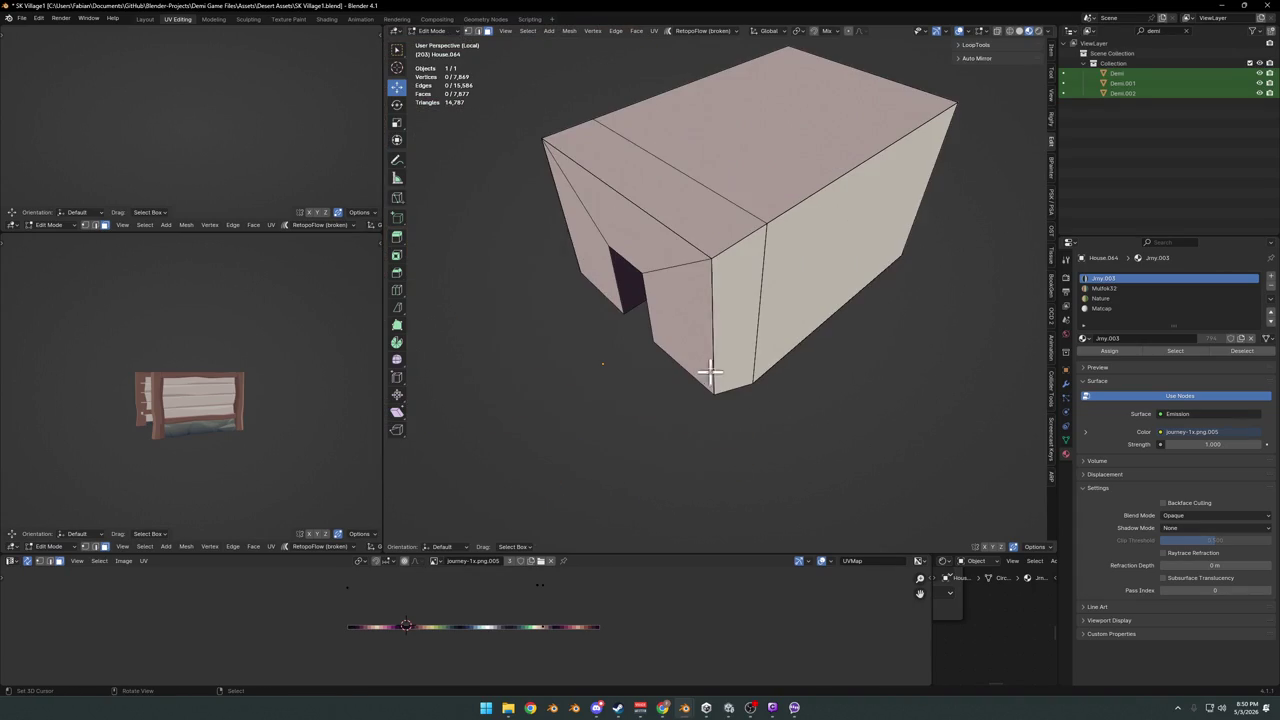
key("l")
middle_click_drag(693, 281, 595, 417)
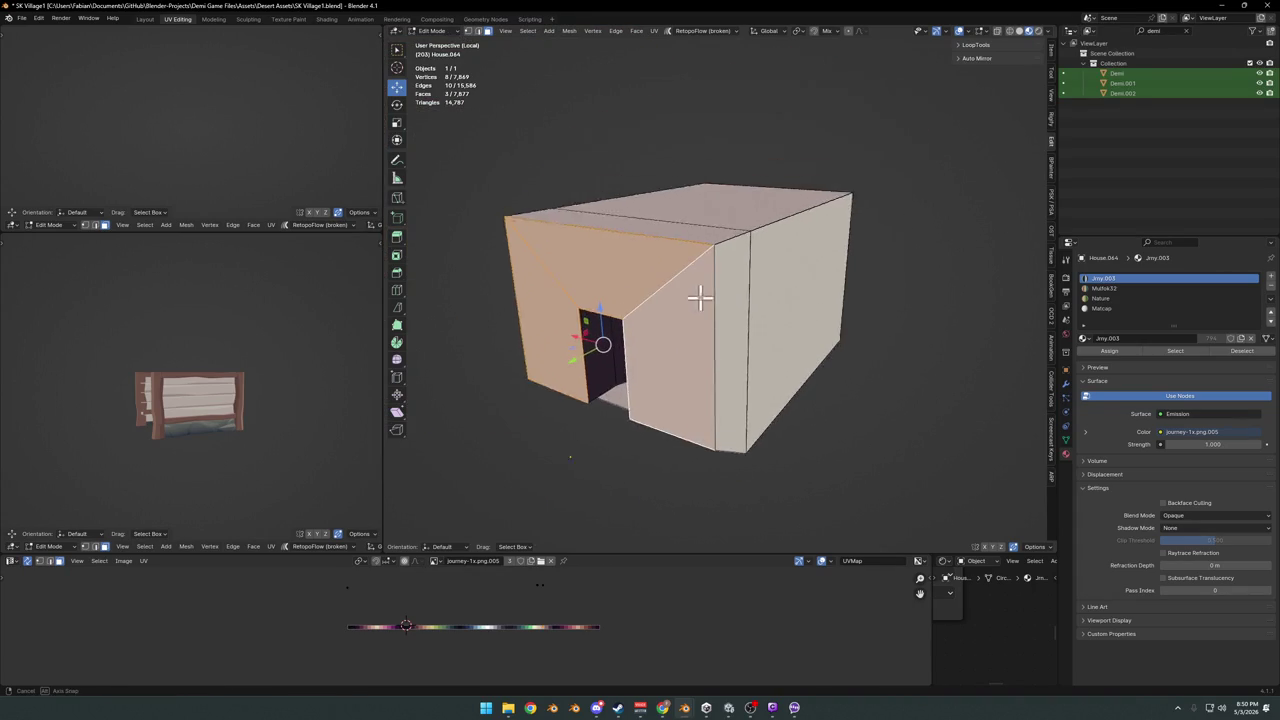
key("h")
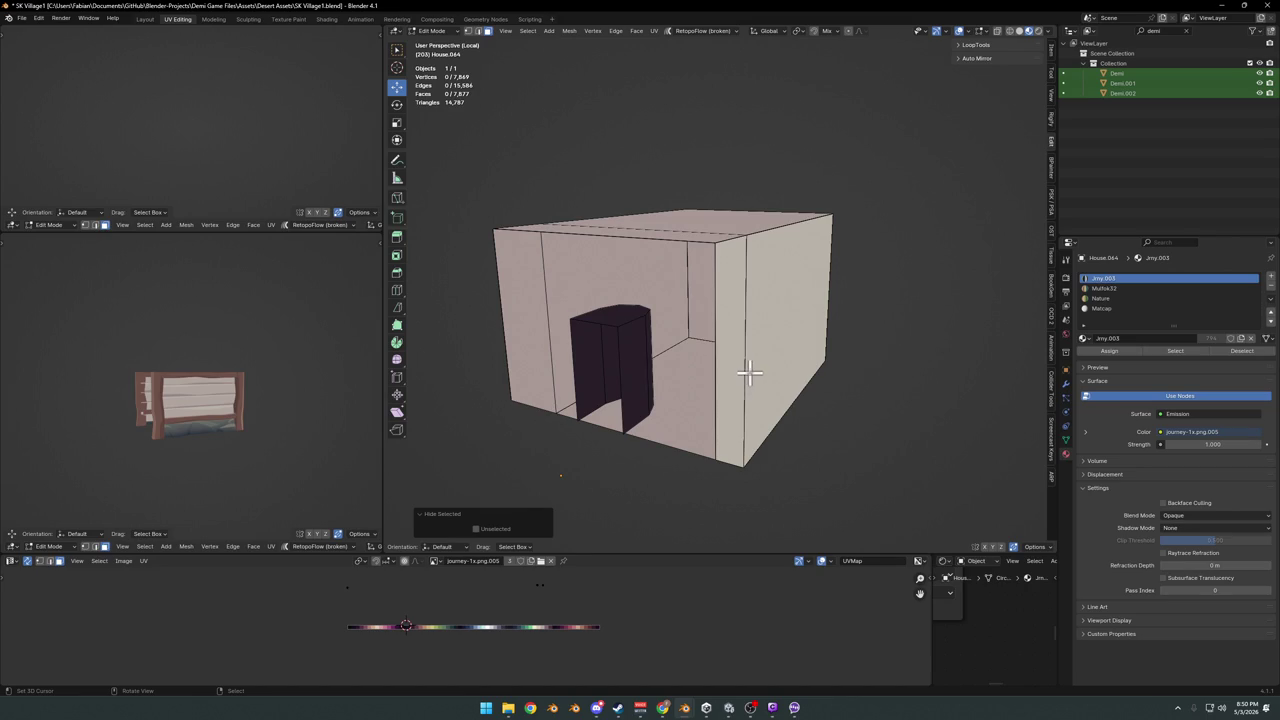
key("l")
key("x")
left_click(792, 348)
- Unhide the house geometry, save the file, and return to the full scene view
key("alt+h")
mouse_move(777, 343)
middle_mouse_down()
mouse_move(708, 372)
mouse_move(740, 346)
mouse_move(723, 363)
mouse_move(851, 355)
middle_mouse_up()
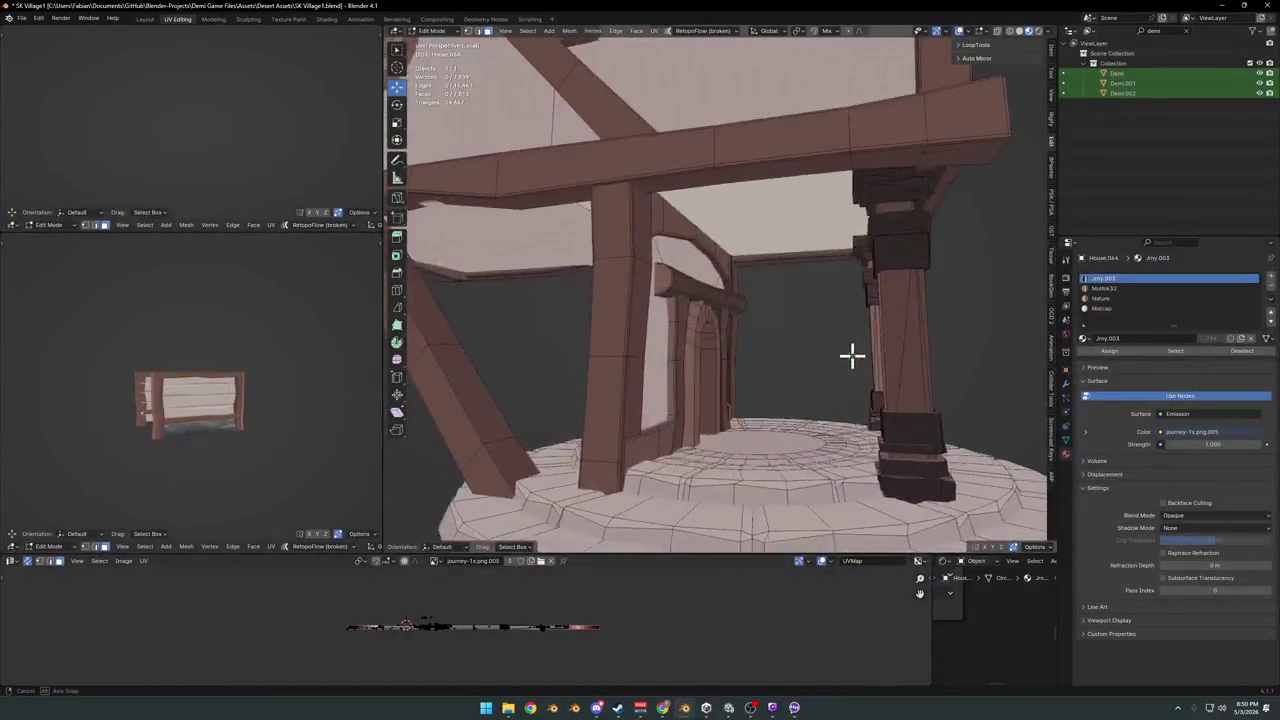
key("Tab")
scroll(851, 355, "down", 5)
key("ctrl+s")
mouse_move(726, 366)
middle_mouse_down()
mouse_move(717, 357)
mouse_move(668, 378)
mouse_move(671, 363)
mouse_move(717, 391)
mouse_move(770, 385)
mouse_move(757, 366)
mouse_move(780, 360)
mouse_move(873, 358)
mouse_move(755, 420)
mouse_move(814, 371)
mouse_move(746, 383)
mouse_move(818, 484)
middle_mouse_up()
key("slash")
- Delete the stray faces under the diagonal brace and slide an edge flush with the bottom rail
key("Tab")
right_click(836, 455)
key("w")
key("Escape")
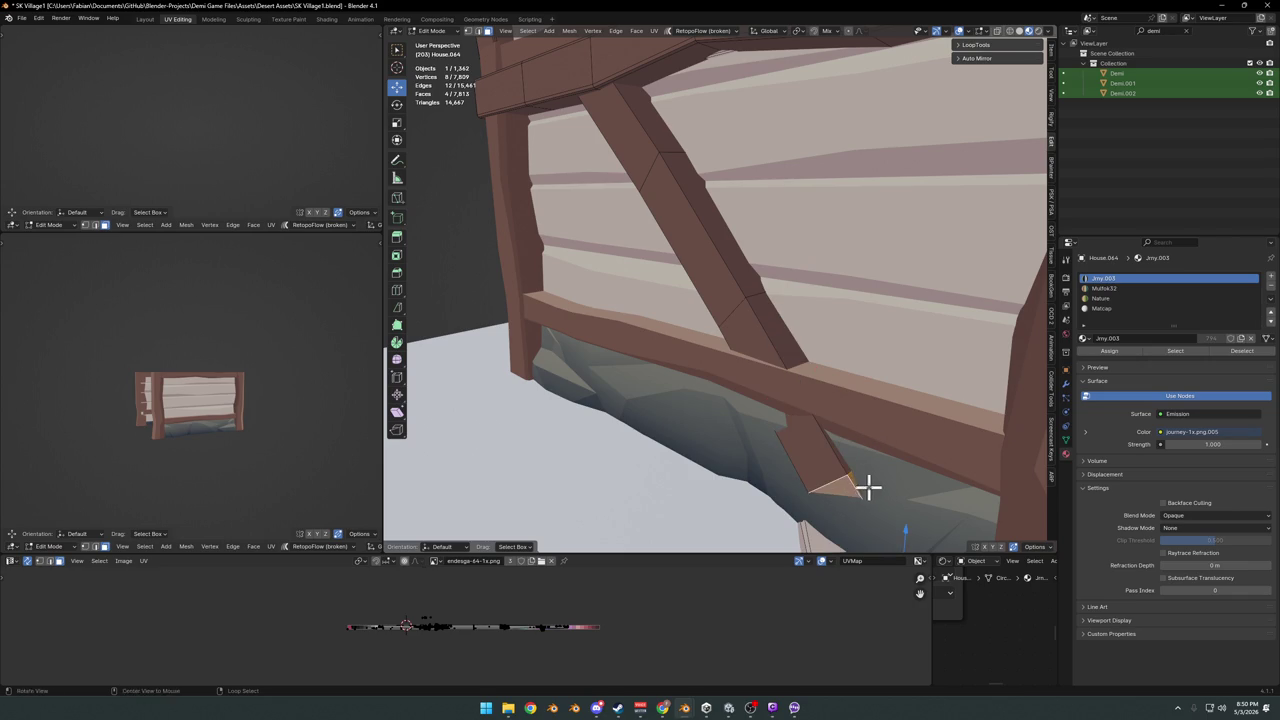
key("x")
left_click(877, 483)
mouse_move(880, 494)
middle_mouse_down()
mouse_move(846, 477)
mouse_move(811, 421)
middle_mouse_up()
key("g")
key("g")
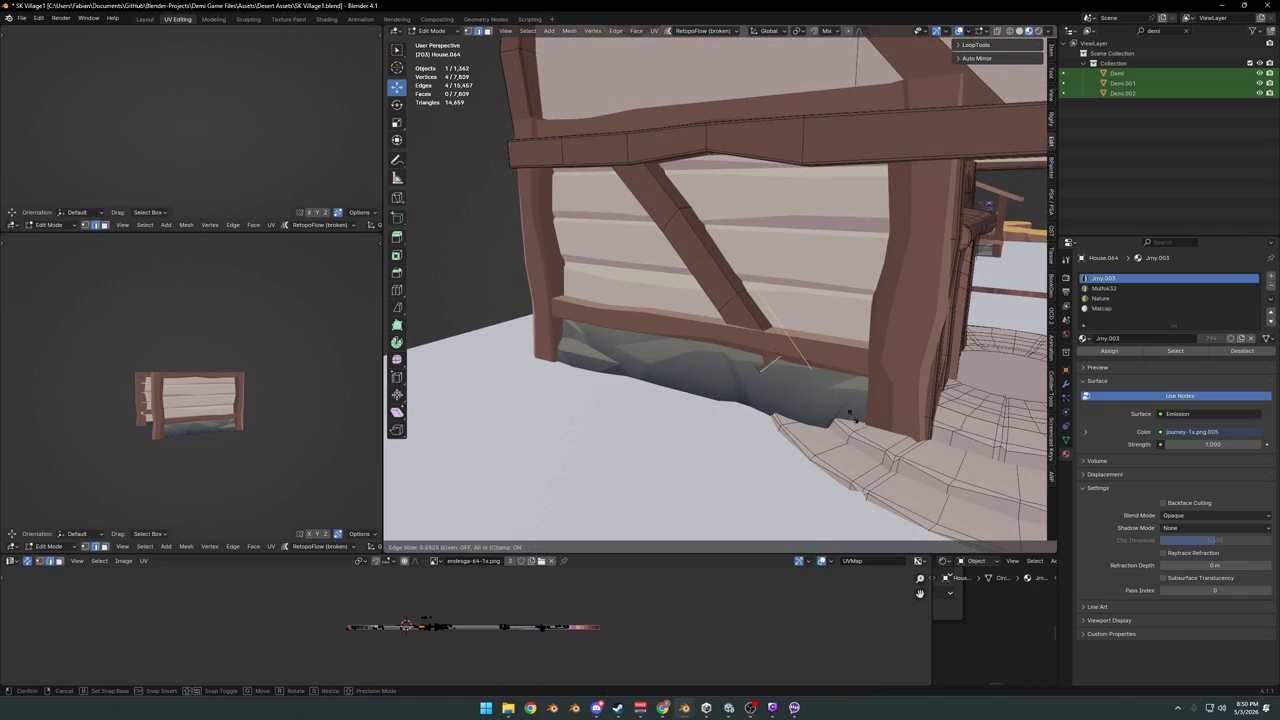
left_click(851, 408)
scroll(680, 374, "down", 2)
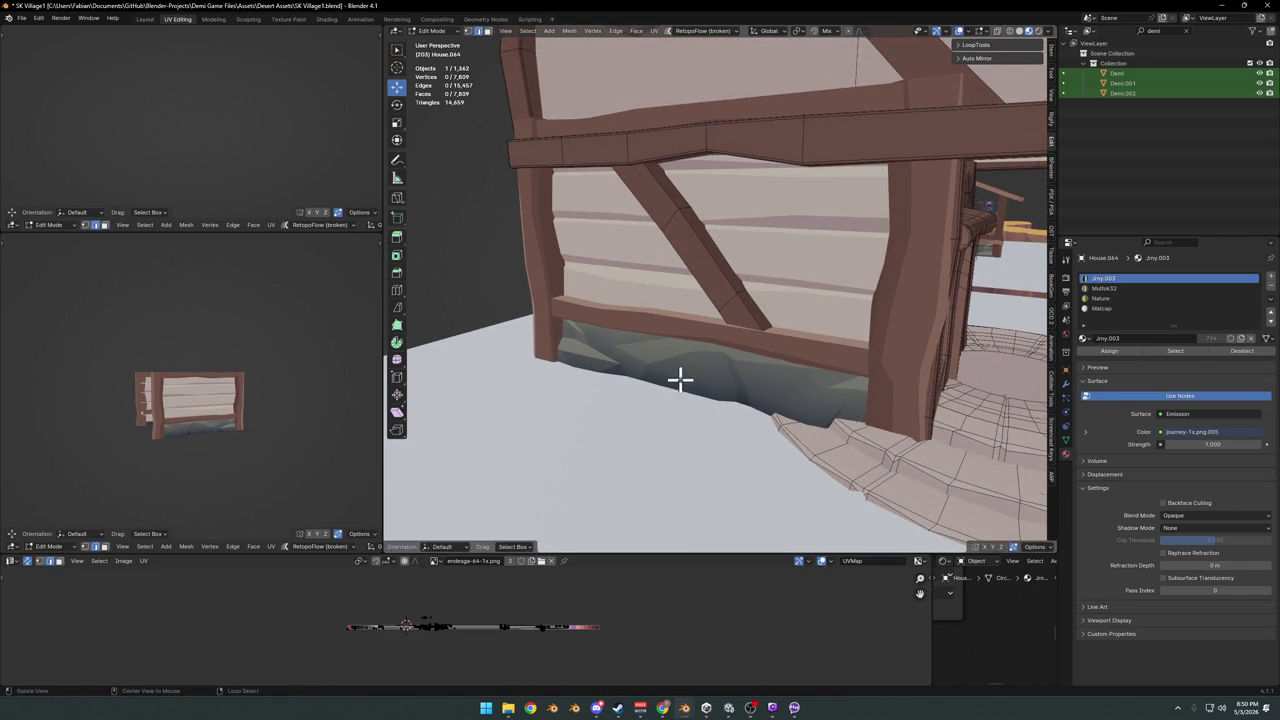
key("Tab")
scroll(743, 374, "down", 3)
middle_click_drag(674, 337, 668, 403)
scroll(668, 402, "up", 3)
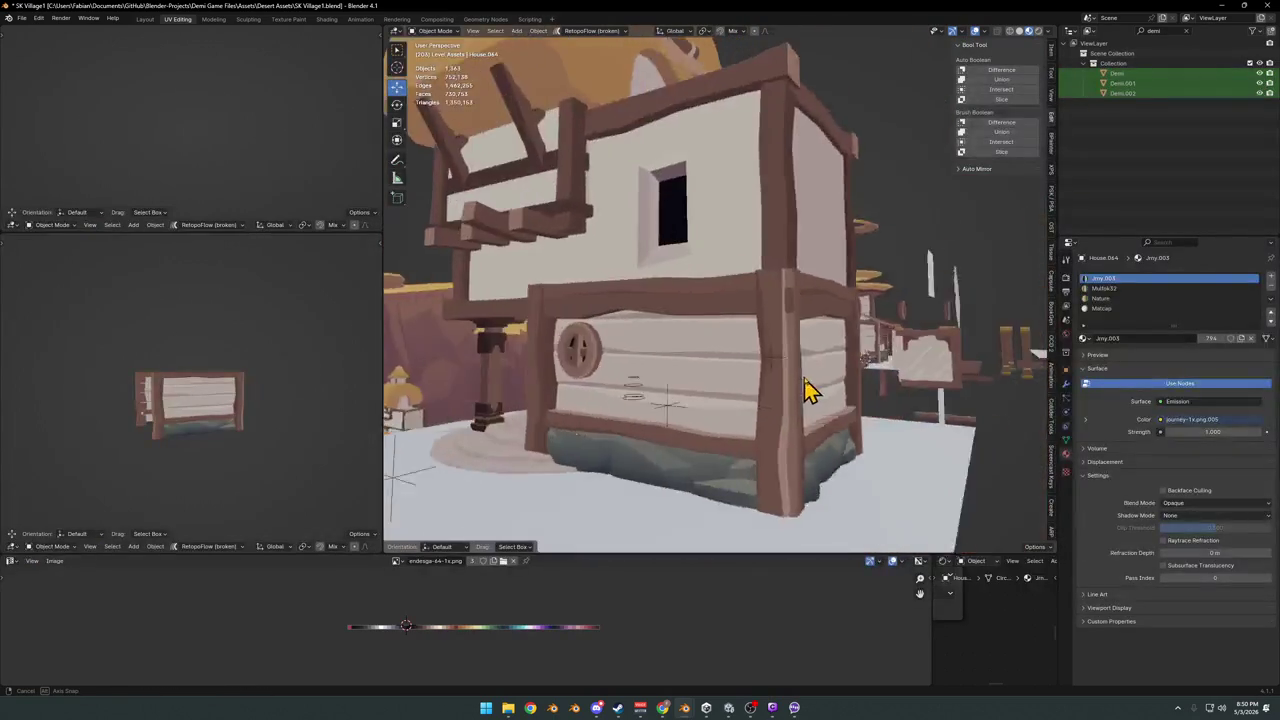
- Orbit in to a close view of the house's side wall and save the file
scroll(809, 391, "up", 2)
middle_click_drag(749, 409, 700, 409)
scroll(620, 412, "down", 5)
middle_click_drag(541, 415, 551, 423)
scroll(551, 423, "up", 3)
mouse_move(686, 409)
middle_mouse_down()
mouse_move(563, 417)
mouse_move(577, 417)
middle_mouse_up()
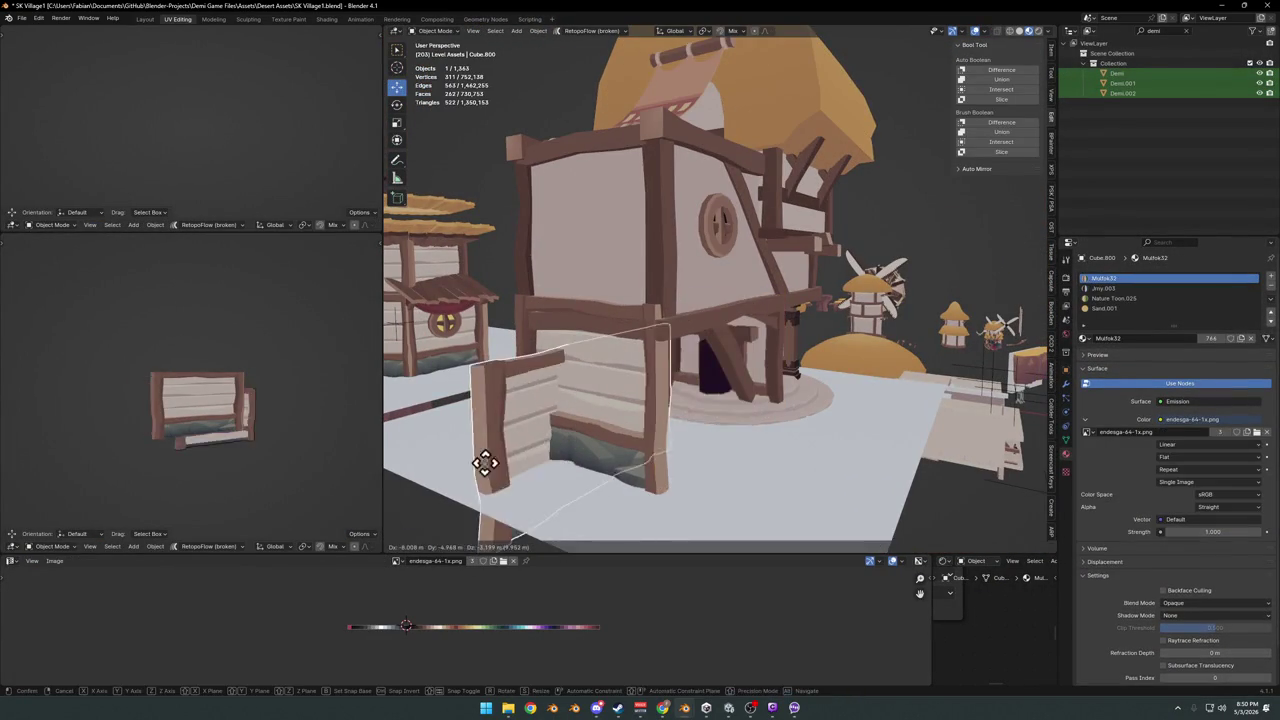
left_click_drag(668, 416, 631, 427)
mouse_move(631, 427)
middle_mouse_down()
mouse_move(634, 409)
mouse_move(729, 374)
mouse_move(752, 330)
middle_mouse_up()
key("ctrl+s")
- Check the house body and plank wall panel meshes in Edit Mode, then orbit around the house
left_click(752, 330)
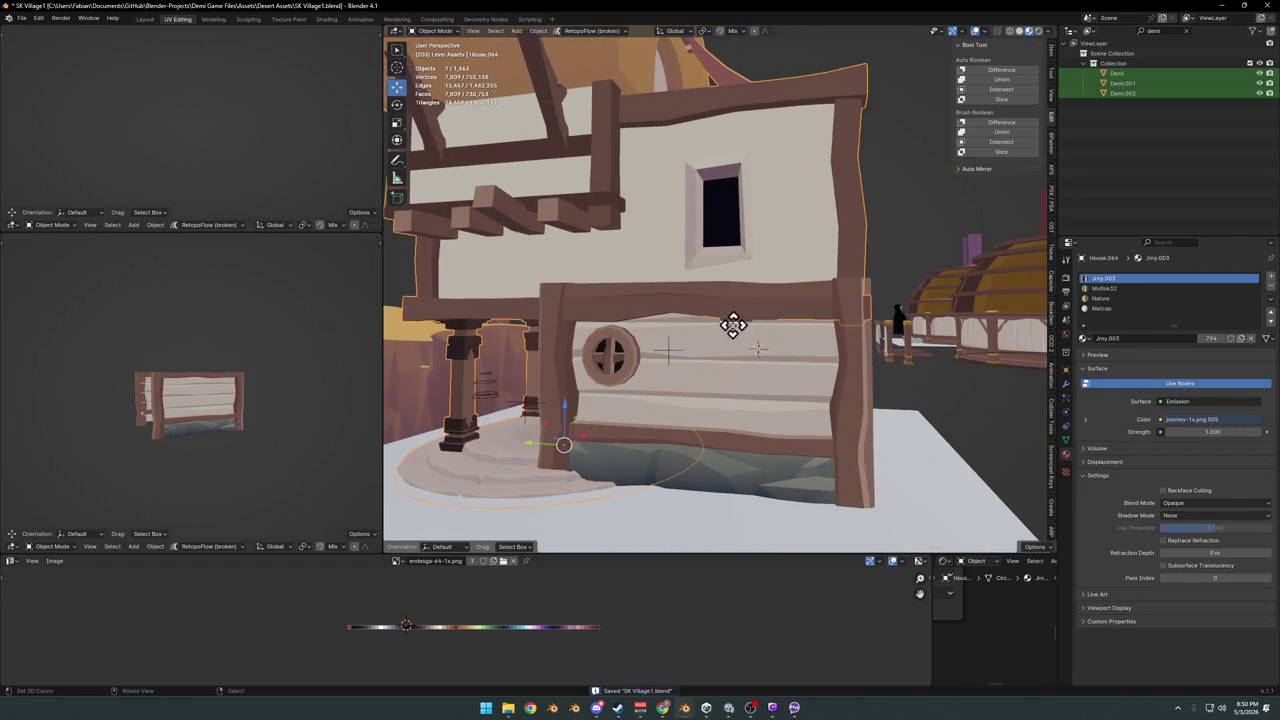
key("Tab")
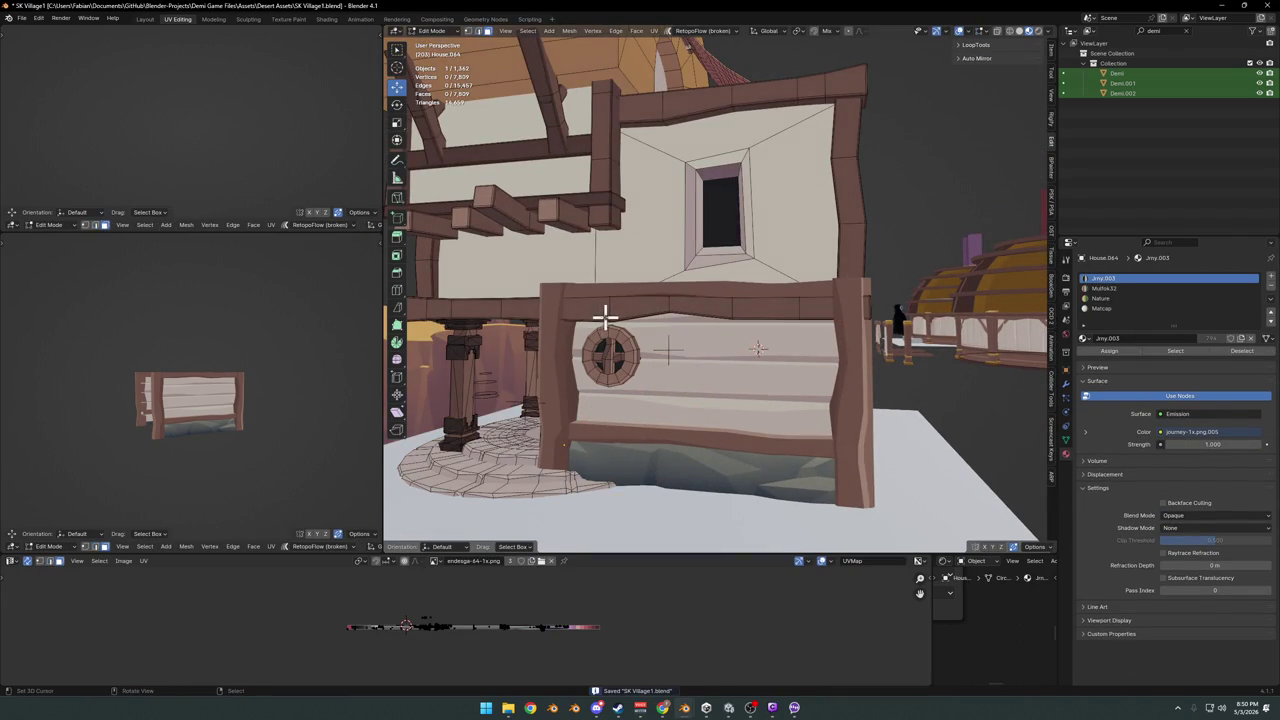
key("Tab")
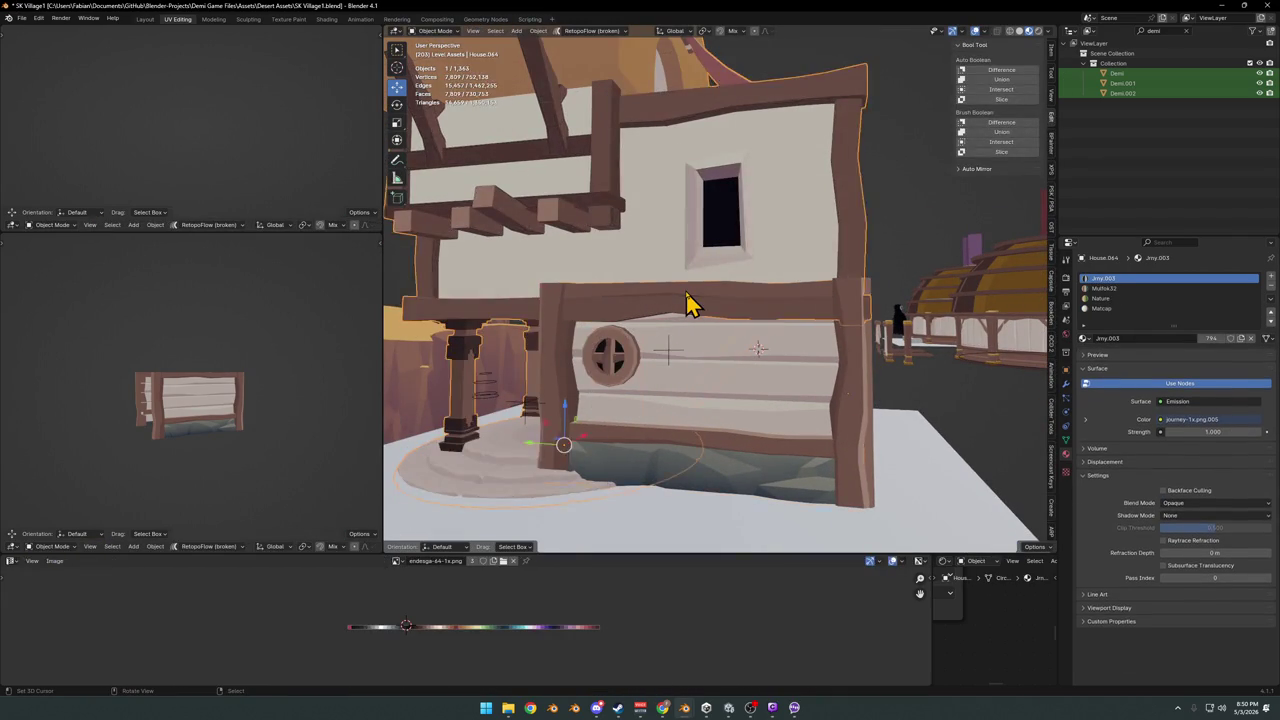
left_click(698, 298)
key("Tab")
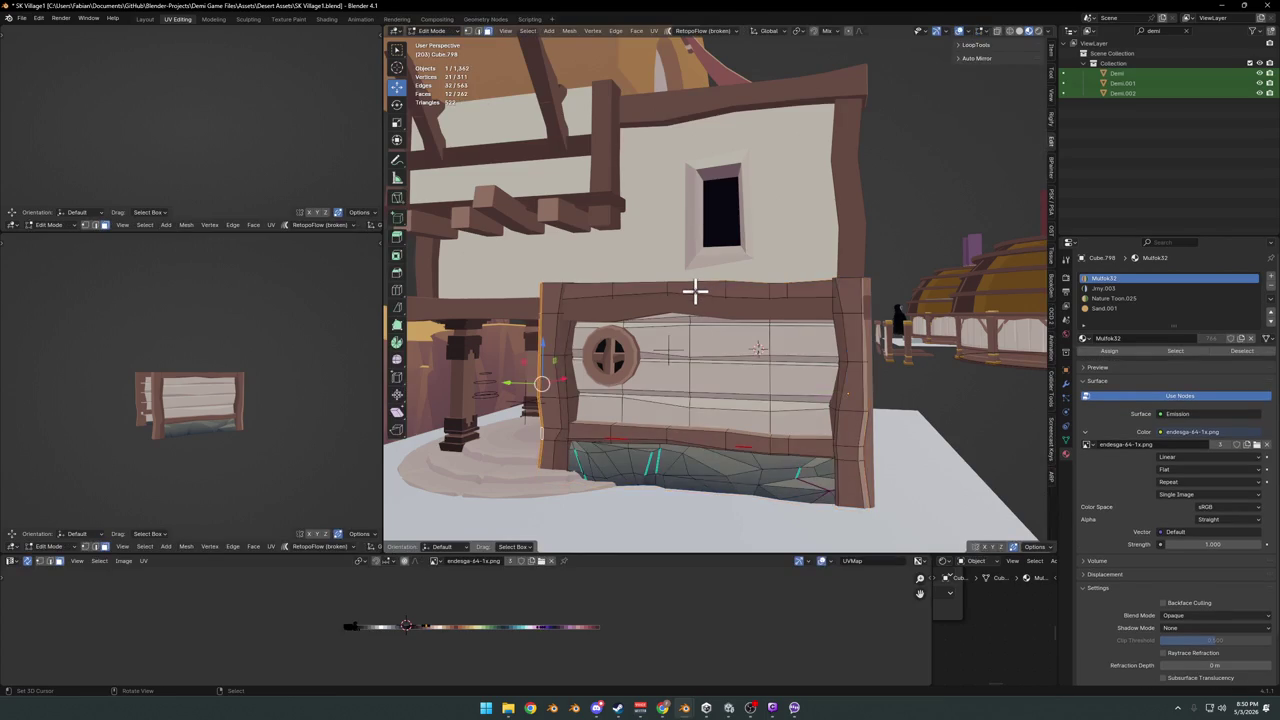
key("Tab")
middle_click_drag(695, 291, 688, 331)
scroll(706, 371, "up", 3)
scroll(766, 363, "down", 5)
mouse_move(766, 363)
middle_mouse_down()
mouse_move(757, 378)
mouse_move(777, 366)
middle_mouse_up()
- Select the round window's linked mesh and move it along the Y axis onto the plank wall
left_click(783, 347)
scroll(748, 408, "up", 5)
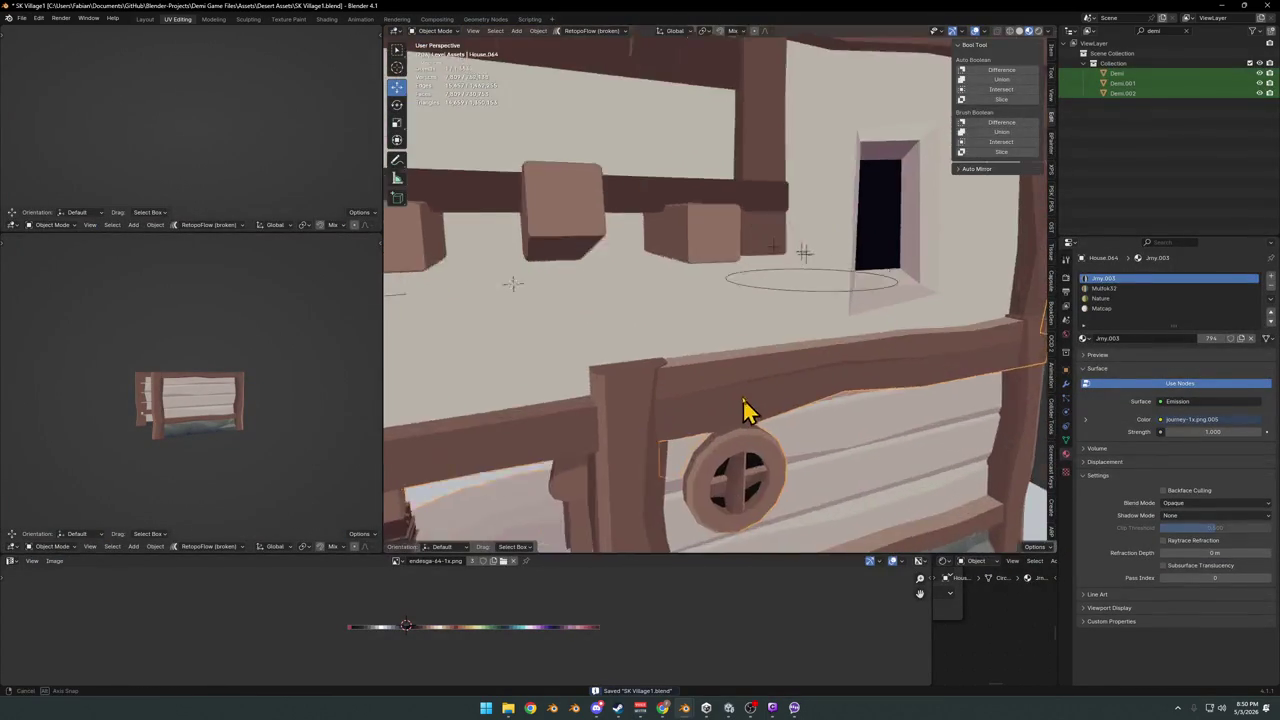
key("Tab")
middle_click_drag(748, 408, 686, 363)
key("l")
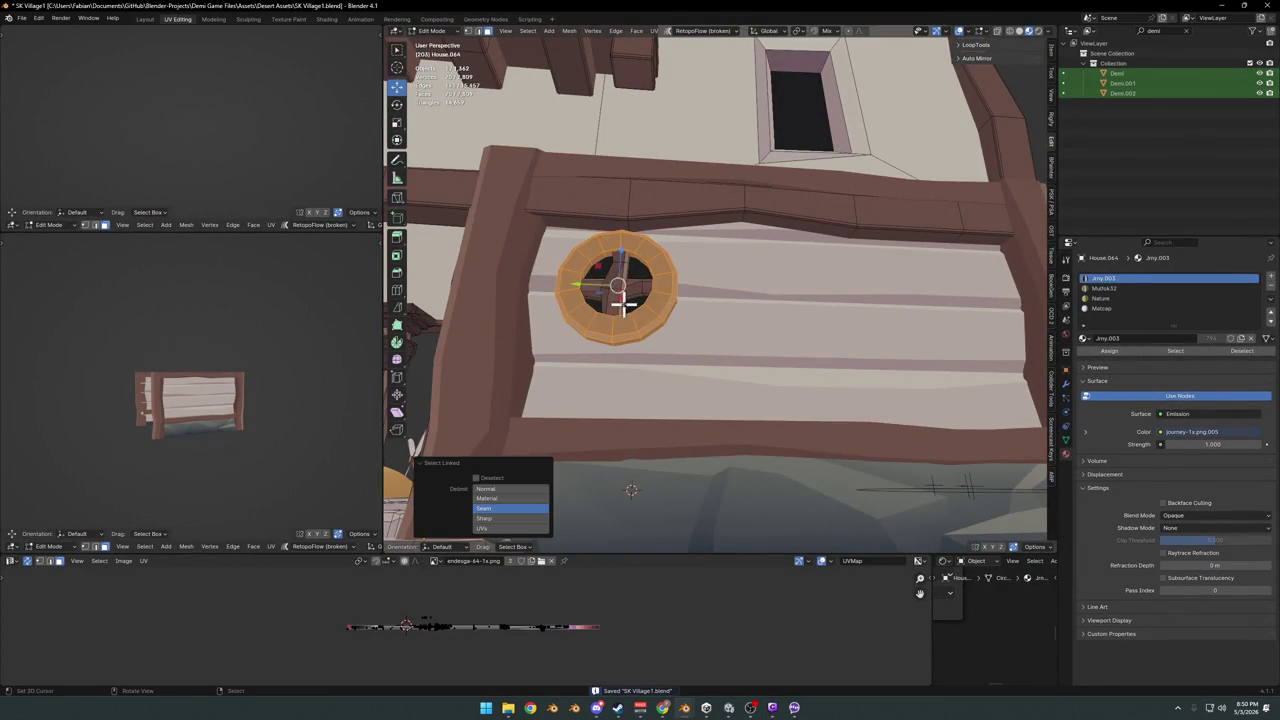
mouse_move(660, 311)
middle_mouse_down()
mouse_move(697, 360)
mouse_move(689, 374)
middle_mouse_up()
key("g")
key("y")
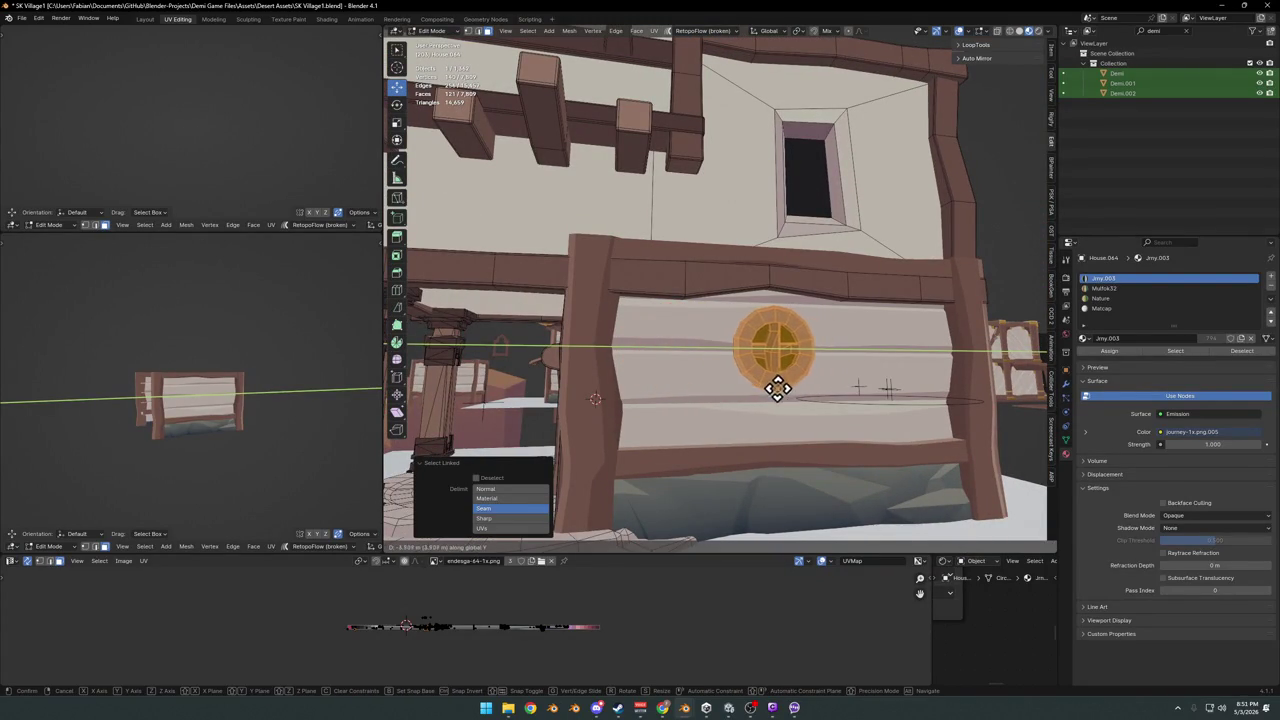
left_click(771, 386)
key("Tab")
middle_click_drag(783, 394, 790, 390)
- Nudge the round window further along Y, return to Object Mode and clear the selection
key("Tab")
scroll(790, 390, "up", 5)
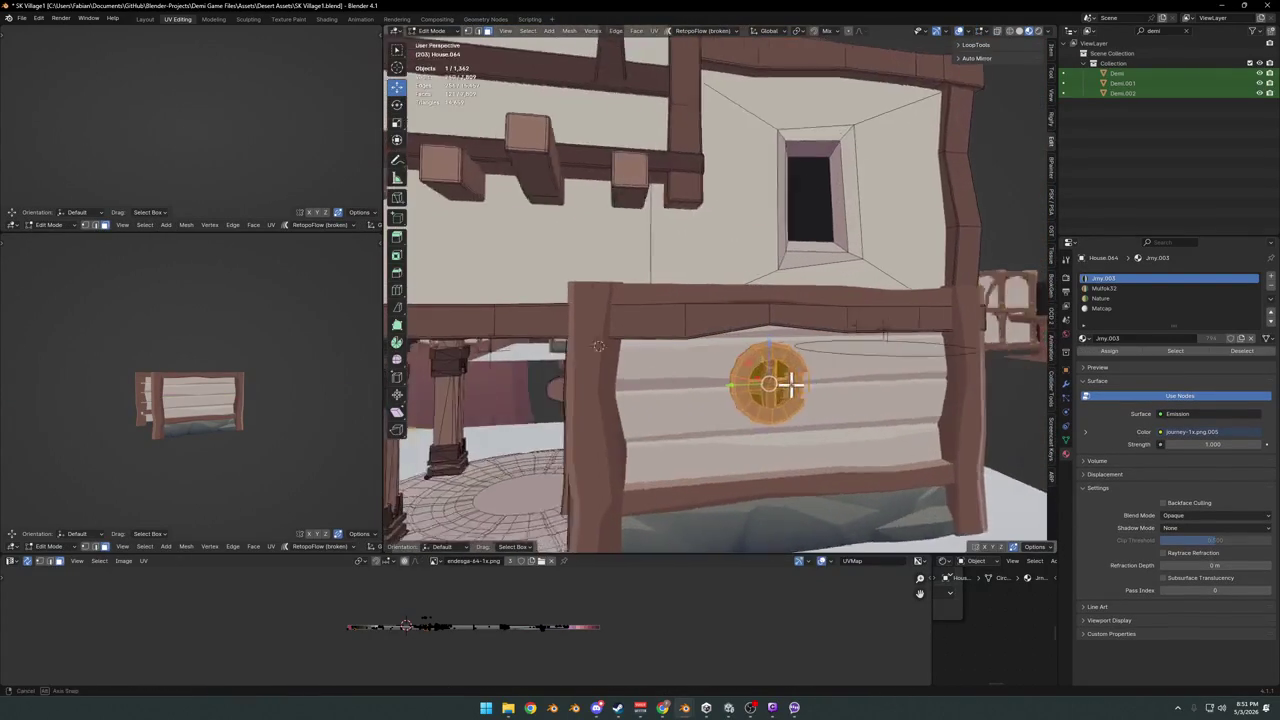
key("g")
key("y")
left_click(817, 383)
key("Tab")
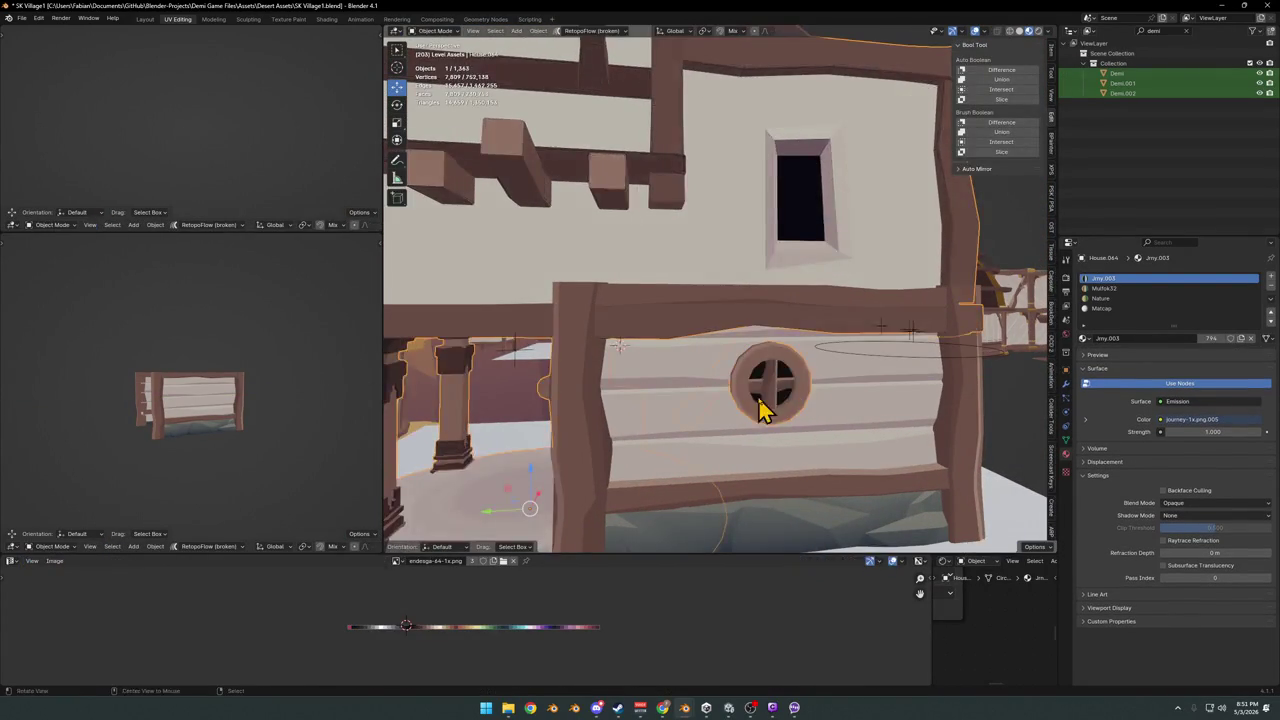
middle_click_drag(763, 409, 786, 393)
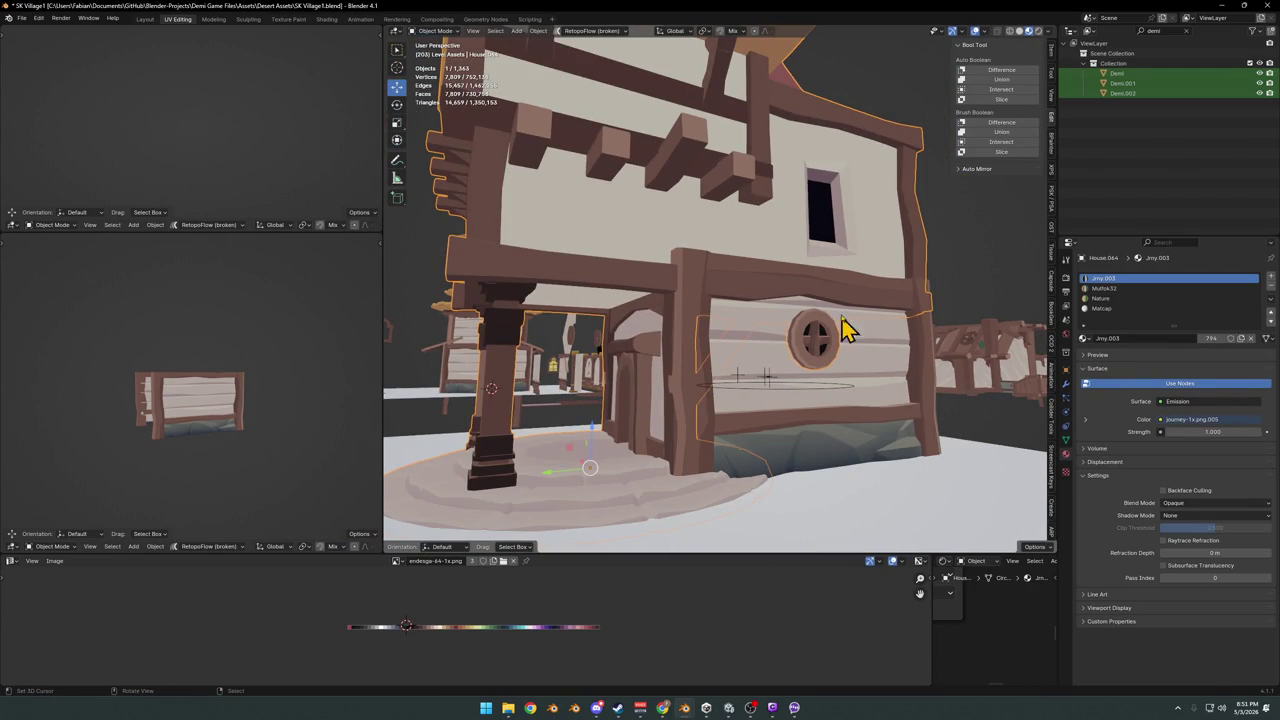
middle_click_drag(748, 350, 886, 366)
key("alt+a")
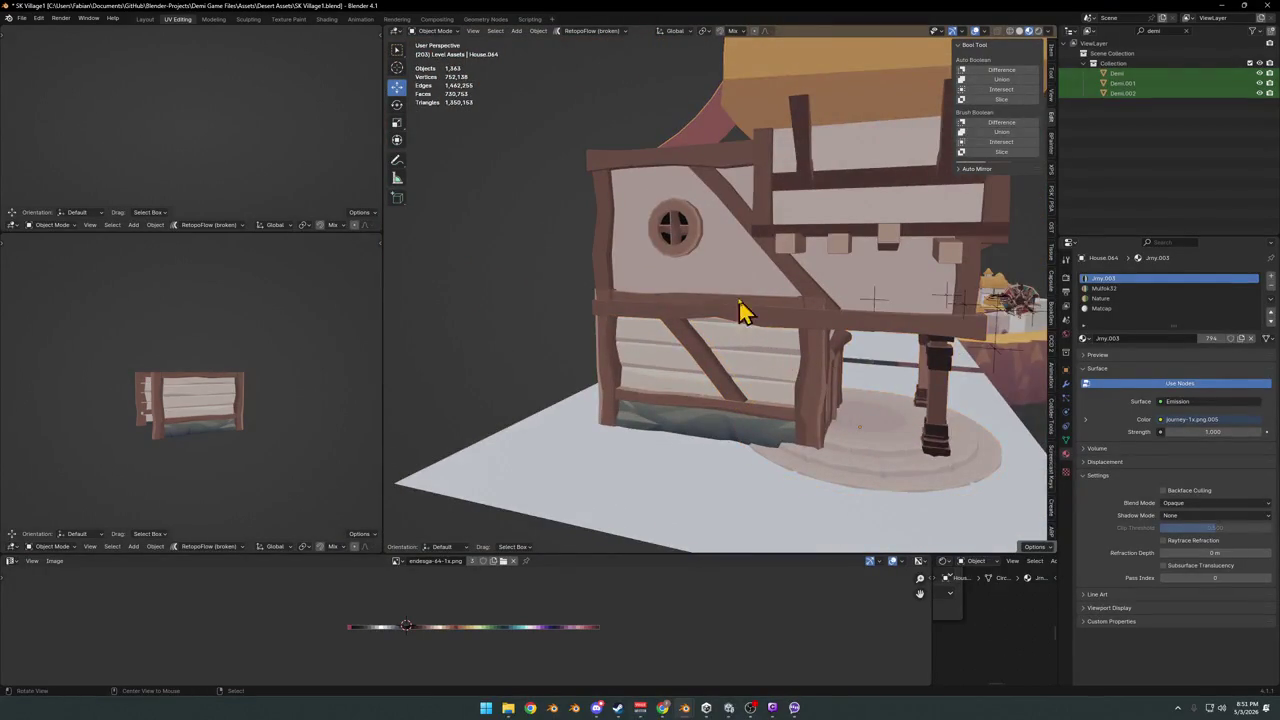
- Move in close to the timber-framed end wall and save SK Village1.blend
scroll(763, 313, "up", 2)
mouse_move(761, 313)
middle_mouse_down()
mouse_move(666, 363)
mouse_move(791, 357)
mouse_move(757, 335)
mouse_move(714, 357)
mouse_move(777, 349)
mouse_move(734, 394)
mouse_move(708, 337)
mouse_move(591, 329)
mouse_move(673, 333)
middle_mouse_up()
mouse_move(762, 373)
middle_mouse_down()
mouse_move(780, 366)
mouse_move(648, 345)
mouse_move(686, 371)
mouse_move(677, 343)
mouse_move(752, 355)
mouse_move(668, 355)
mouse_move(723, 326)
mouse_move(760, 323)
mouse_move(702, 333)
mouse_move(797, 337)
mouse_move(700, 354)
mouse_move(846, 343)
middle_mouse_up()
key("ctrl+s")
- Orbit to a front-facing view of the side wall and select the plank wall piece
scroll(846, 343, "up", 3)
scroll(775, 365, "up", 3)
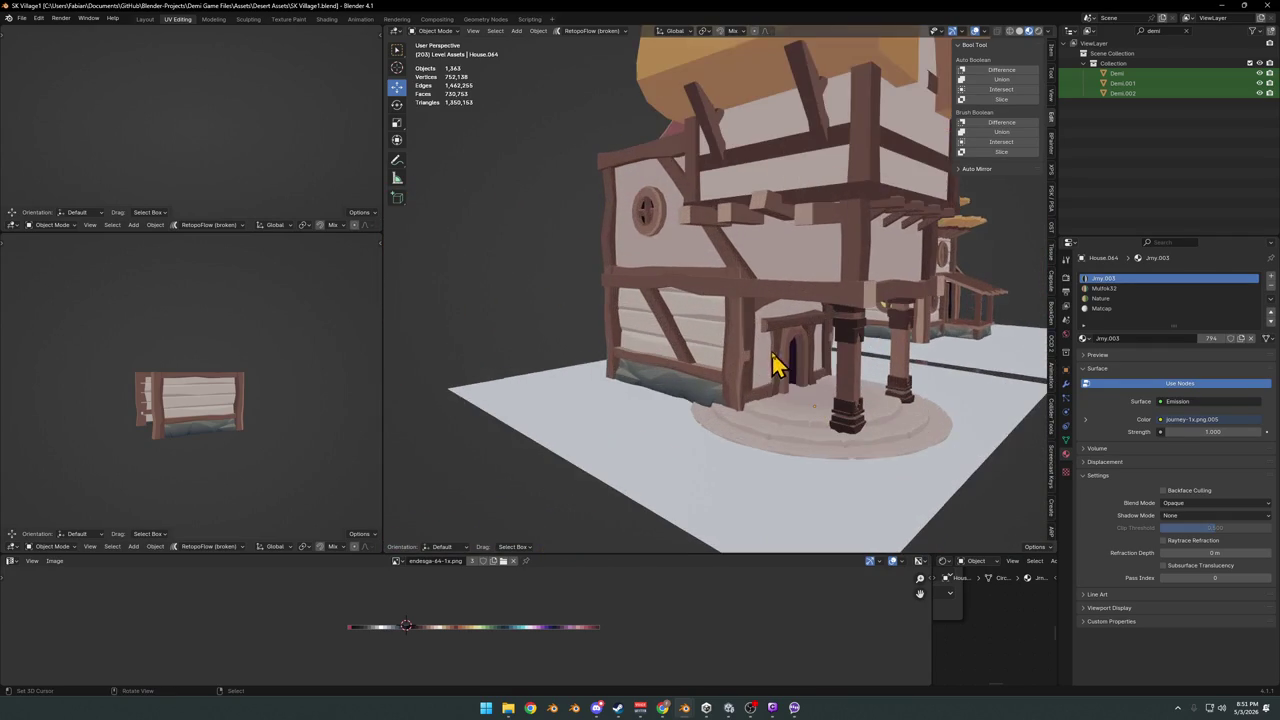
mouse_move(738, 373)
middle_mouse_down()
mouse_move(710, 382)
mouse_move(726, 355)
mouse_move(742, 362)
middle_mouse_up()
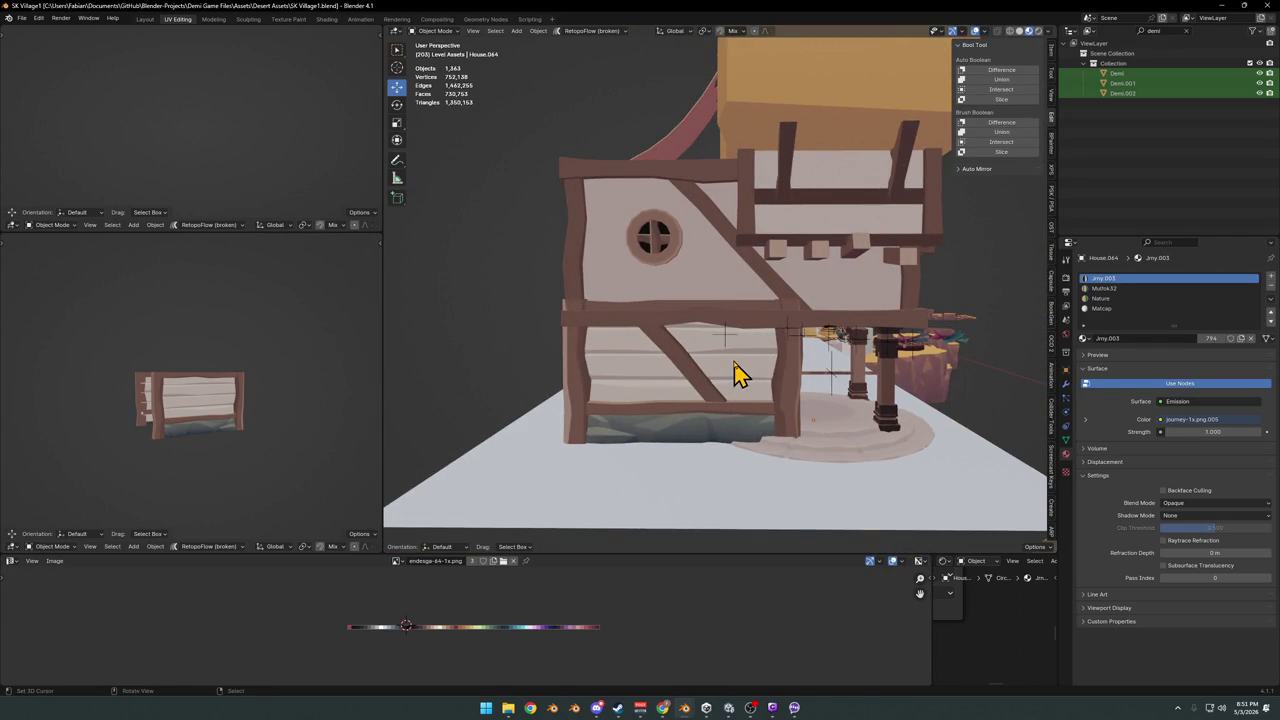
left_click(735, 373)
scroll(740, 365, "down", 2)
- Duplicate the linked planks and raise the copy along Z onto the upper wall panel
key("Tab")
scroll(720, 370, "up", 4)
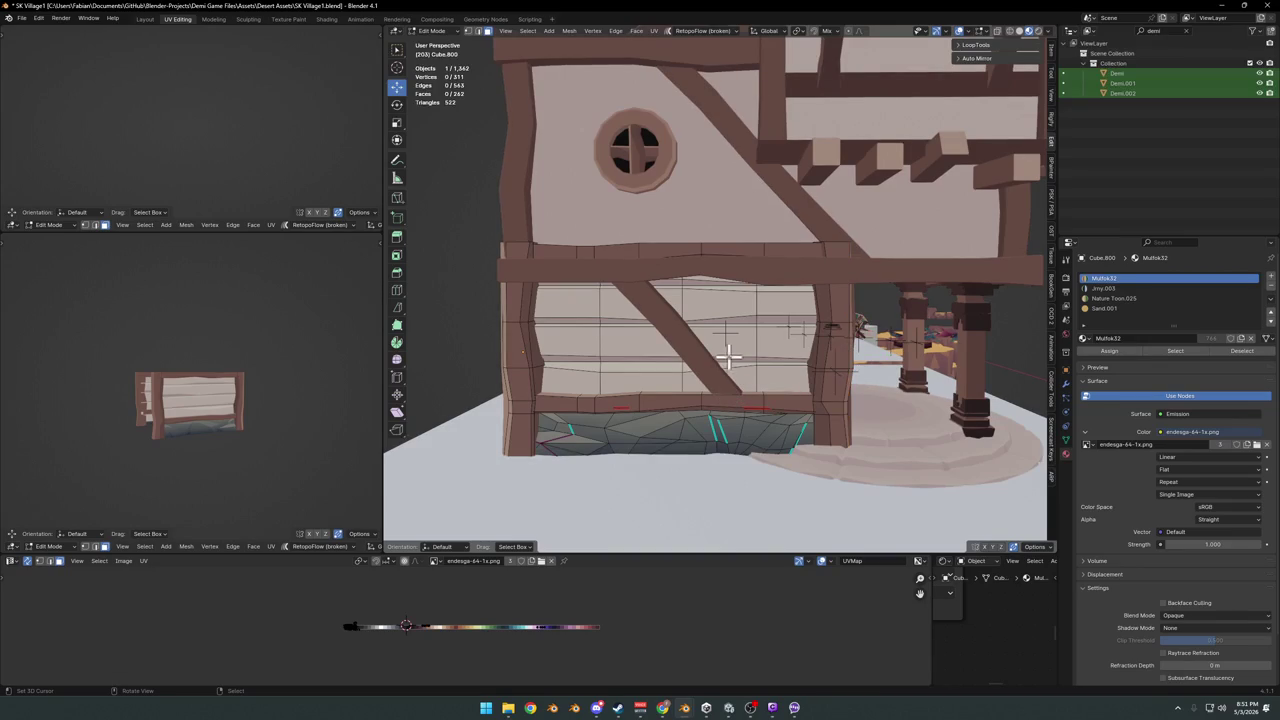
key("l")
key("g")
key("z")
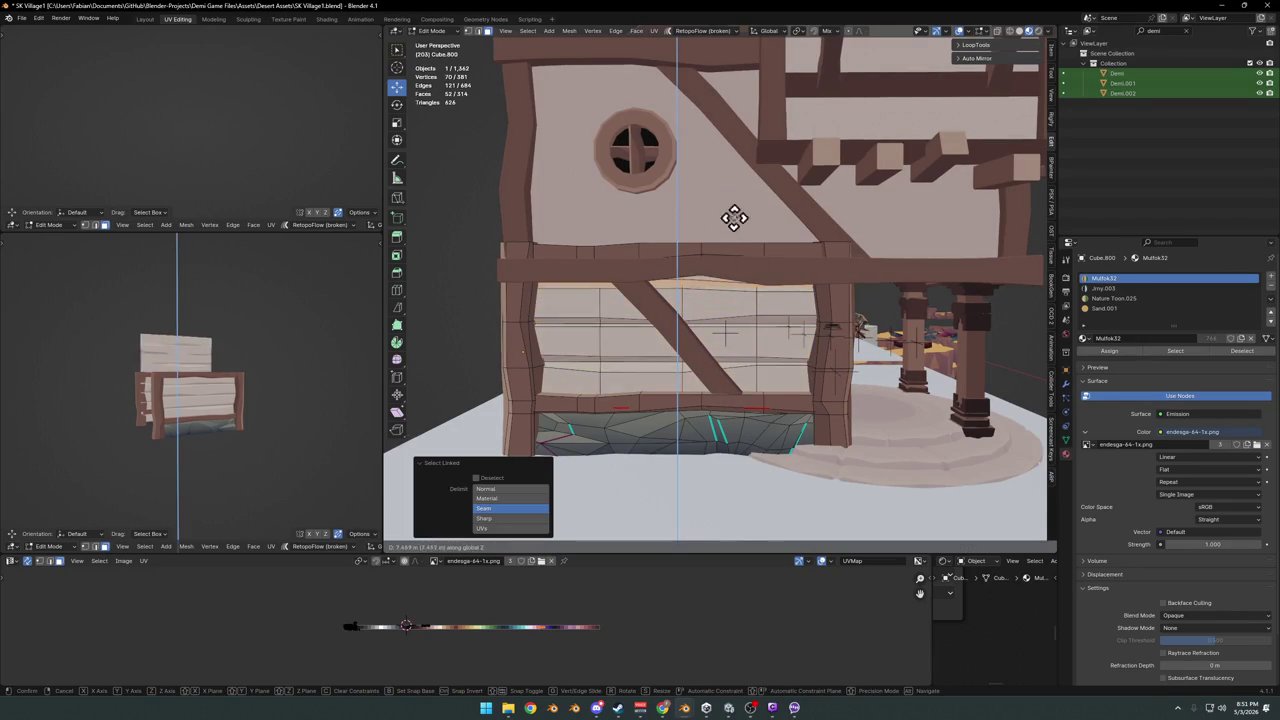
left_click(732, 190)
middle_click_drag(732, 190, 708, 217)
key("shift+d")
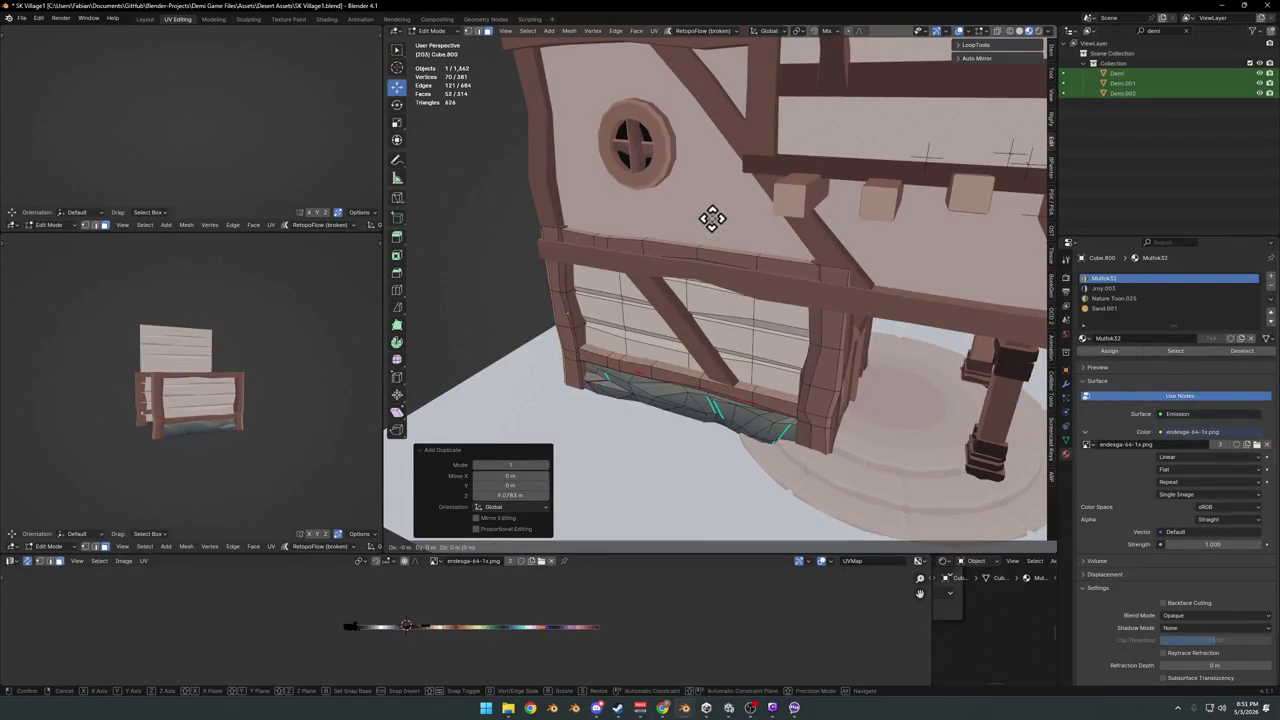
key("z")
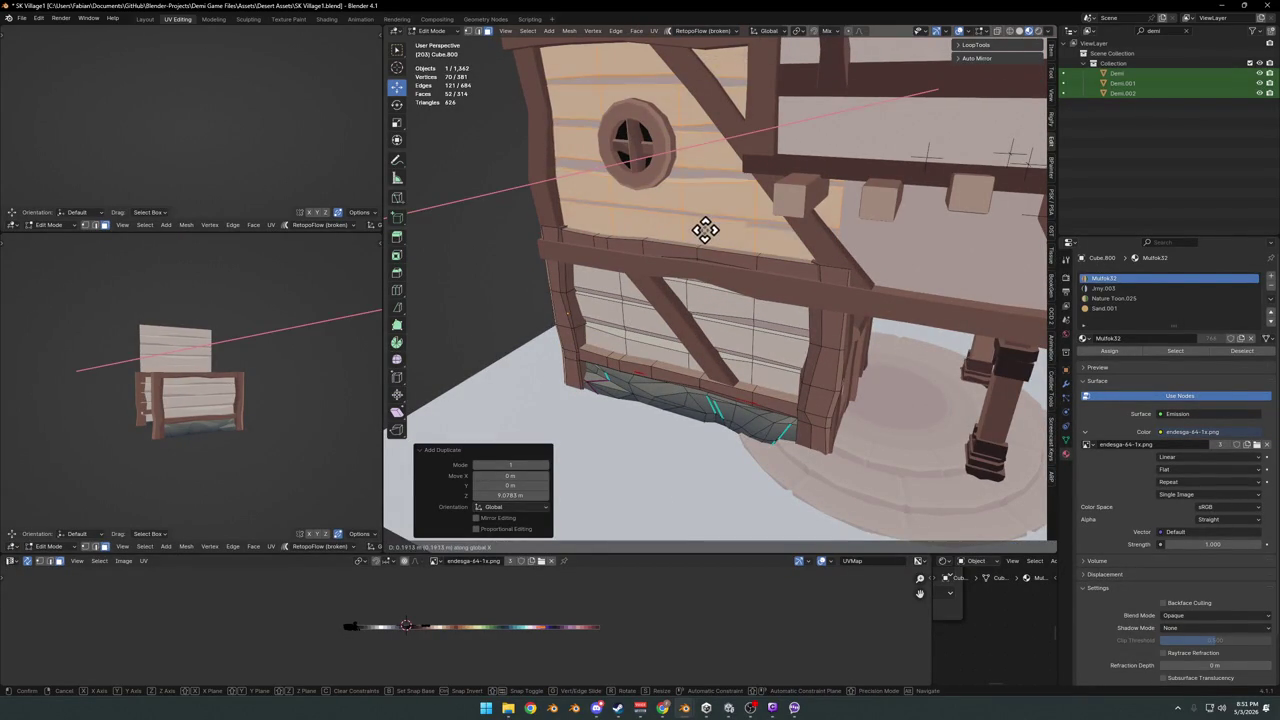
left_click(697, 232)
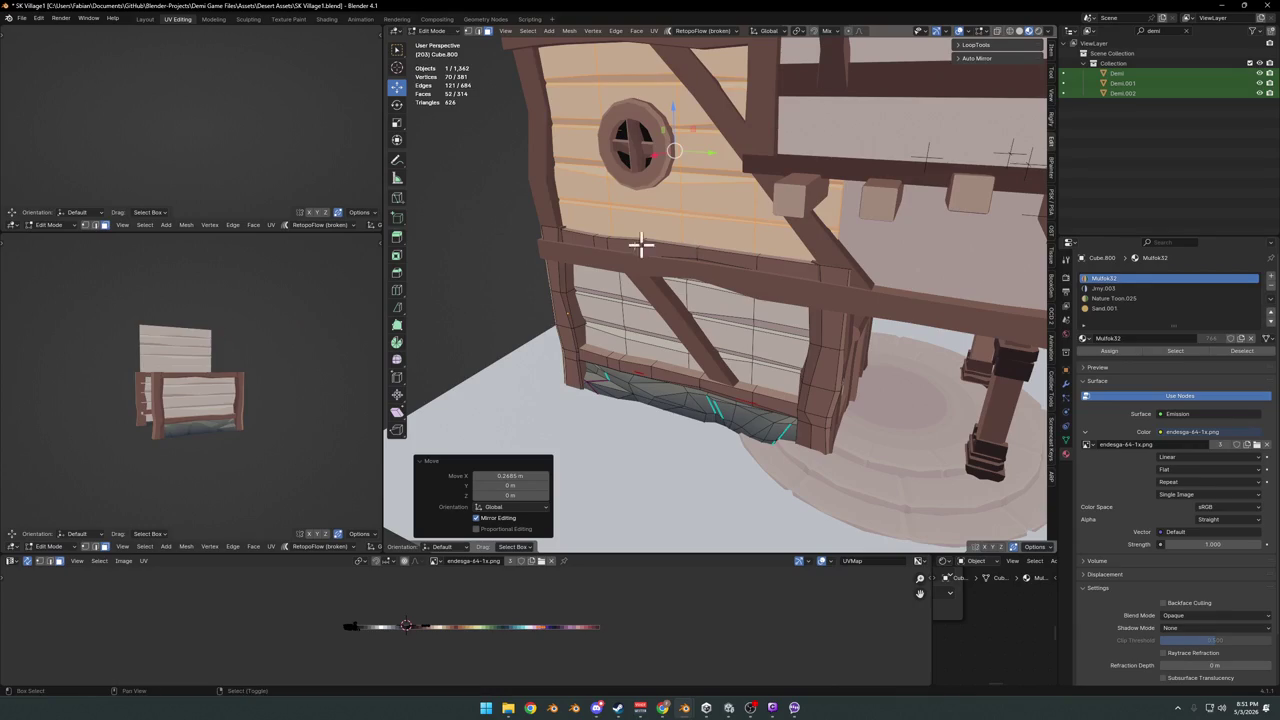
scroll(300, 374, "up", 3)
scroll(203, 346, "up", 2)
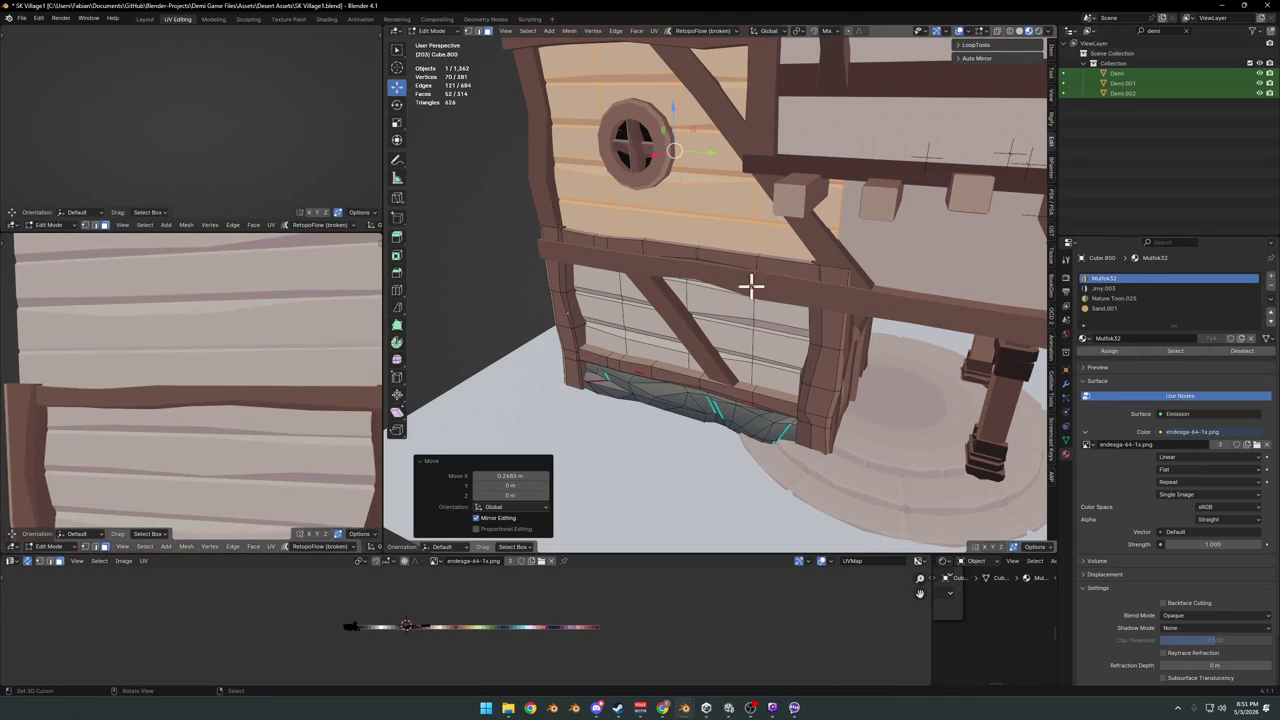
scroll(674, 238, "up", 1)
- Add a centred loop cut across the planks and slide it along the wall
key("alt+a")
middle_click_drag(674, 238, 712, 213)
key("ctrl+r")
left_click(787, 208)
right_click(787, 208)
key("g")
key("g")
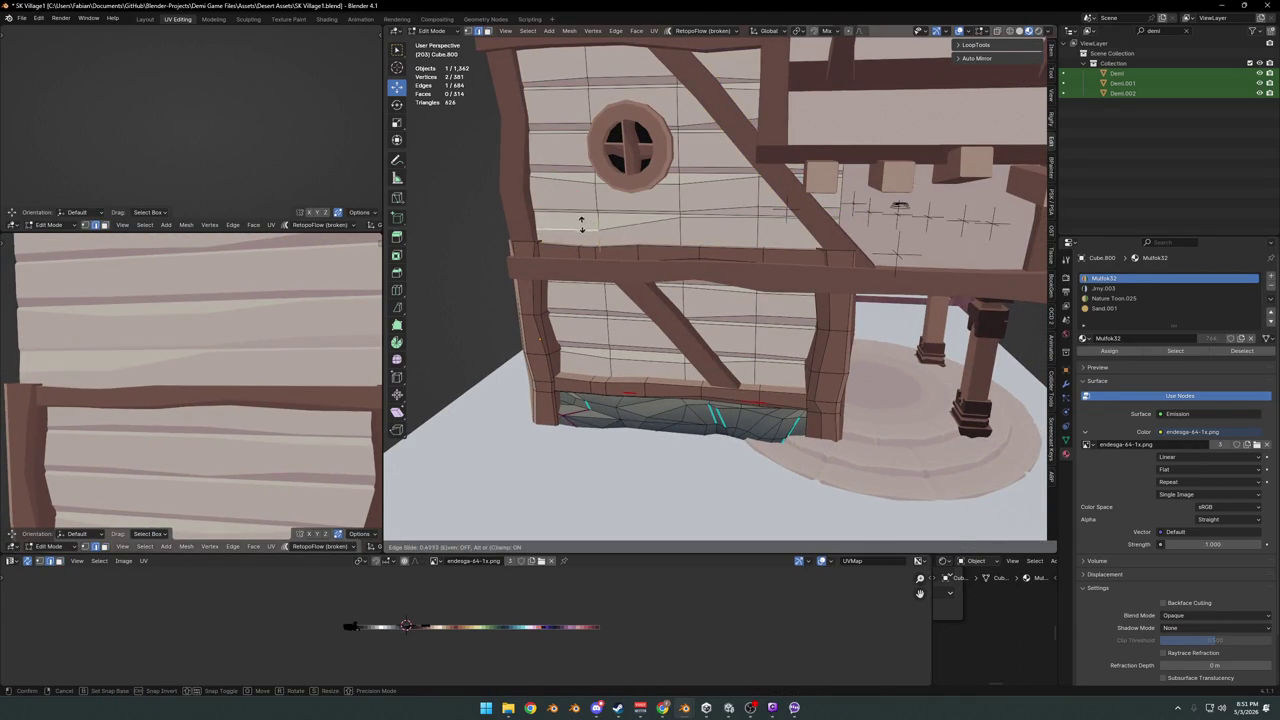
left_click(581, 224)
- Move an edge of the upper planks, then orbit to a frontal view of the half-timbered wall
key("alt+a")
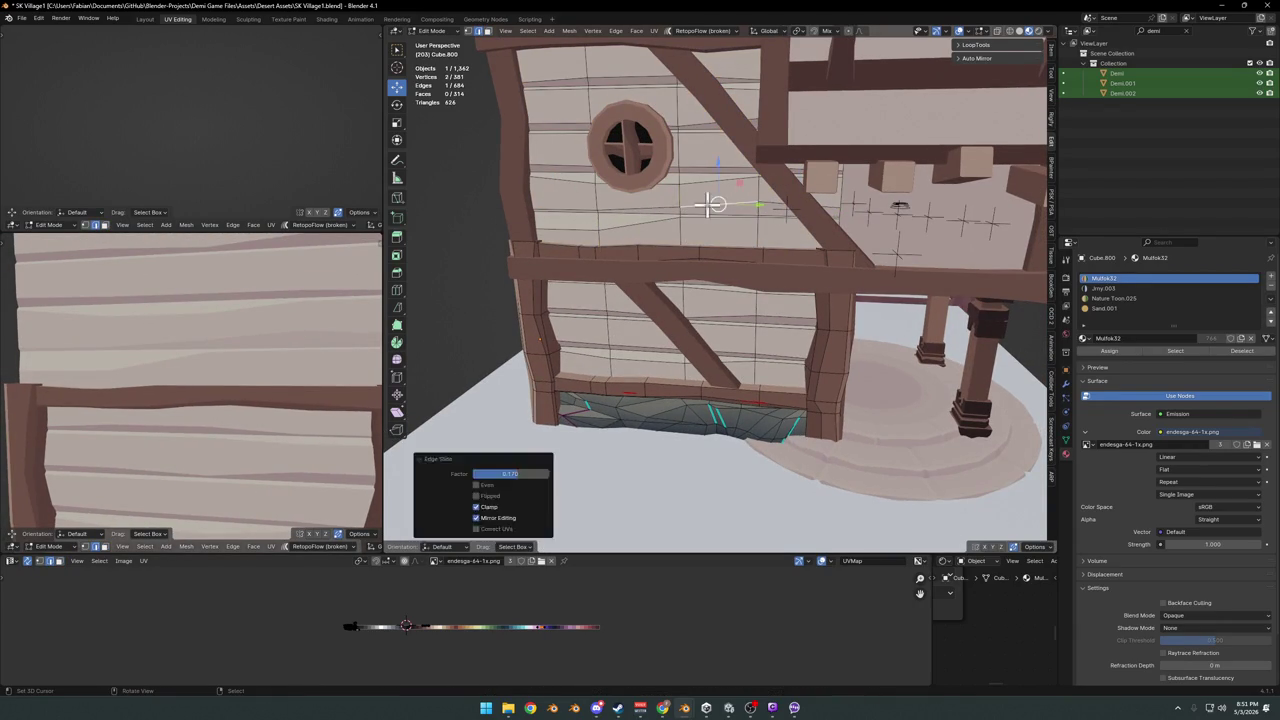
left_click(572, 204)
key("g")
left_click(653, 214)
key("alt+a")
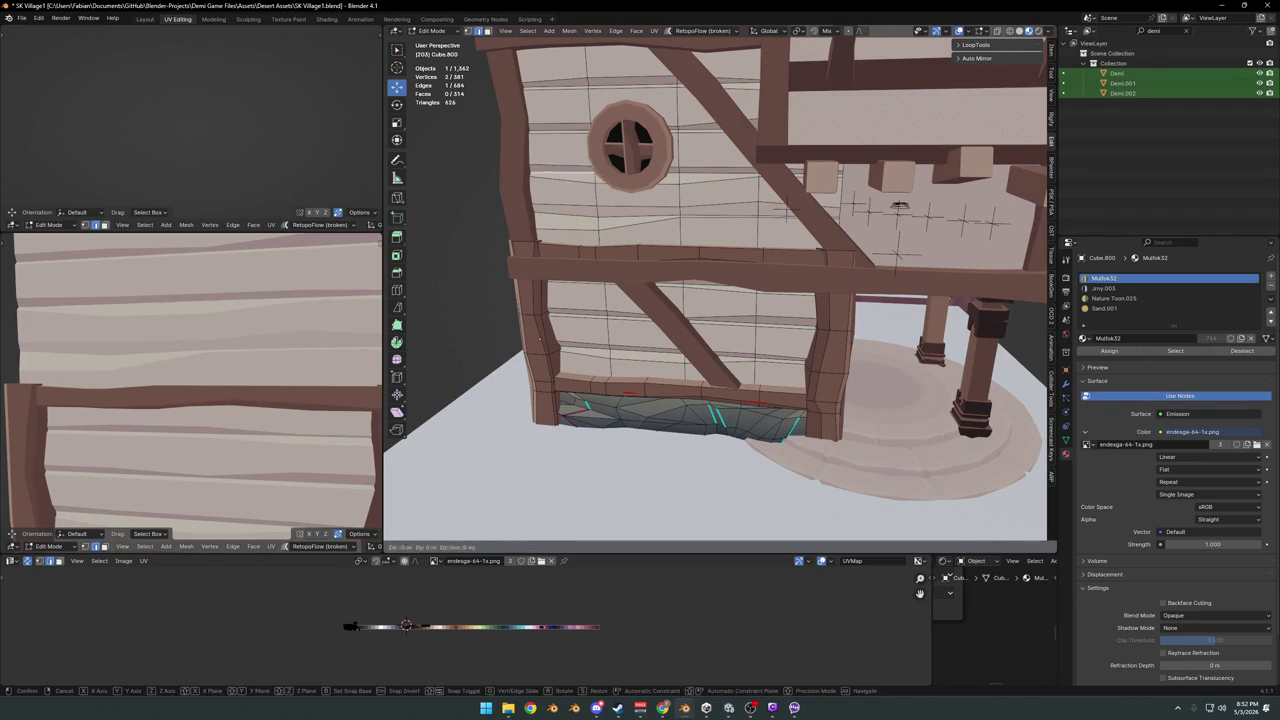
scroll(183, 360, "down", 5)
scroll(200, 360, "up", 4)
scroll(228, 357, "down", 2)
scroll(237, 357, "down", 1)
mouse_move(713, 244)
middle_mouse_down()
mouse_move(827, 293)
mouse_move(683, 331)
middle_mouse_up()
- Move the top wall edge along Y to 8.2056 m, from the side view
key("g")
key("g")
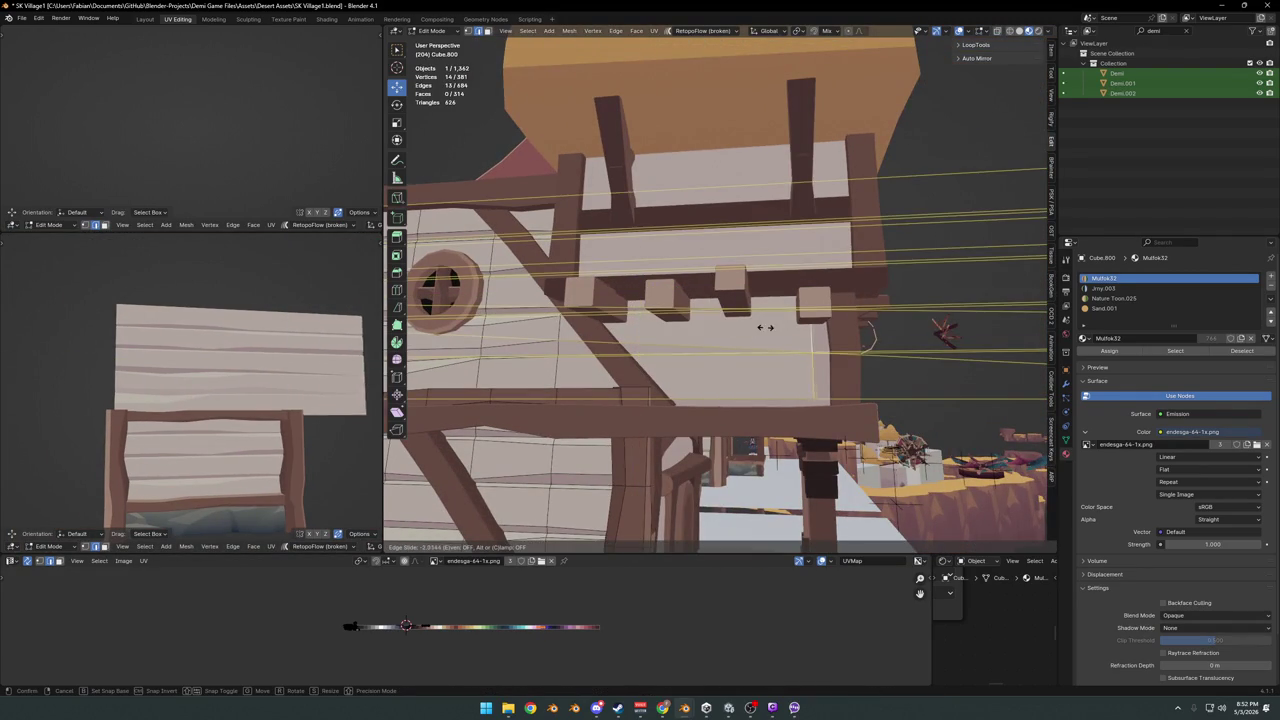
left_click(350, 347)
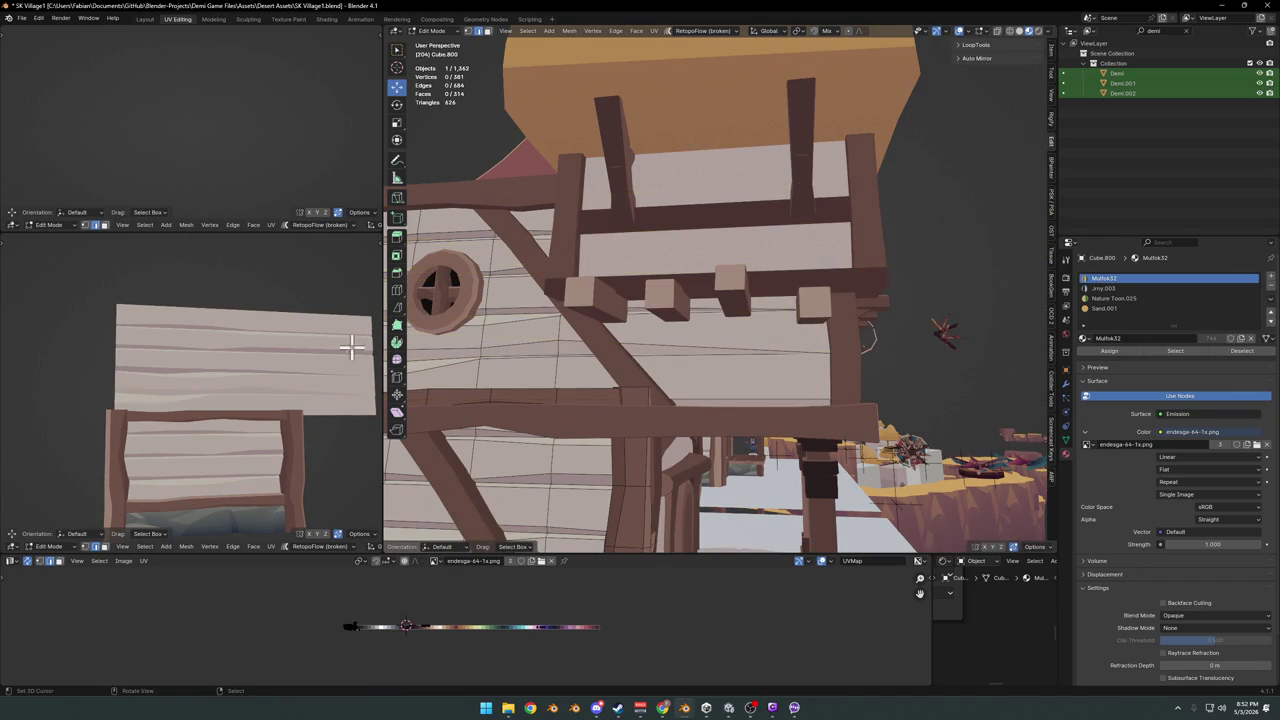
key("ctrl+z")
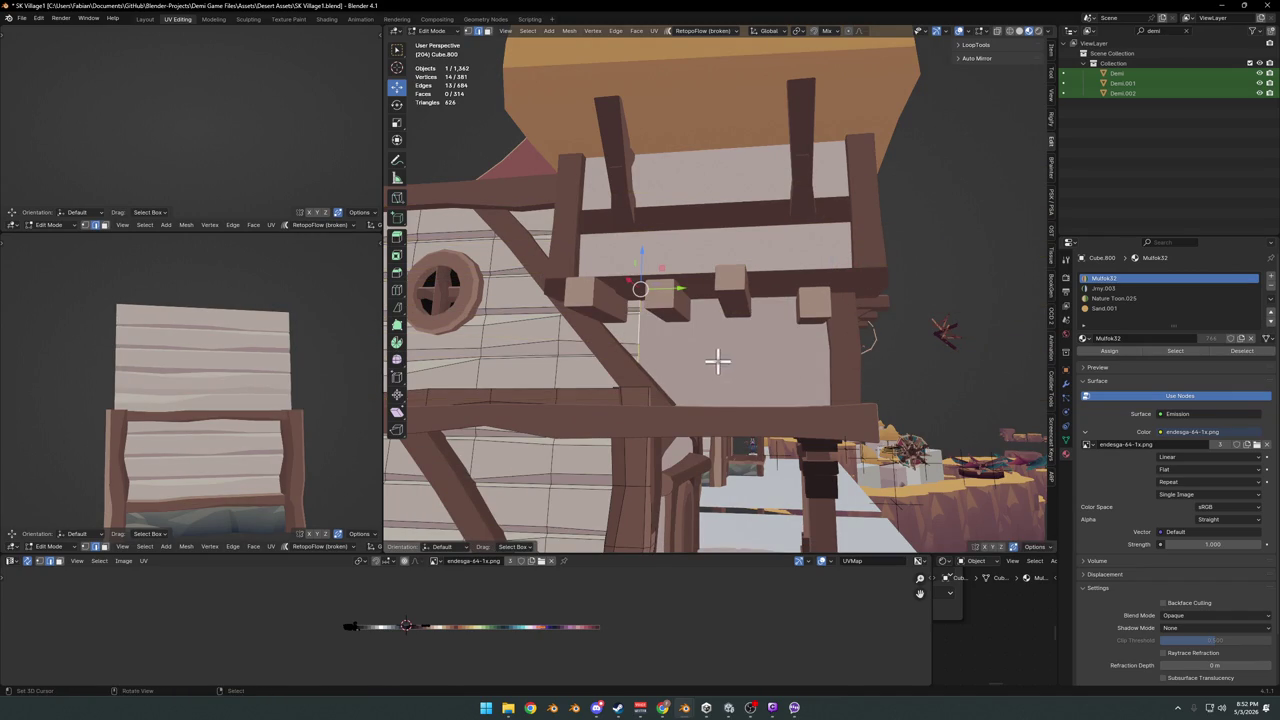
key("g")
key("y")
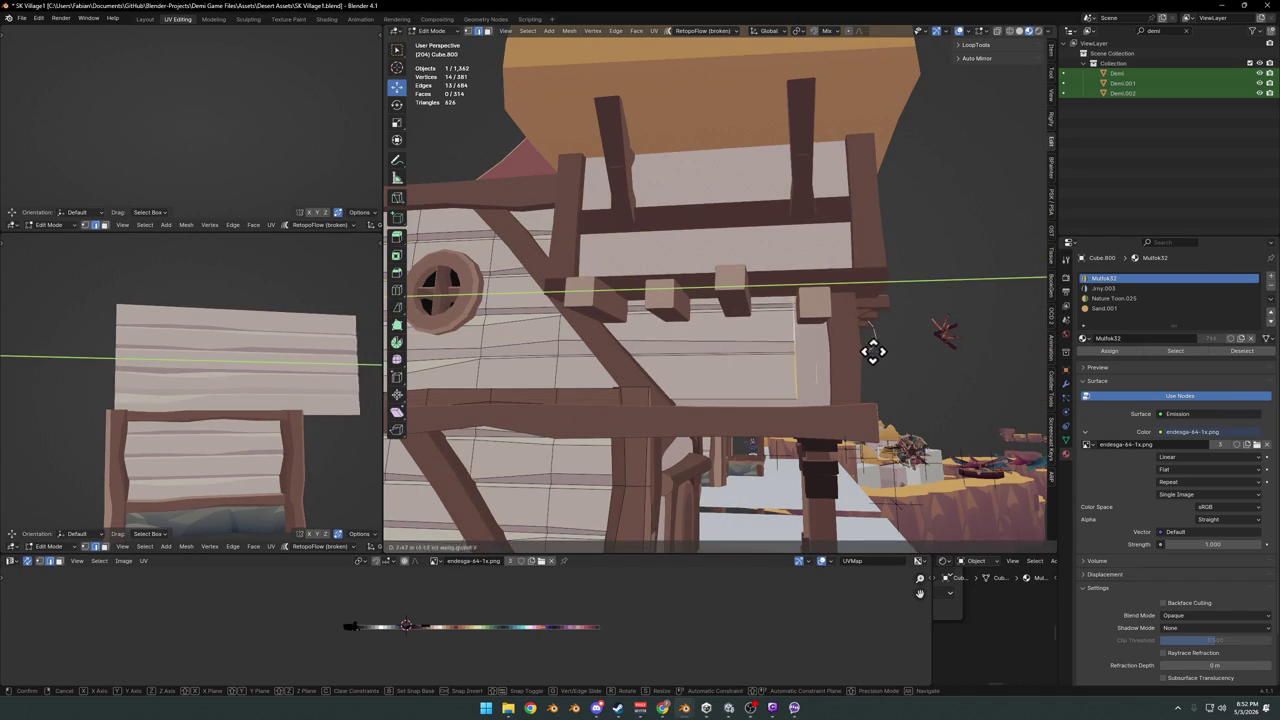
right_click(904, 350)
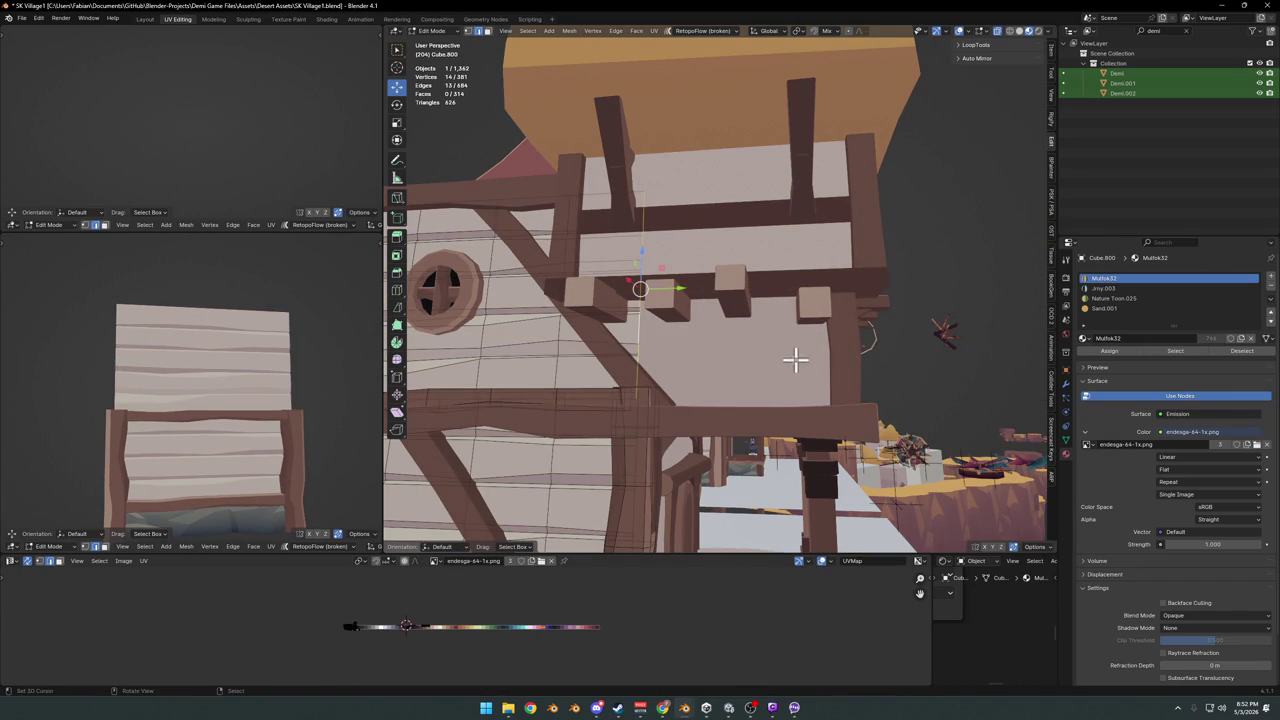
key("KP_4")
key("g")
key("y")
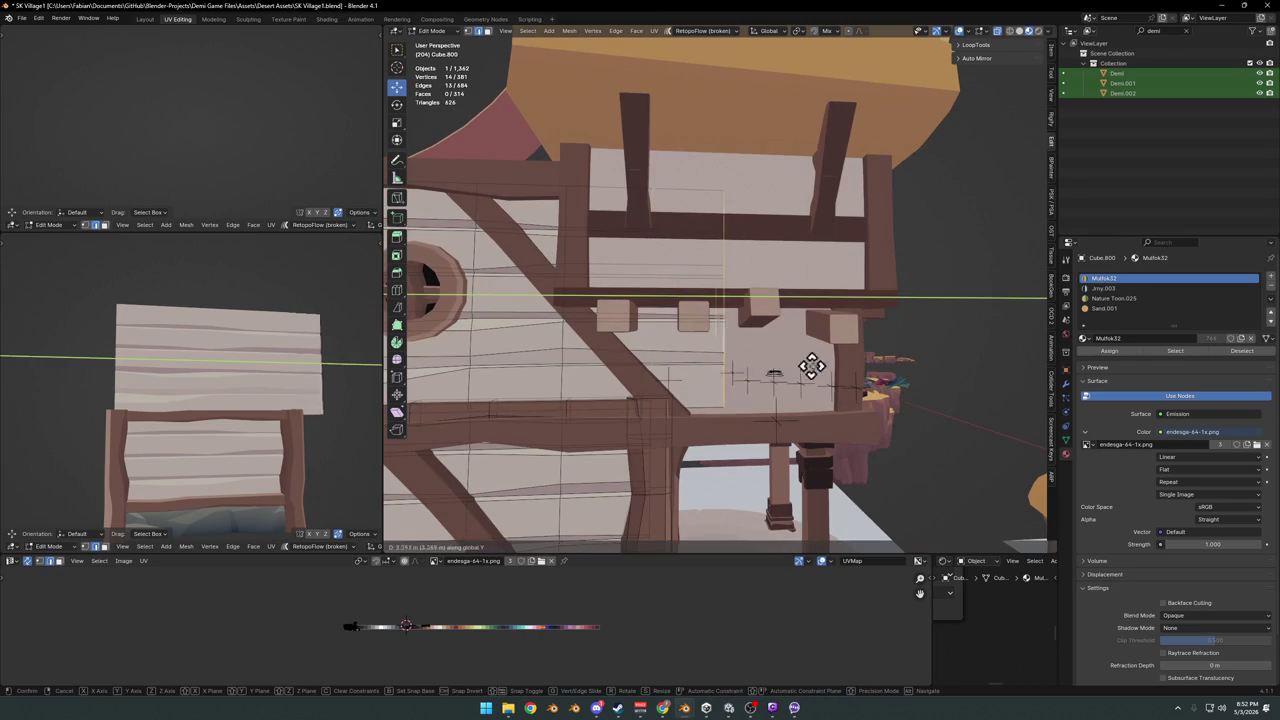
left_click(918, 365)
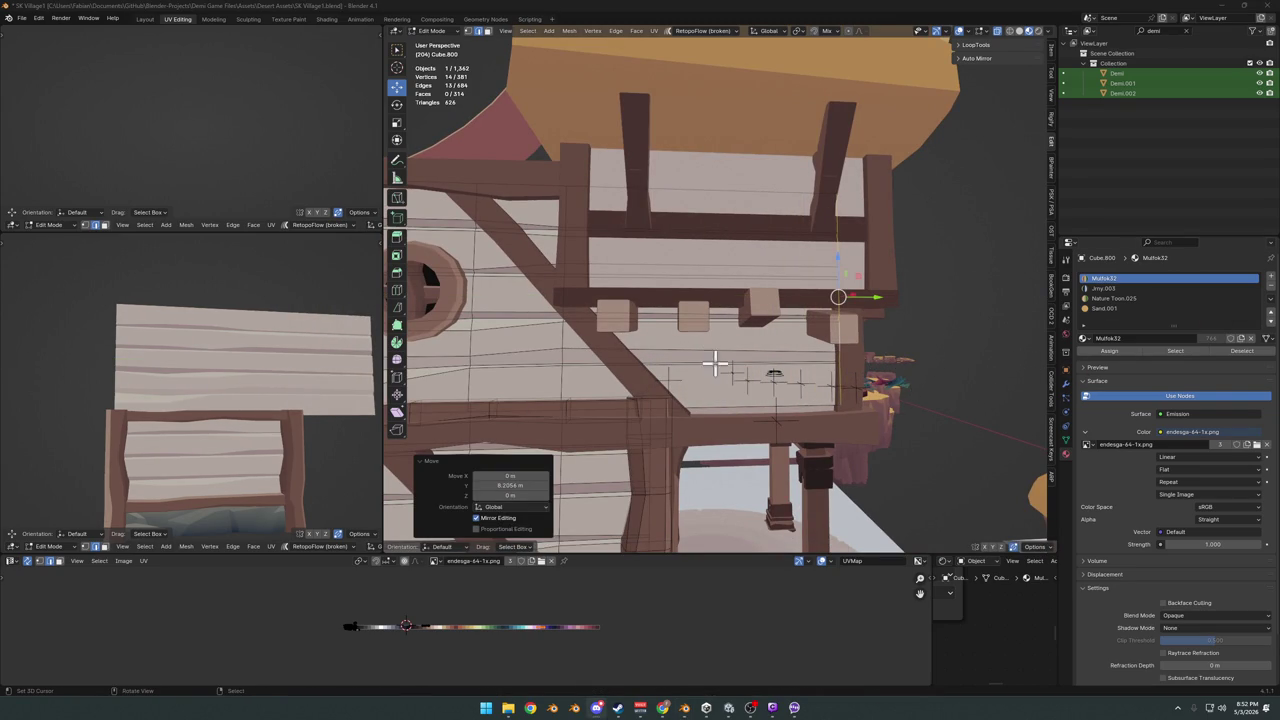
- Add a centred loop cut across the upper plank panel
middle_click_drag(714, 362, 709, 370, "shift")
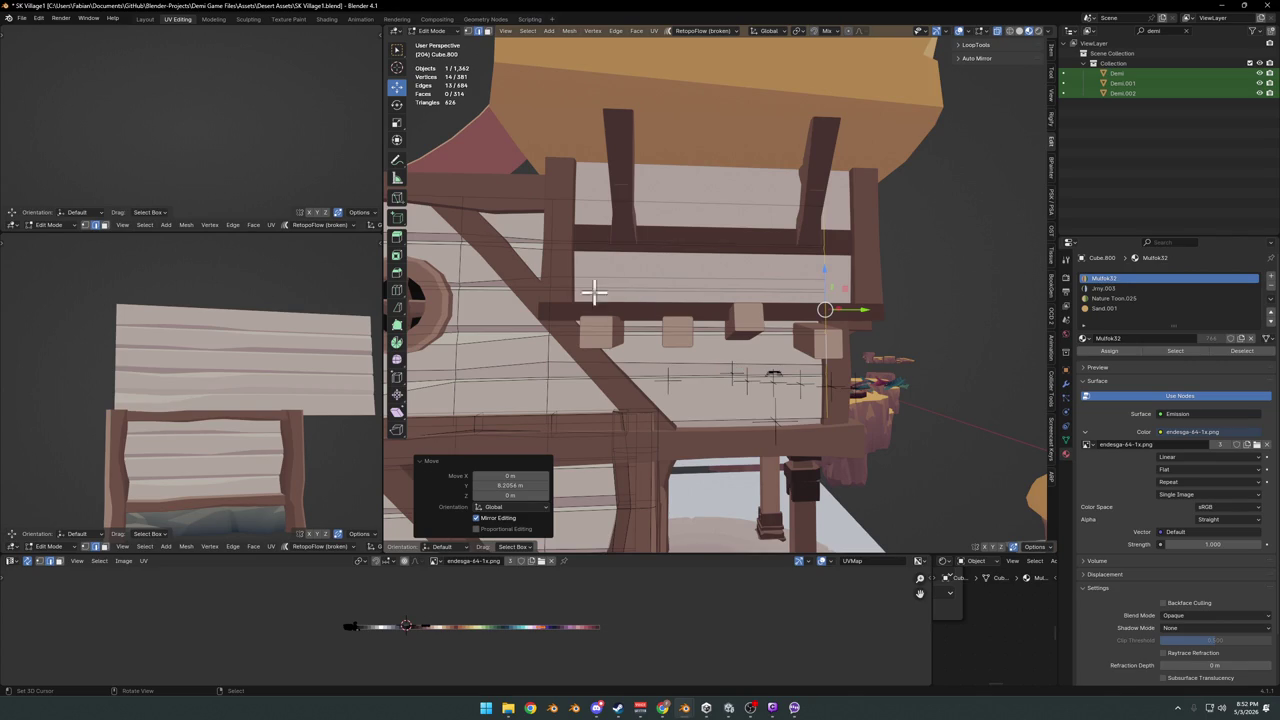
key("alt+a")
left_click(705, 270)
right_click(705, 270)
scroll(730, 282, "up", 1)
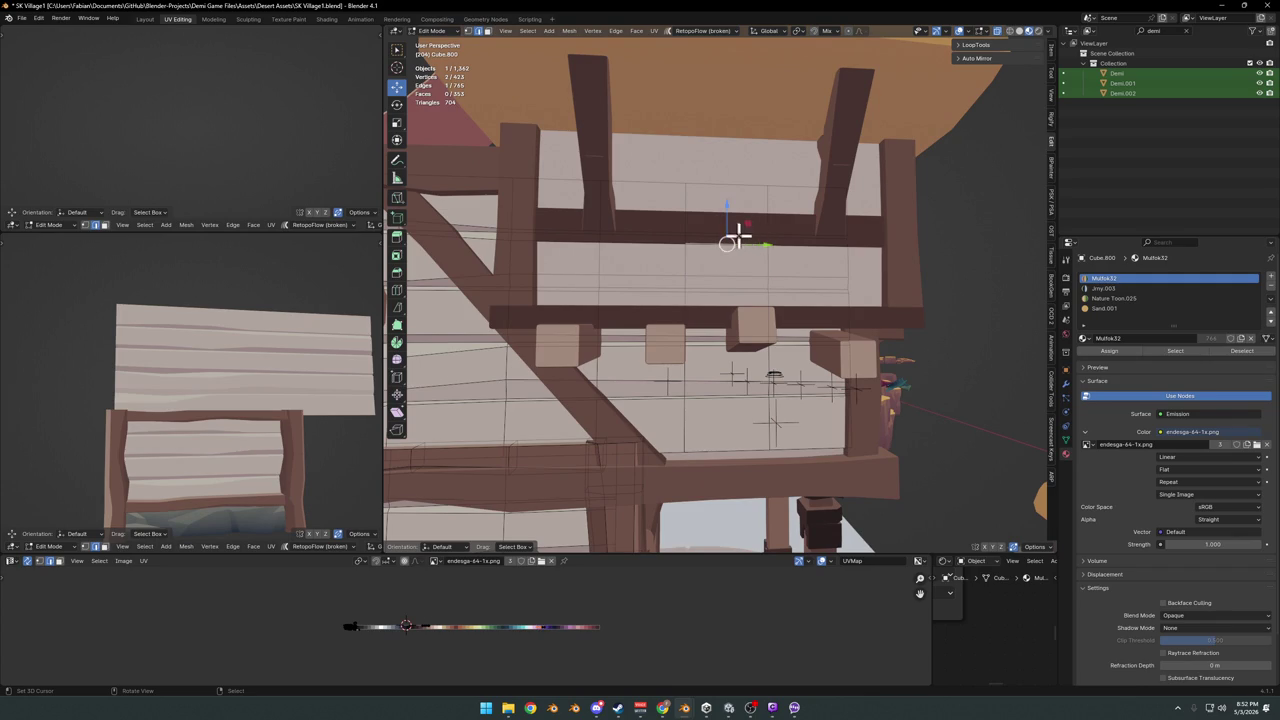
- Edge-slide the upper panel's edges to vary the plank lines, cancelling unwanted slides
key("g")
key("g")
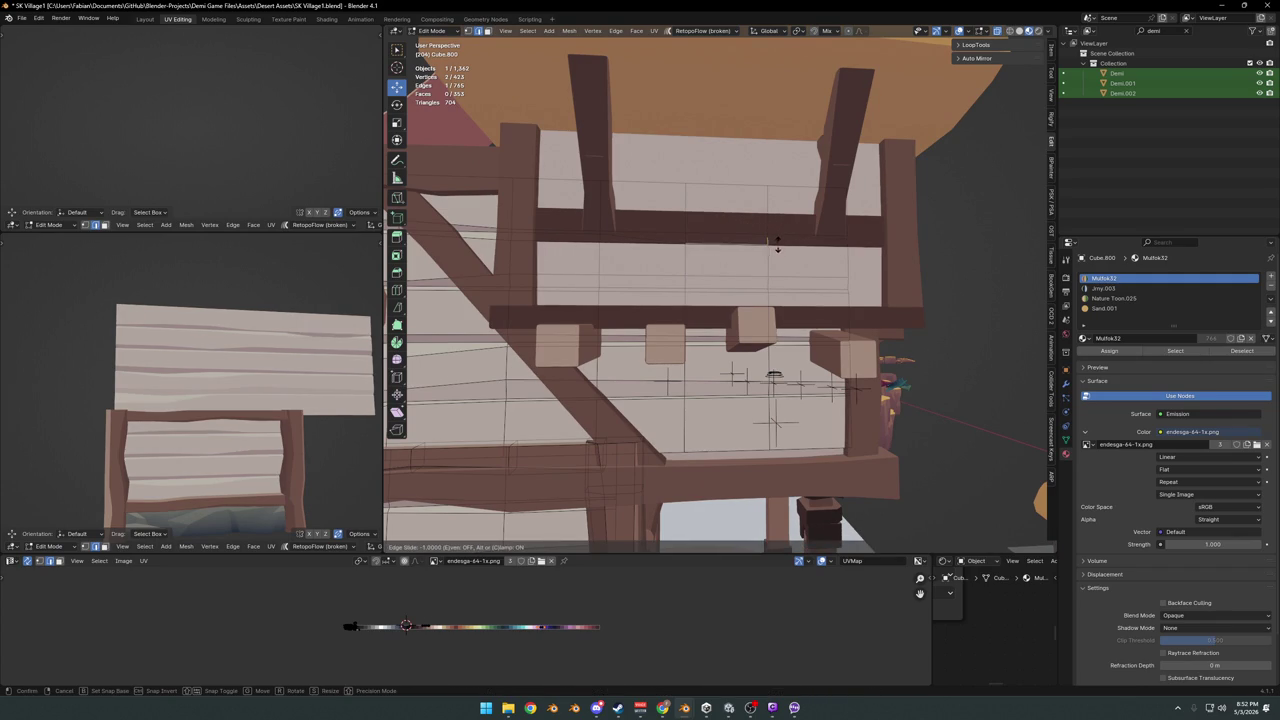
scroll(757, 250, "up", 2)
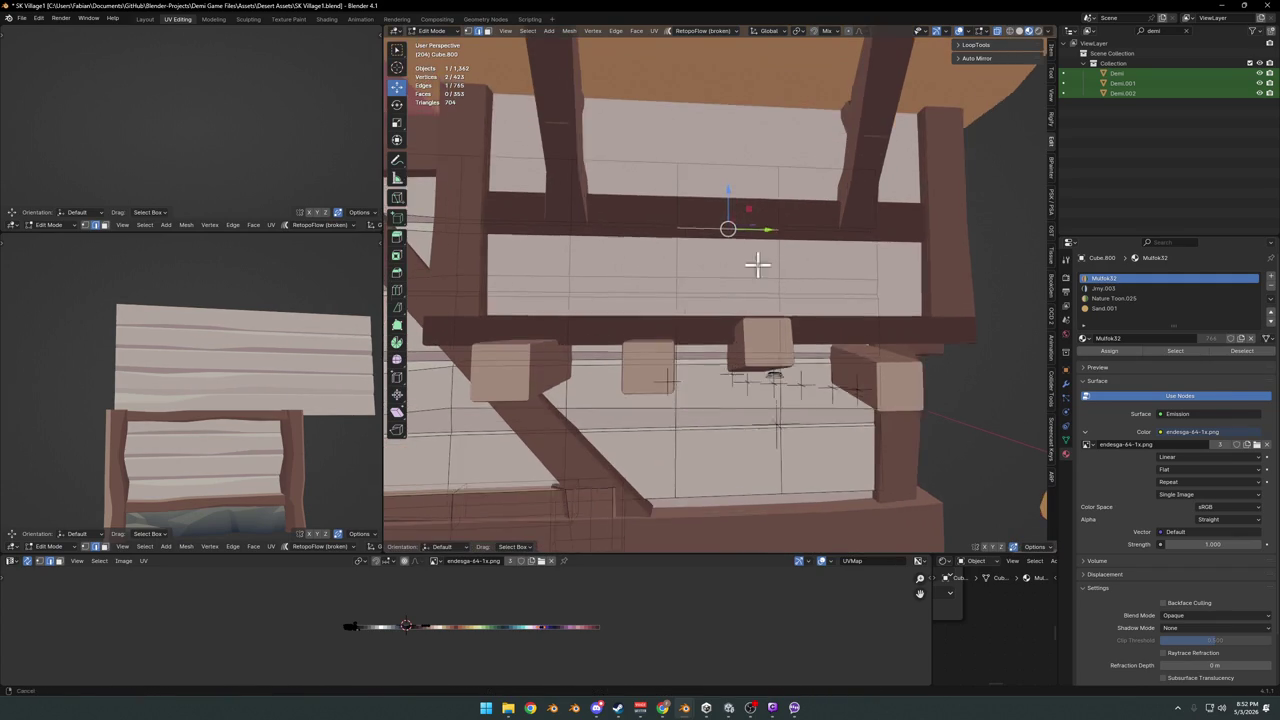
scroll(750, 252, "up", 2)
key("g")
key("g")
right_click(800, 244)
key("alt+a")
key("alt+a")
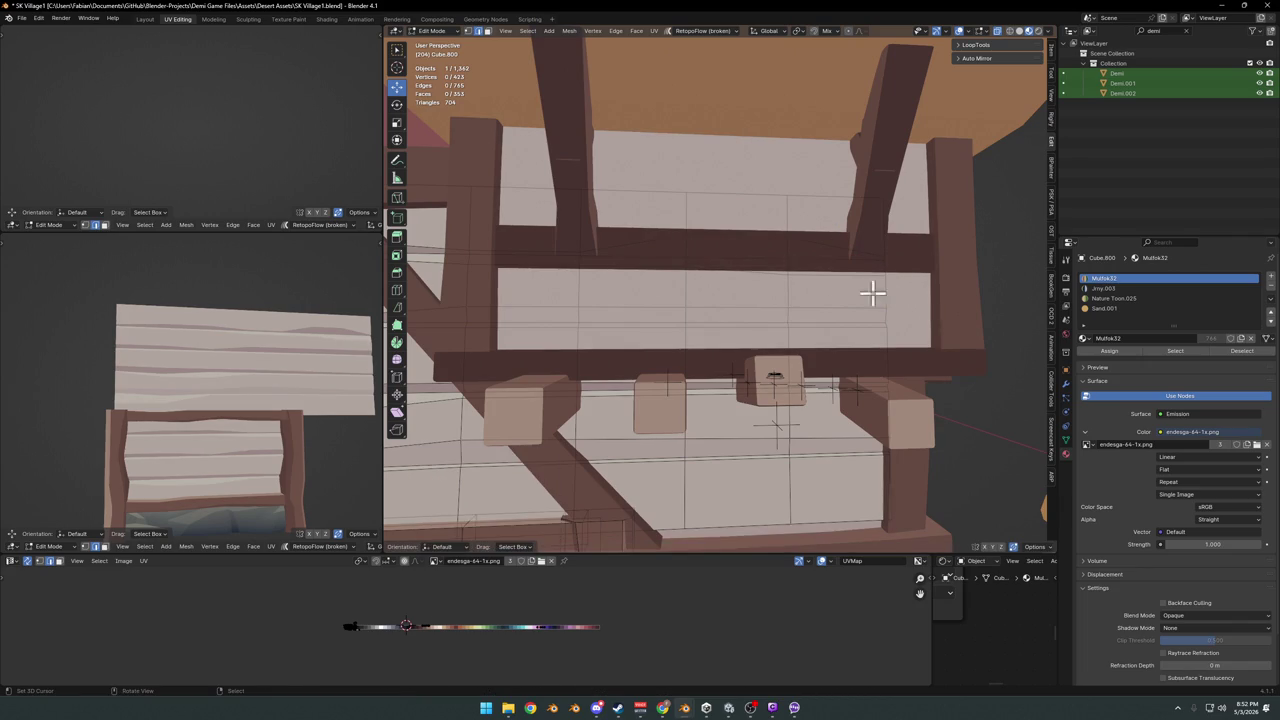
key("alt+a")
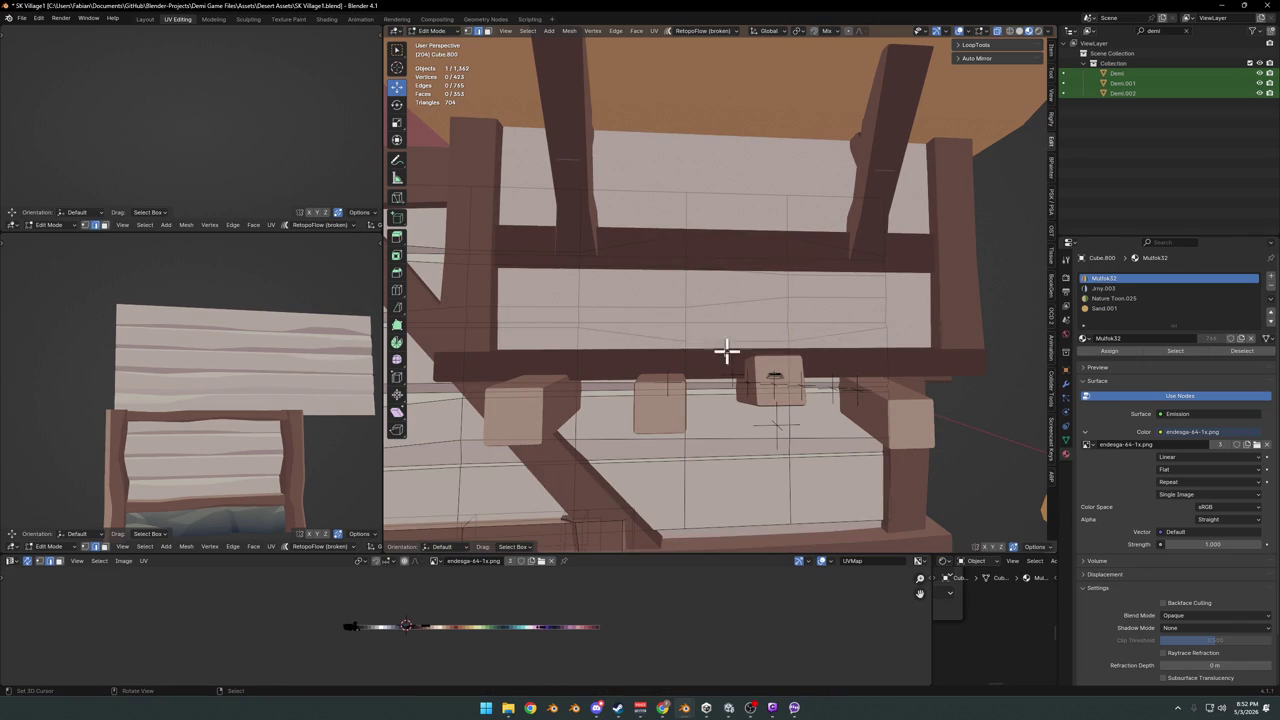
mouse_move(716, 358)
middle_mouse_down()
mouse_move(771, 371)
mouse_move(700, 357)
middle_mouse_up()
key("g")
key("g")
right_click(744, 340)
key("alt+a")
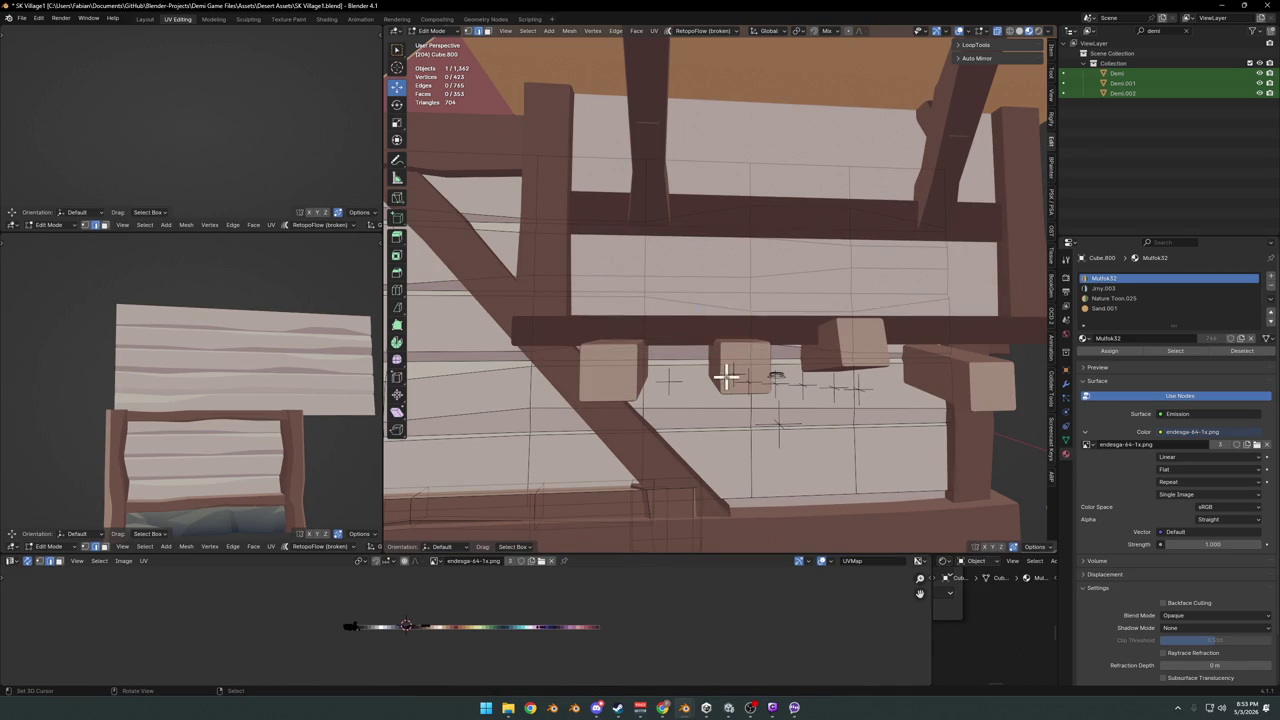
key("alt+a")
scroll(320, 357, "down", 5)
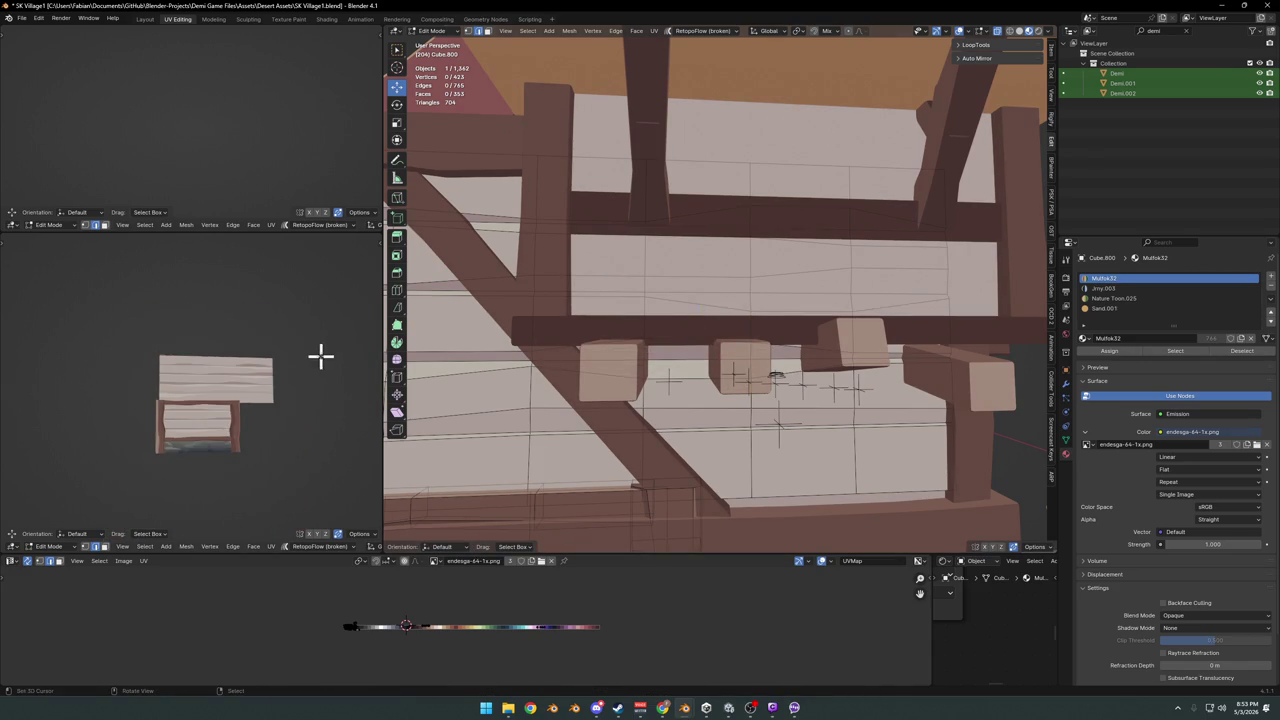
scroll(766, 371, "down", 3)
scroll(771, 366, "down", 2)
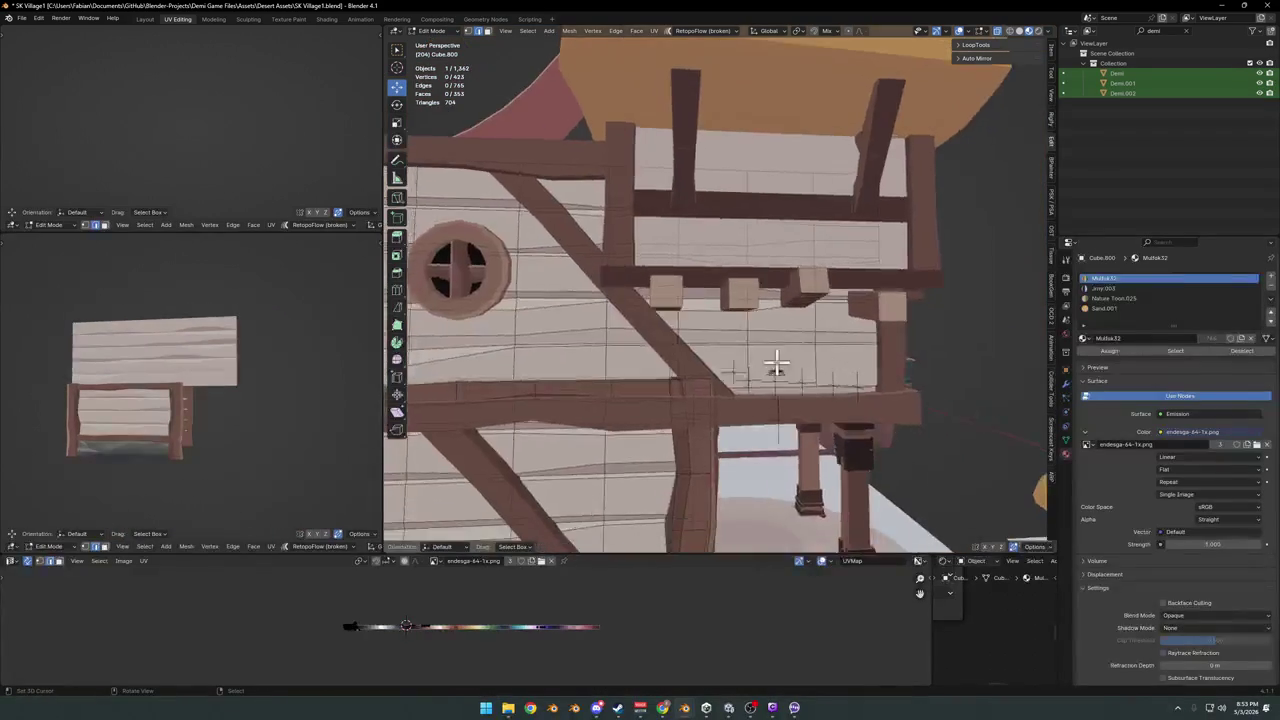
- Leave mesh editing, review the house and village, and save the village file
key("Tab")
scroll(793, 368, "up", 3)
mouse_move(669, 360)
middle_mouse_down()
mouse_move(634, 363)
mouse_move(703, 368)
mouse_move(588, 366)
mouse_move(723, 366)
mouse_move(751, 351)
mouse_move(608, 330)
middle_mouse_up()
scroll(634, 363, "down", 5)
key("ctrl+s")
scroll(697, 366, "up", 3)
scroll(712, 342, "up", 2)
mouse_move(390, 372)
middle_mouse_down()
mouse_move(834, 371)
mouse_move(760, 380)
mouse_move(694, 366)
mouse_move(731, 360)
mouse_move(691, 371)
middle_mouse_up()
key("ctrl+s")
- Duplicate the plank panel piece in the wall mesh and narrow the copy to 0.528 along Y
left_click(705, 368)
key("Tab")
key("alt+a")
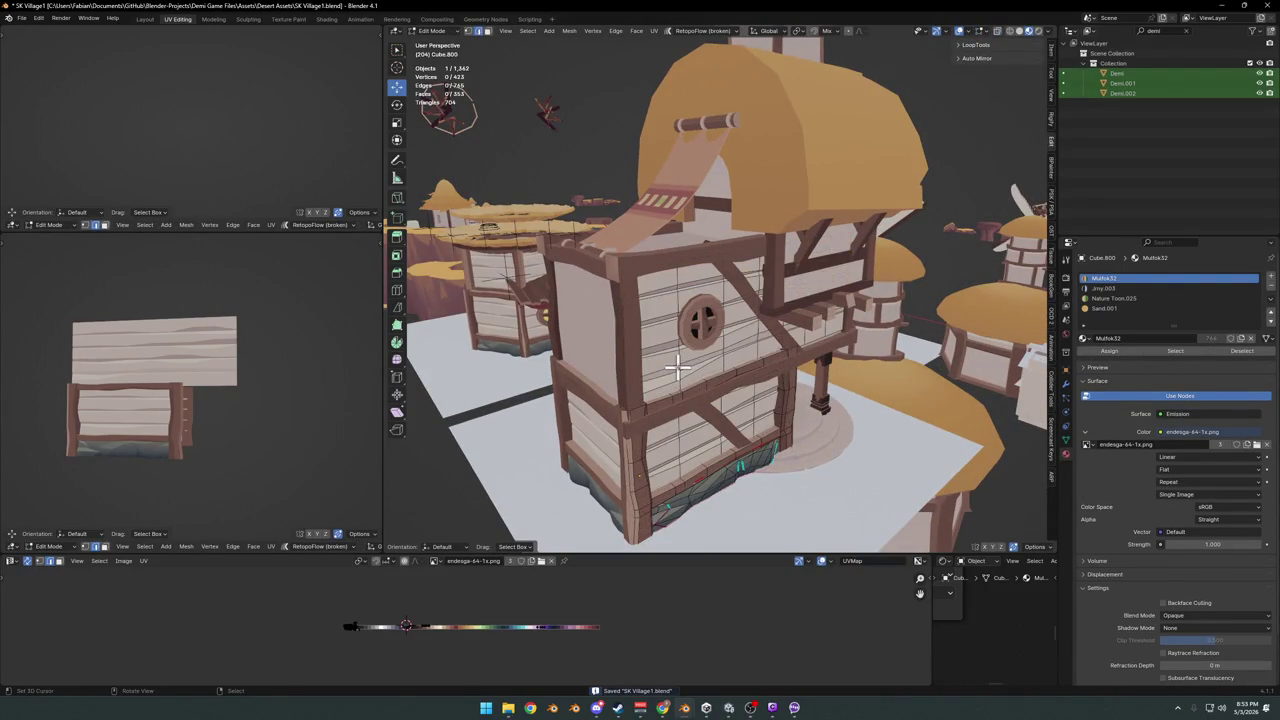
key("l")
middle_click_drag(714, 337, 709, 391)
key("g")
key("shift+z")
left_click(743, 391)
key("s")
key("y")
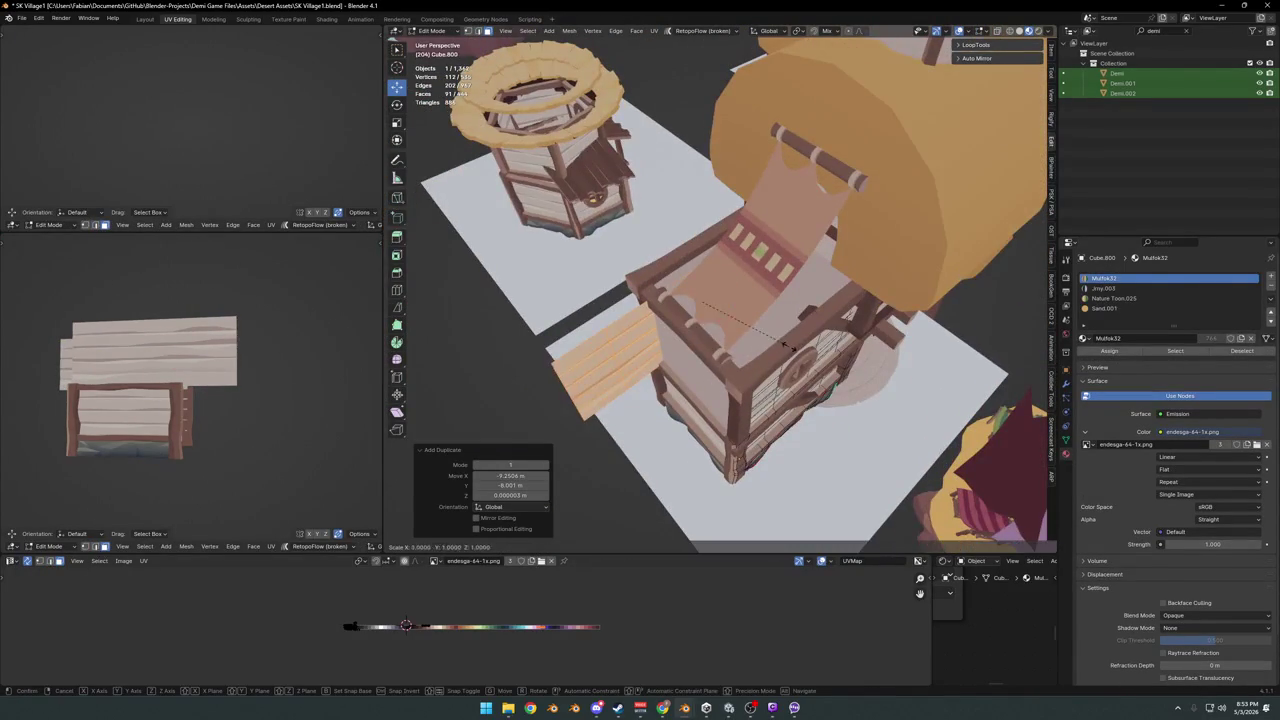
left_click(699, 358)
- Rotate the narrowed panel copy -90° around the Z axis
middle_click_drag(703, 343, 766, 343)
key("r")
key("z")
key("0")
key("minus")
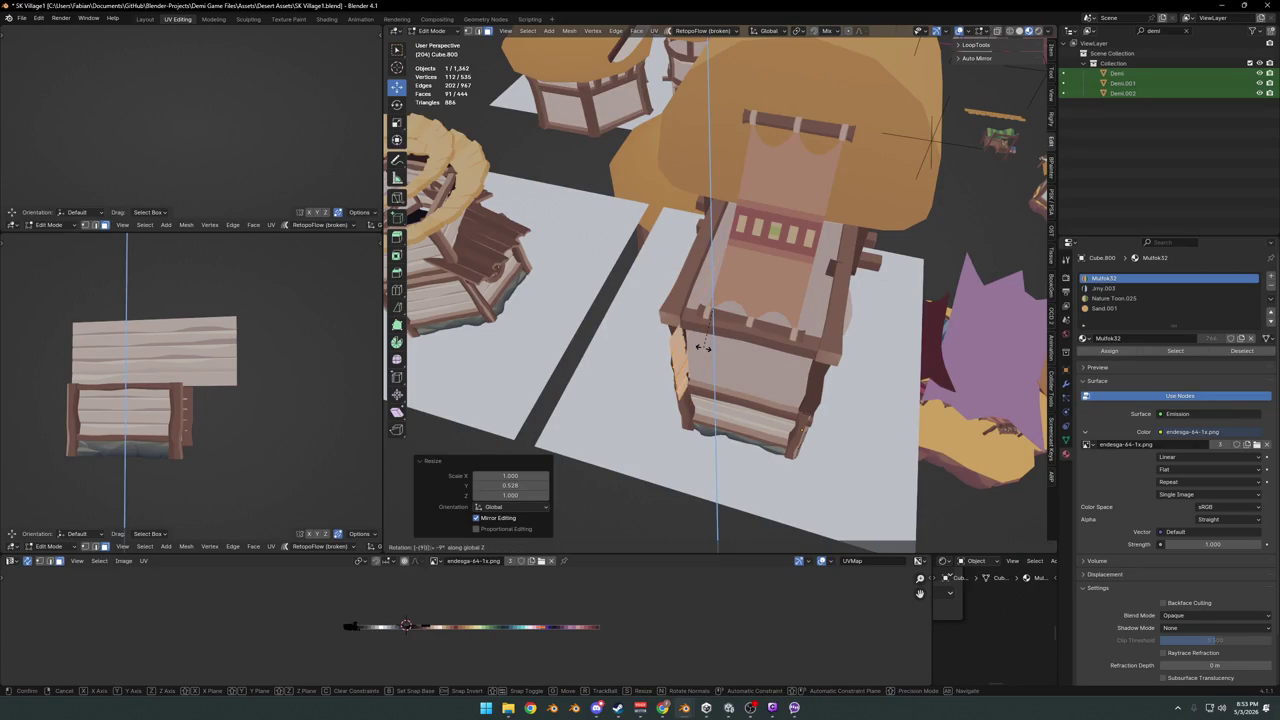
key("Return")
- Place the turned panel on the tower's lower wall and shift it -0.839 along X
key("g")
key("shift+z")
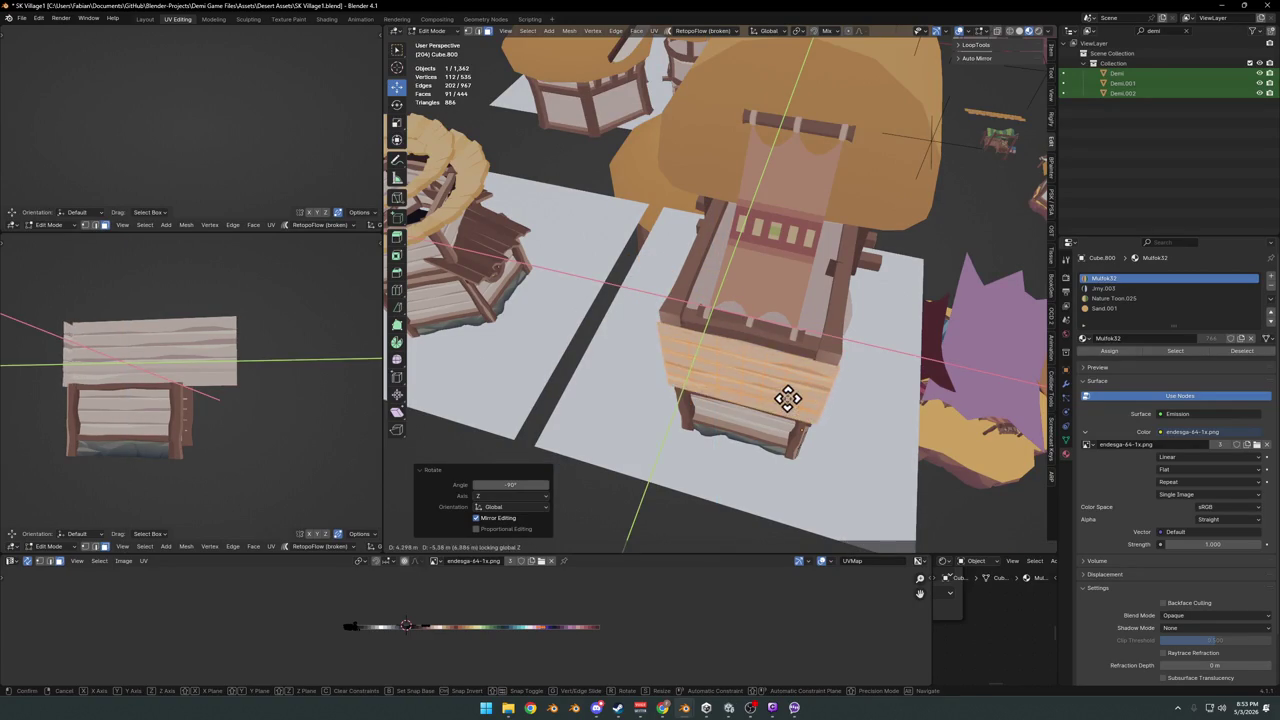
left_click(848, 387)
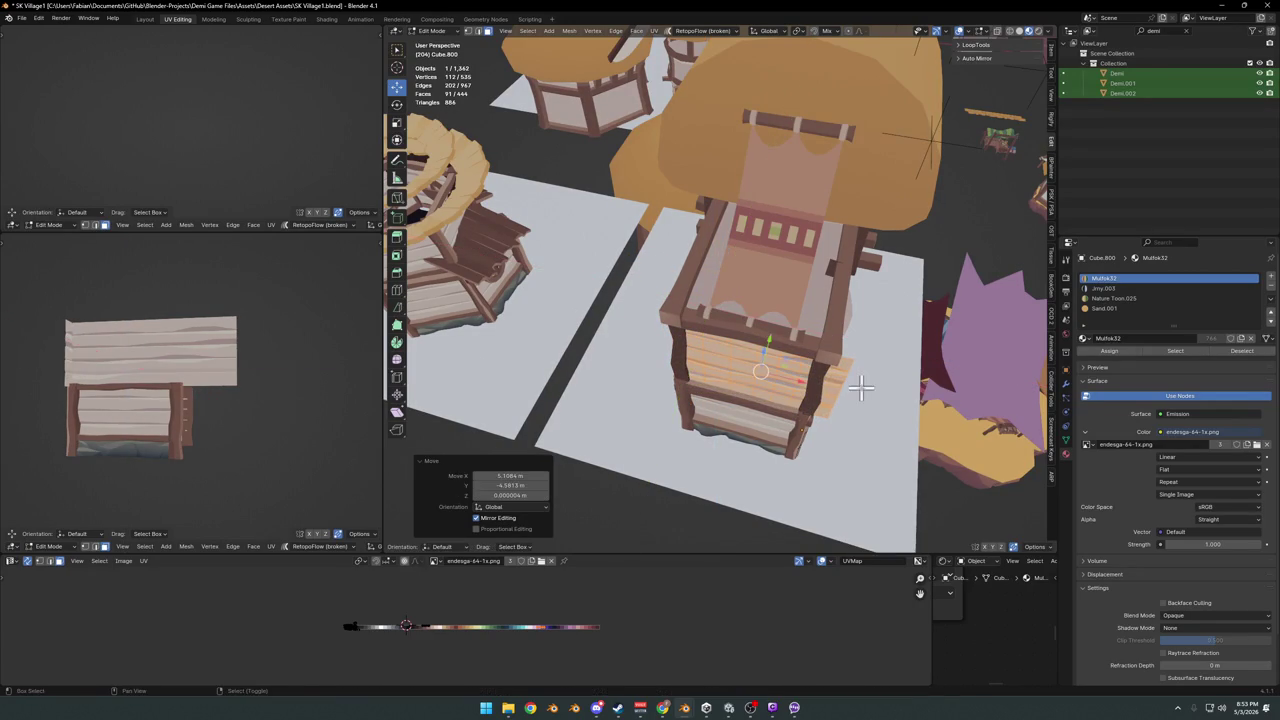
key("s")
key("x")
key("Escape")
key("g")
key("x")
left_click(837, 400)
- Leave mesh editing, deselect everything, and view the tower's lower wall up close
mouse_move(835, 400)
middle_mouse_down()
mouse_move(629, 306)
mouse_move(451, 286)
middle_mouse_up()
scroll(793, 377, "up", 5)
middle_click_drag(153, 387, 283, 400)
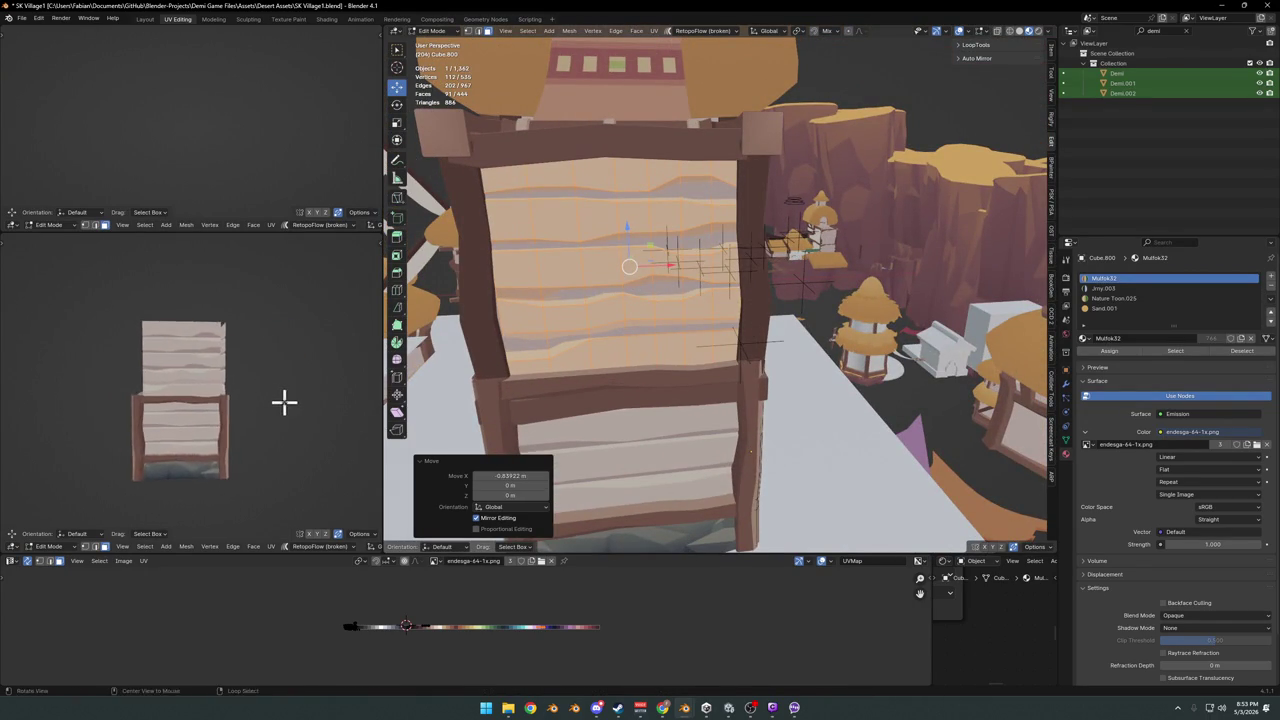
scroll(283, 400, "up", 3)
key("Tab")
mouse_move(520, 370)
middle_mouse_down()
mouse_move(654, 360)
mouse_move(723, 380)
mouse_move(698, 362)
mouse_move(829, 357)
mouse_move(717, 366)
middle_mouse_up()
key("alt+a")
scroll(737, 364, "up", 2)
mouse_move(712, 305)
middle_mouse_down()
mouse_move(749, 354)
mouse_move(777, 354)
mouse_move(746, 363)
middle_mouse_up()
- Temporarily hide the lower plank panel's planks to reveal the wall behind, then unhide them
left_click(725, 345)
key("Tab")
key("h")
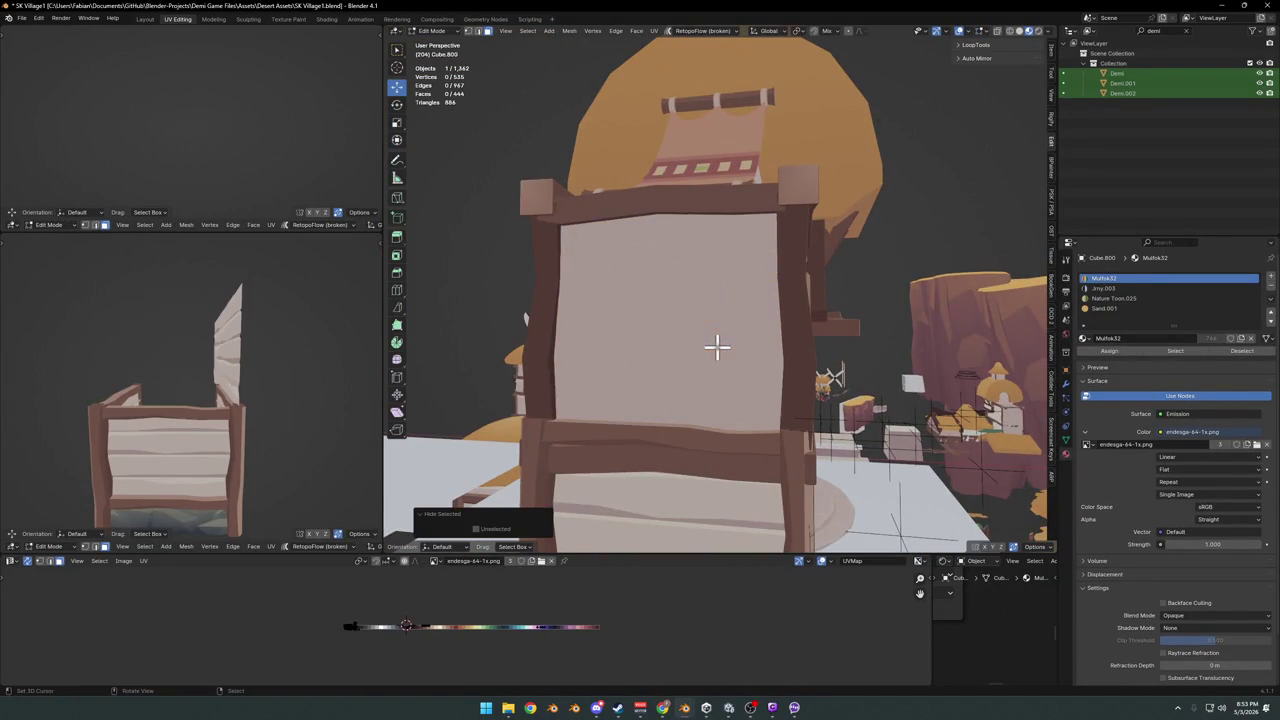
key("Tab")
key("g")
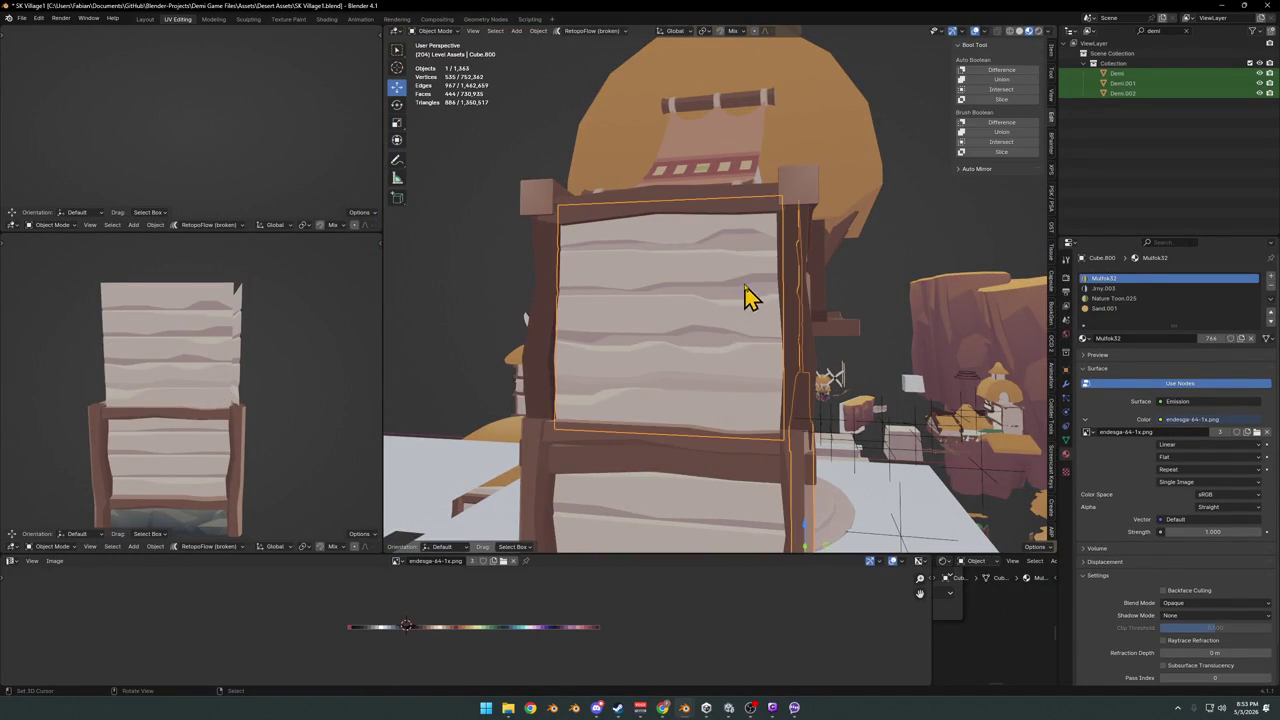
key("Escape")
key("Tab")
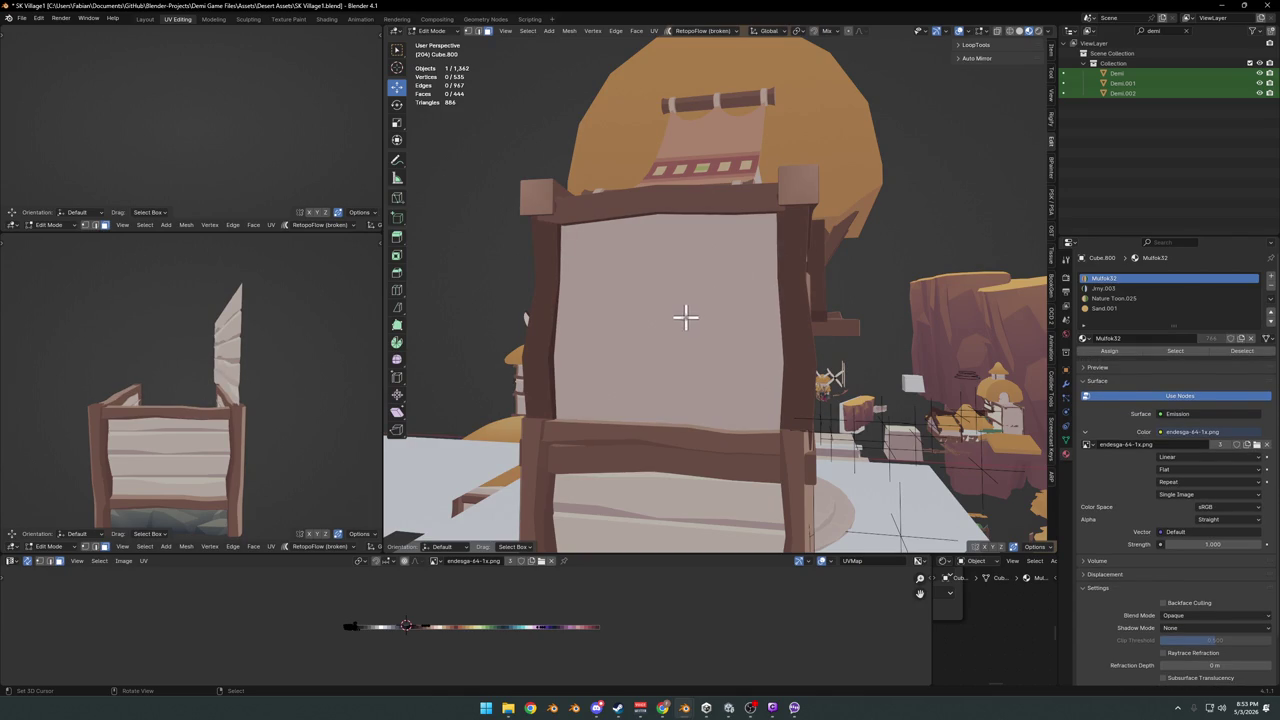
key("alt+h")
key("Tab")
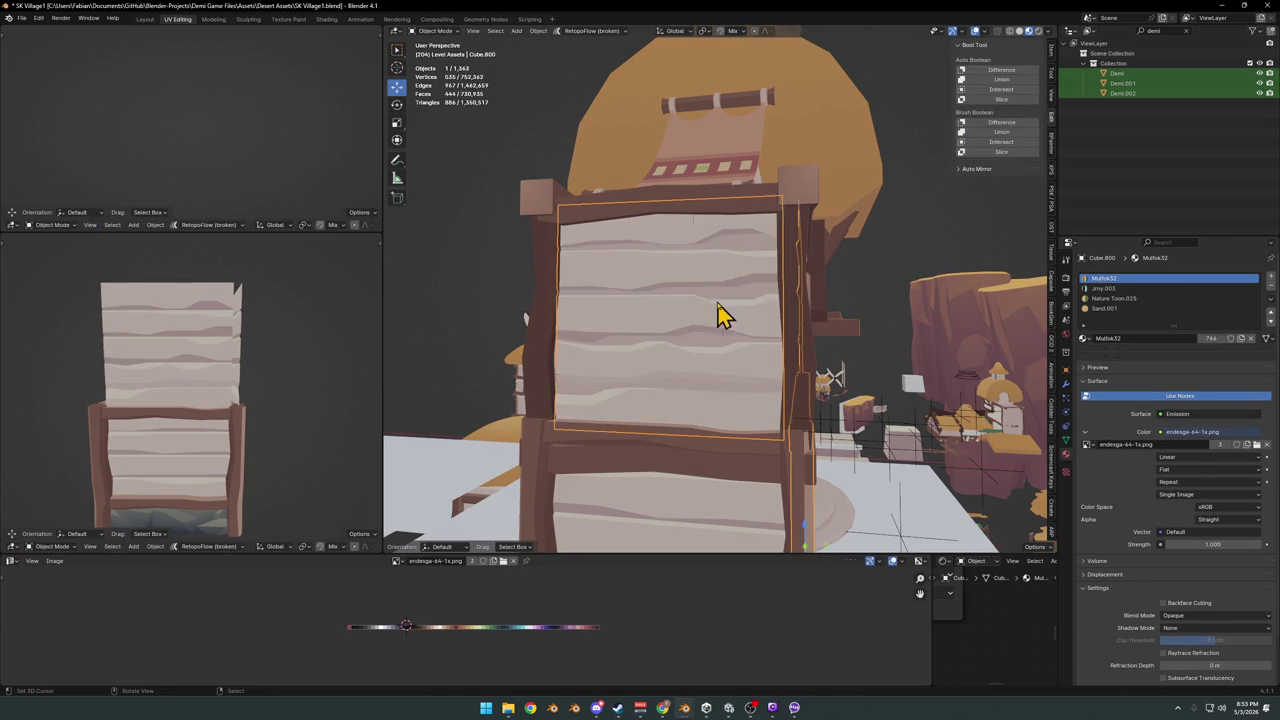
- Delete the plain wall face behind the plank panel from the house mesh
left_click(725, 308)
key("Tab")
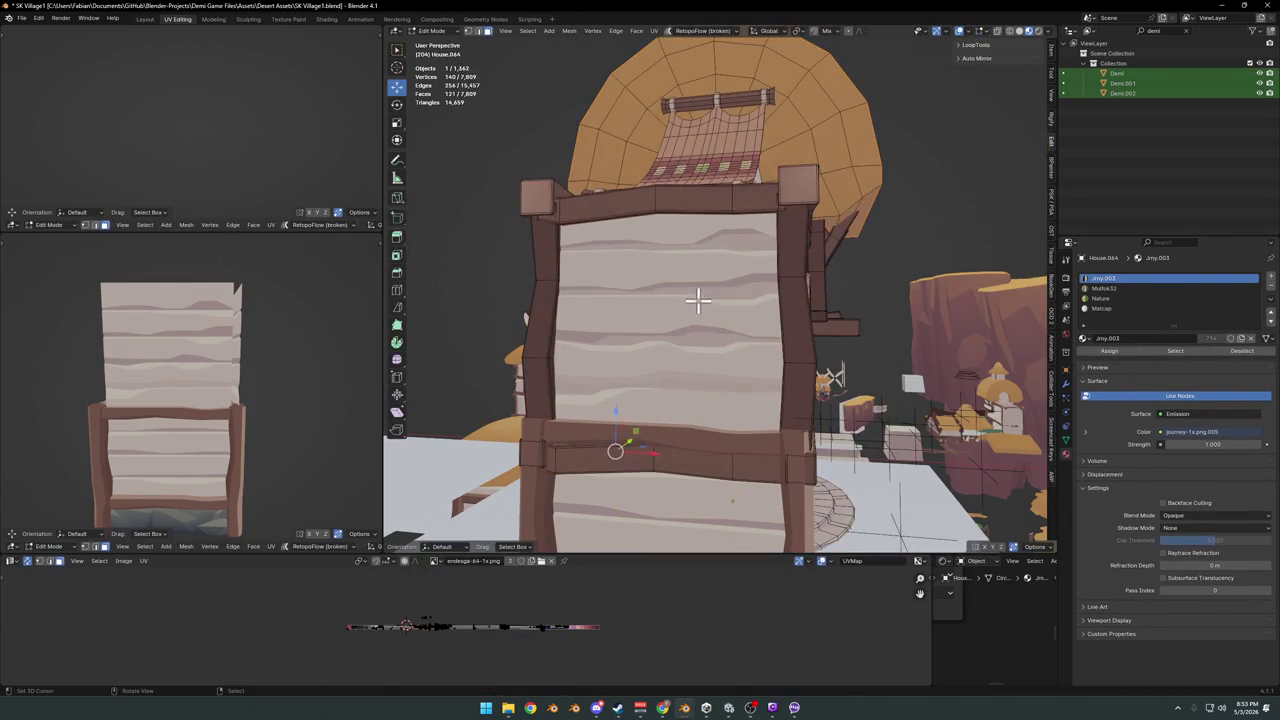
key("x")
left_click(735, 298)
mouse_move(737, 334)
middle_mouse_down()
mouse_move(717, 335)
mouse_move(766, 334)
mouse_move(686, 346)
mouse_move(720, 337)
middle_mouse_up()
key("Tab")
- Check a plank edge on the wall panel, clear the selection, and orbit to the house's side wall
scroll(740, 325, "up", 5)
left_click(730, 256)
key("Tab")
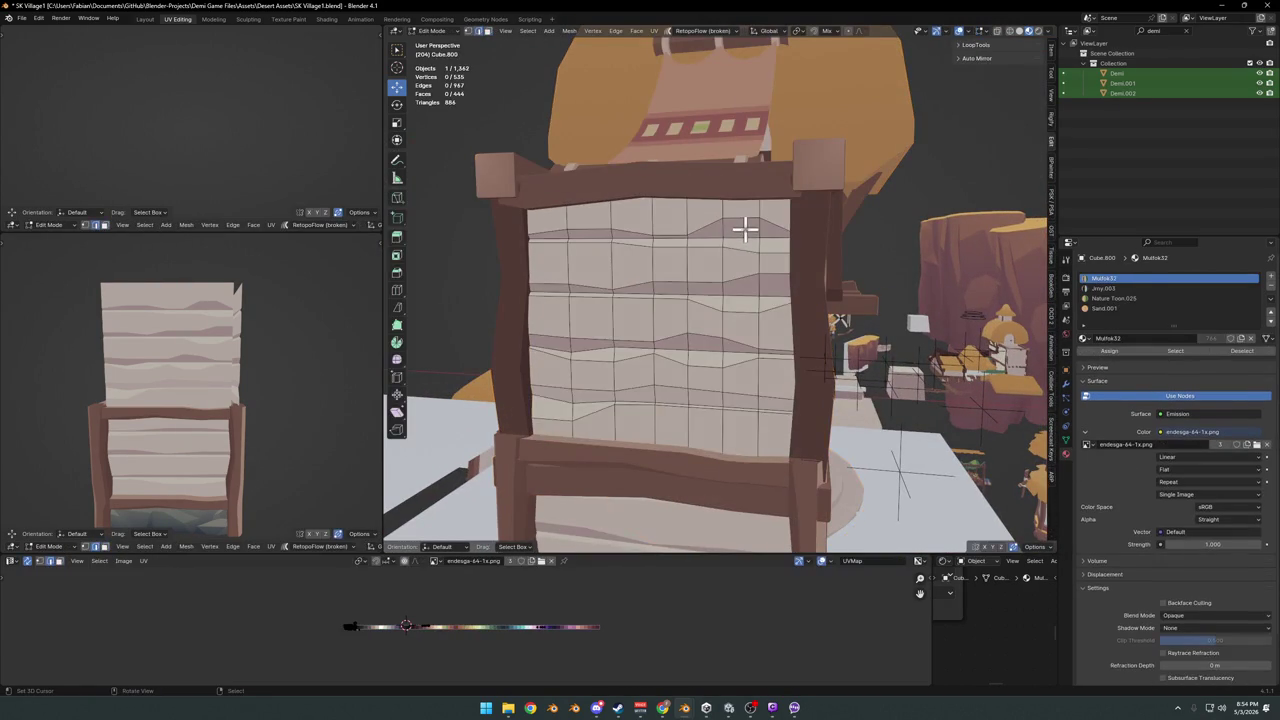
left_click(745, 222)
key("g")
key("g")
key("Escape")
key("alt+a")
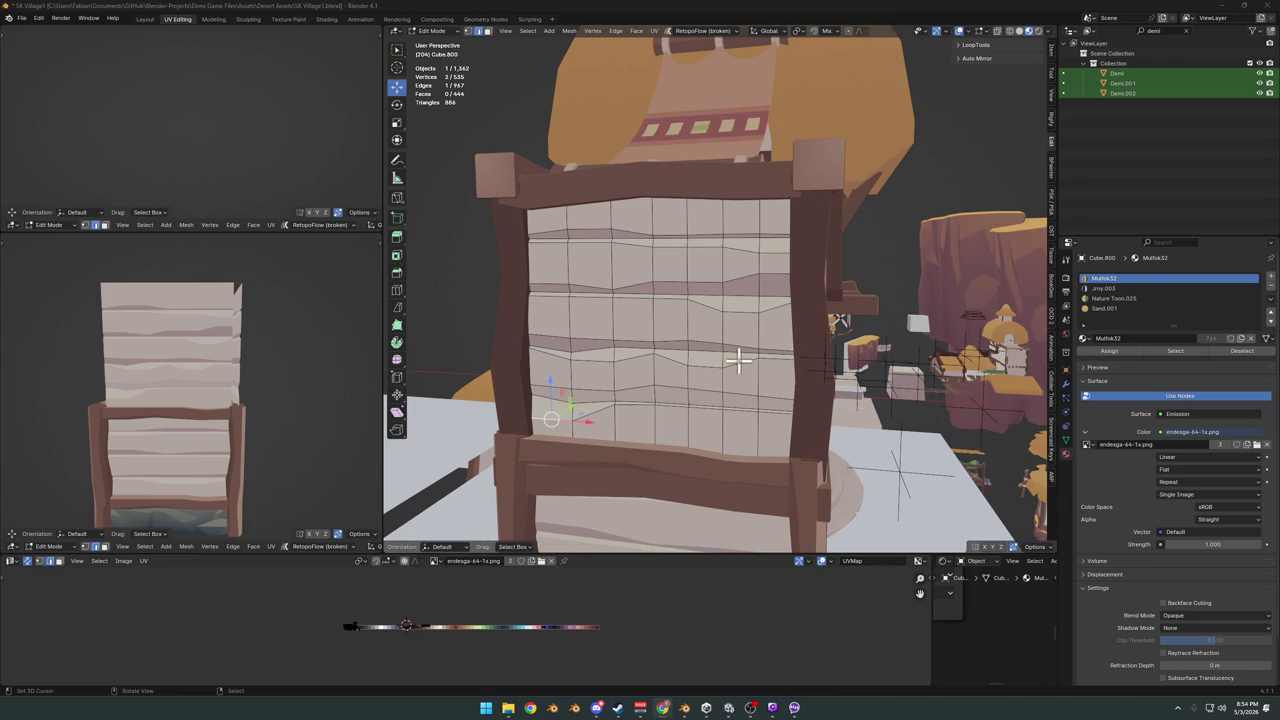
middle_click_drag(713, 322, 662, 338)
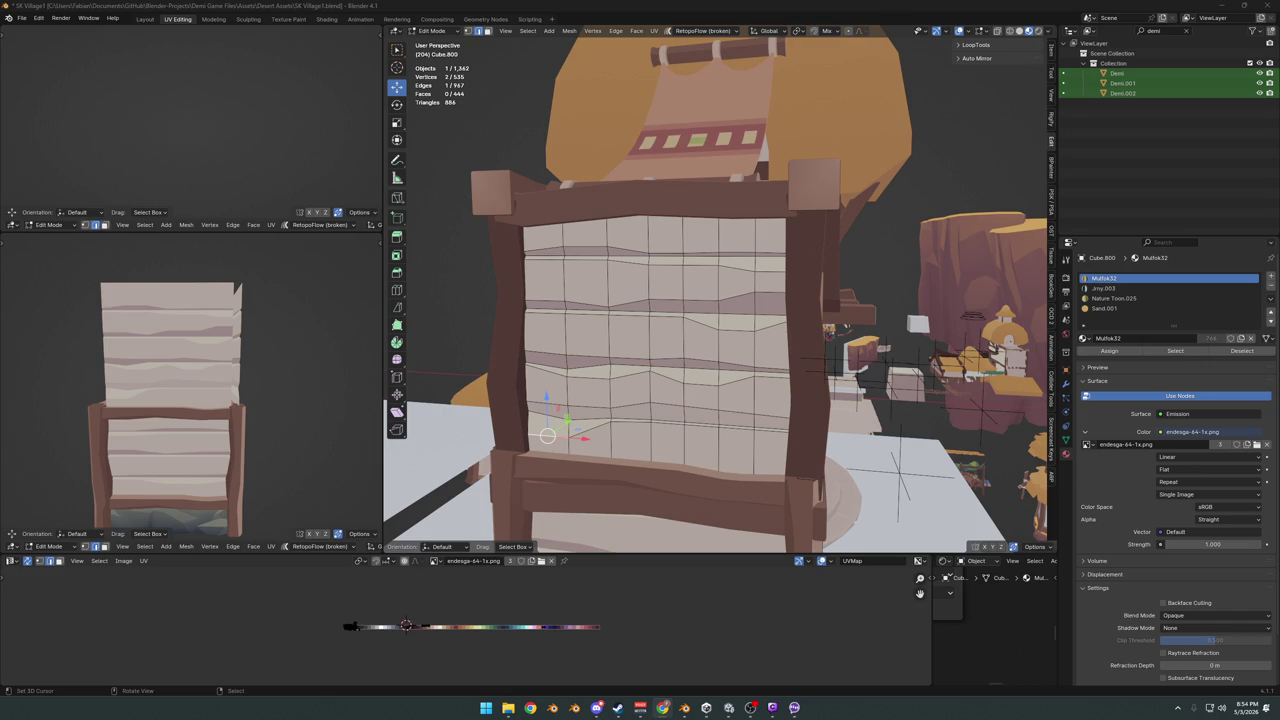
mouse_move(459, 270)
middle_mouse_down()
mouse_move(609, 334)
mouse_move(677, 334)
mouse_move(663, 343)
mouse_move(703, 330)
mouse_move(437, 349)
middle_mouse_up()
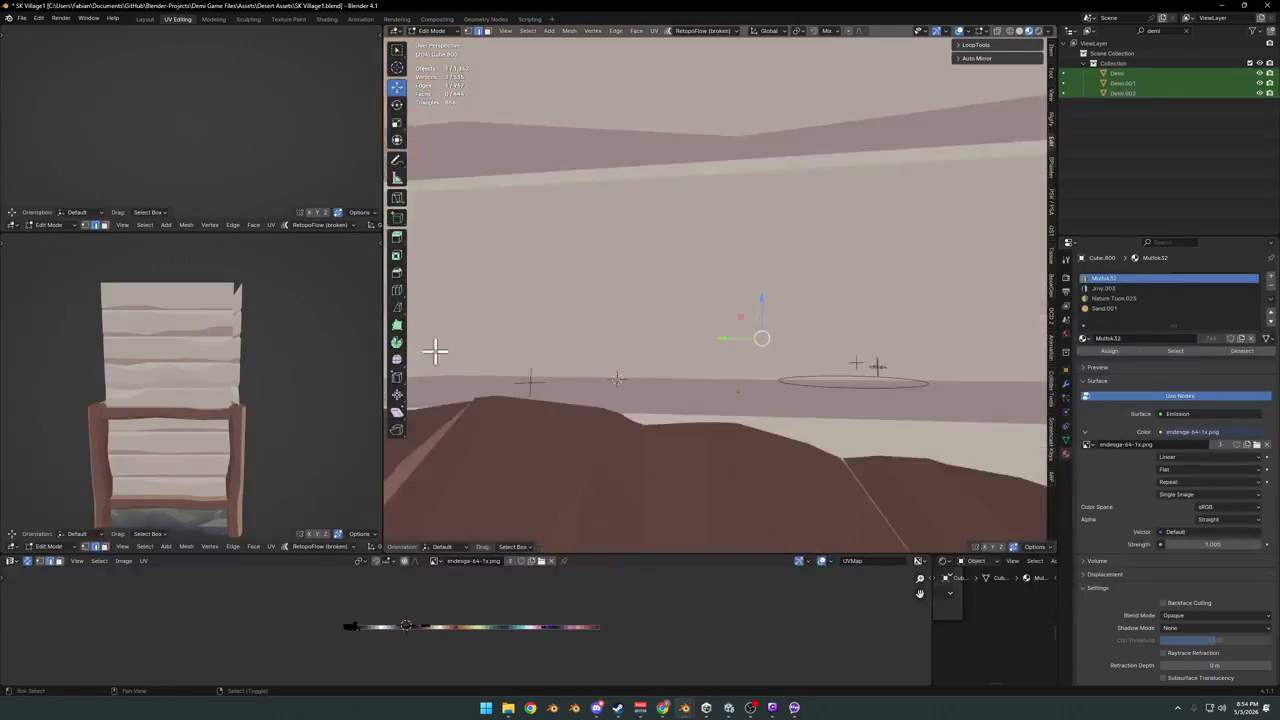
scroll(729, 337, "down", 5)
- Leave mesh editing and save the village as SK Village1.blend
key("Tab")
scroll(743, 333, "up", 3)
key("ctrl+s")
mouse_move(789, 337)
middle_mouse_down()
mouse_move(580, 337)
mouse_move(691, 323)
middle_mouse_up()
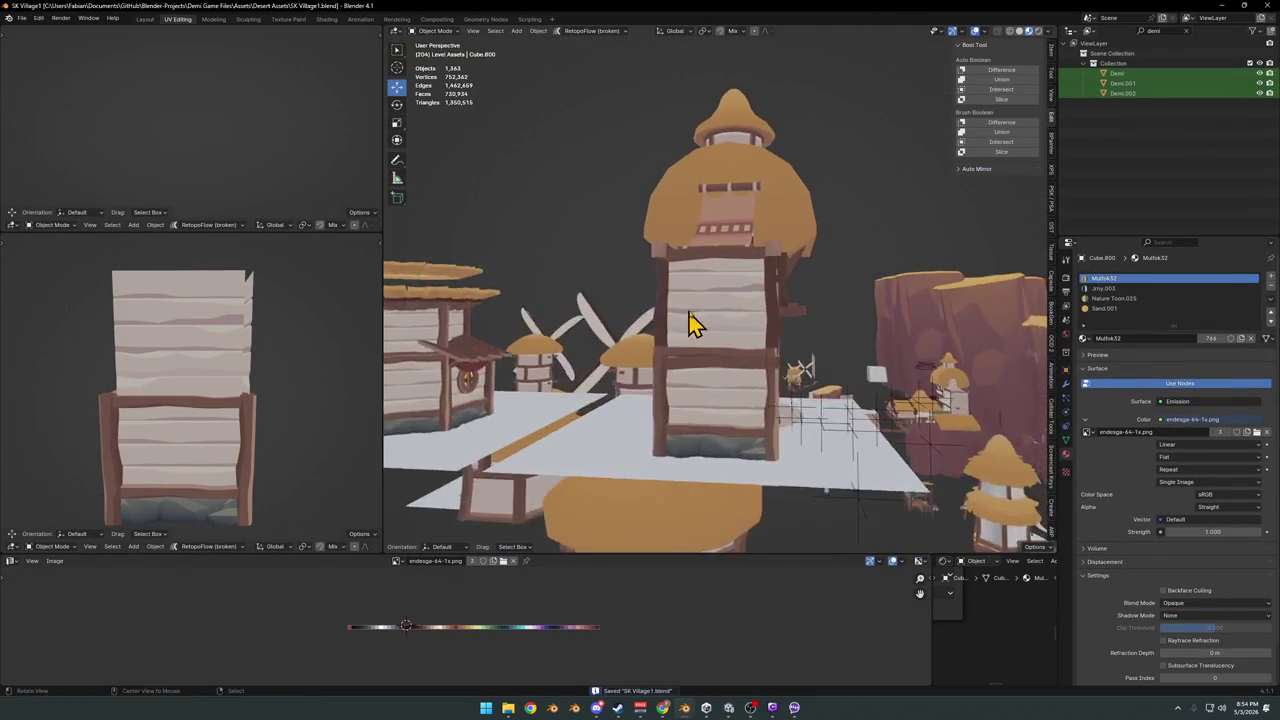
scroll(594, 366, "up", 2)
scroll(731, 366, "up", 4)
- Inspect the house front and round window, and erase the annotation strokes near the tower roof
mouse_move(731, 366)
middle_mouse_down()
mouse_move(757, 330)
mouse_move(671, 326)
middle_mouse_up()
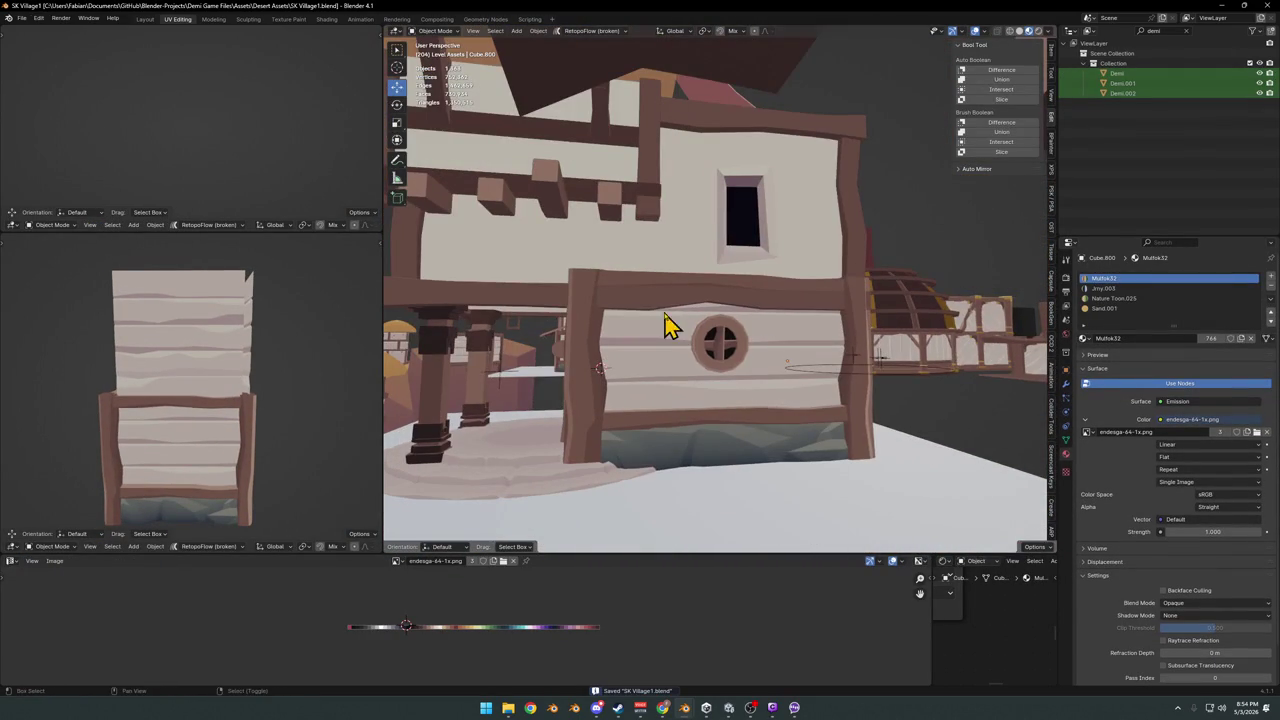
mouse_move(214, 409)
middle_mouse_down()
mouse_move(300, 391)
mouse_move(287, 366)
middle_mouse_up()
scroll(300, 391, "up", 3)
scroll(300, 391, "down", 3)
scroll(675, 355, "down", 2)
mouse_move(651, 357)
middle_mouse_down()
mouse_move(818, 385)
mouse_move(777, 374)
mouse_move(634, 394)
mouse_move(689, 371)
mouse_move(800, 371)
mouse_move(789, 371)
mouse_move(823, 337)
mouse_move(922, 347)
mouse_move(771, 357)
mouse_move(731, 329)
mouse_move(737, 349)
mouse_move(749, 277)
mouse_move(763, 314)
mouse_move(700, 318)
mouse_move(763, 314)
middle_mouse_up()
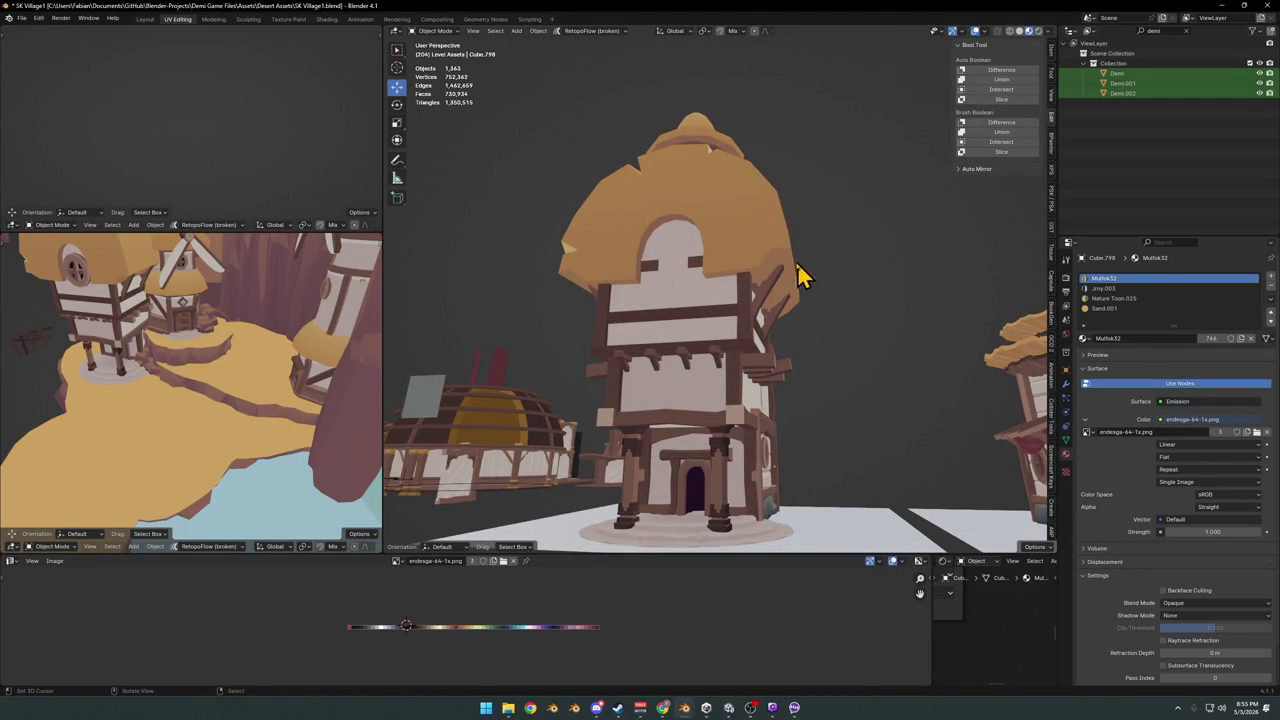
left_click_drag(800, 280, 765, 256)
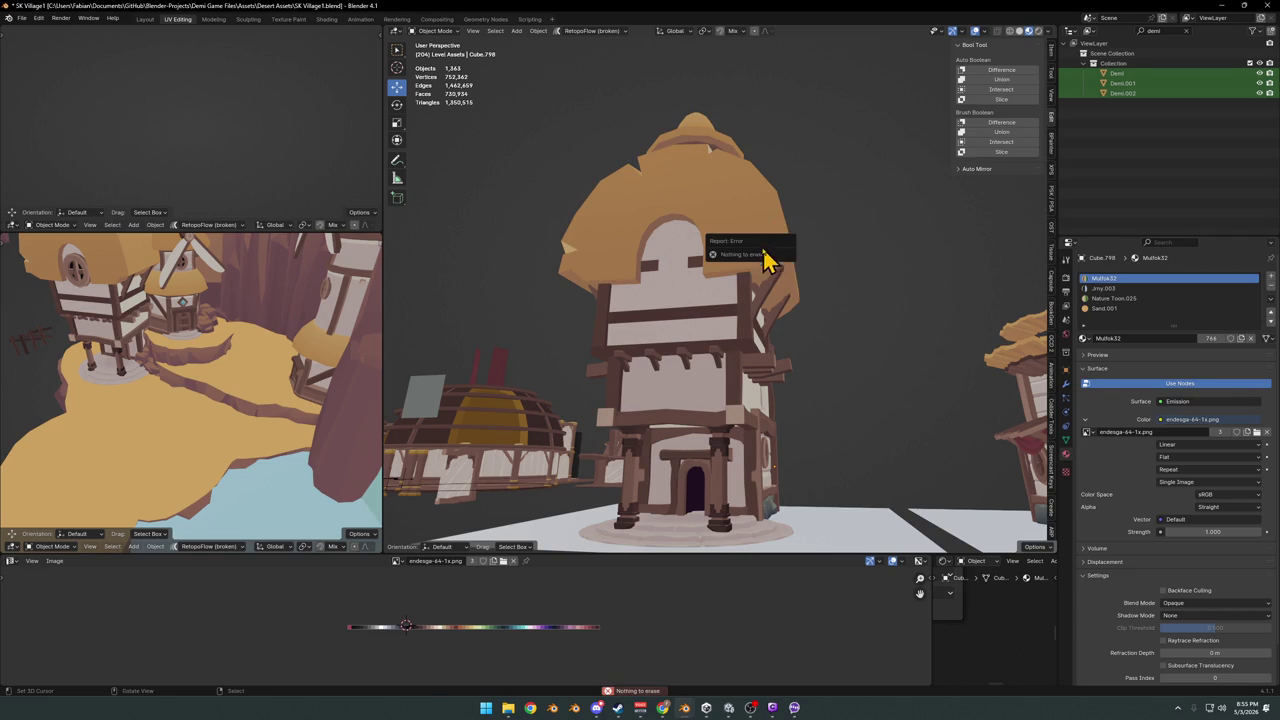
mouse_move(762, 270)
middle_mouse_down()
mouse_move(737, 329)
mouse_move(710, 313)
mouse_move(700, 280)
mouse_move(749, 303)
mouse_move(760, 280)
mouse_move(768, 400)
mouse_move(777, 320)
mouse_move(800, 330)
middle_mouse_up()
- Orbit around the right-hand house to inspect it from a higher view
middle_click_drag(810, 380, 943, 391)
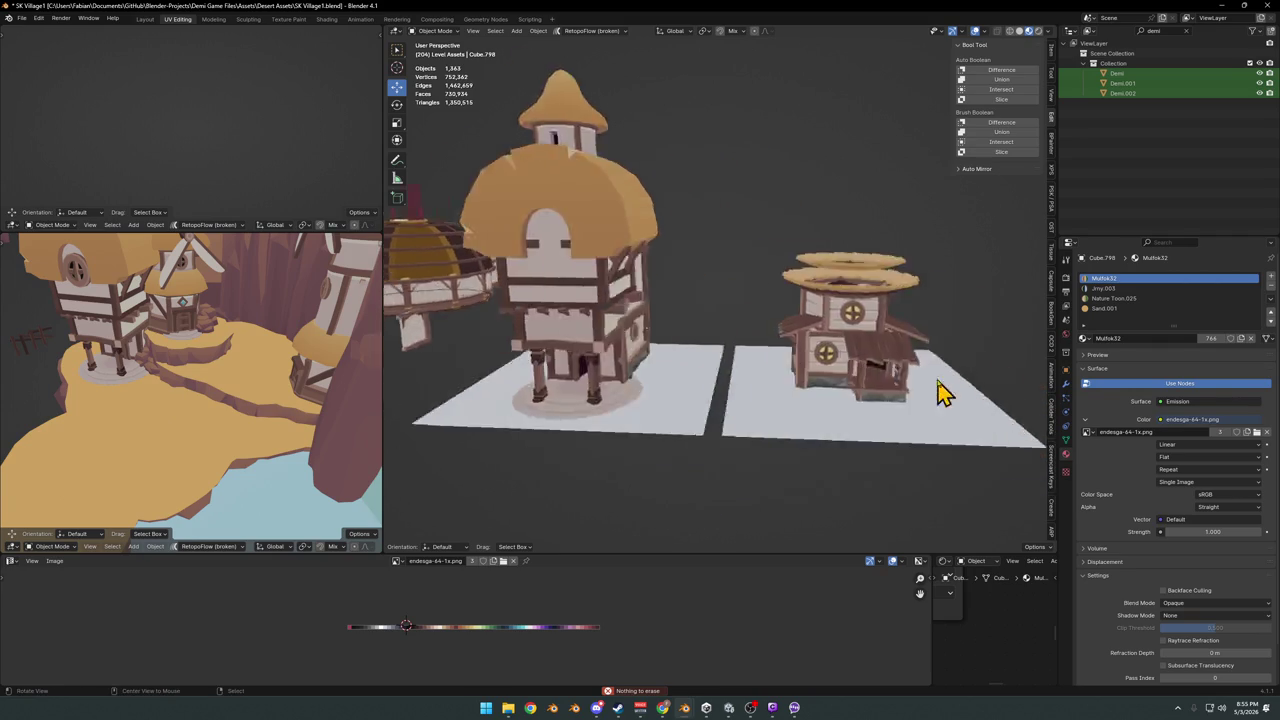
scroll(943, 391, "up", 5)
mouse_move(771, 380)
middle_mouse_down()
mouse_move(837, 371)
mouse_move(760, 380)
mouse_move(731, 363)
mouse_move(777, 366)
mouse_move(640, 357)
mouse_move(800, 366)
mouse_move(703, 372)
mouse_move(728, 378)
middle_mouse_up()
scroll(800, 360, "down", 3)
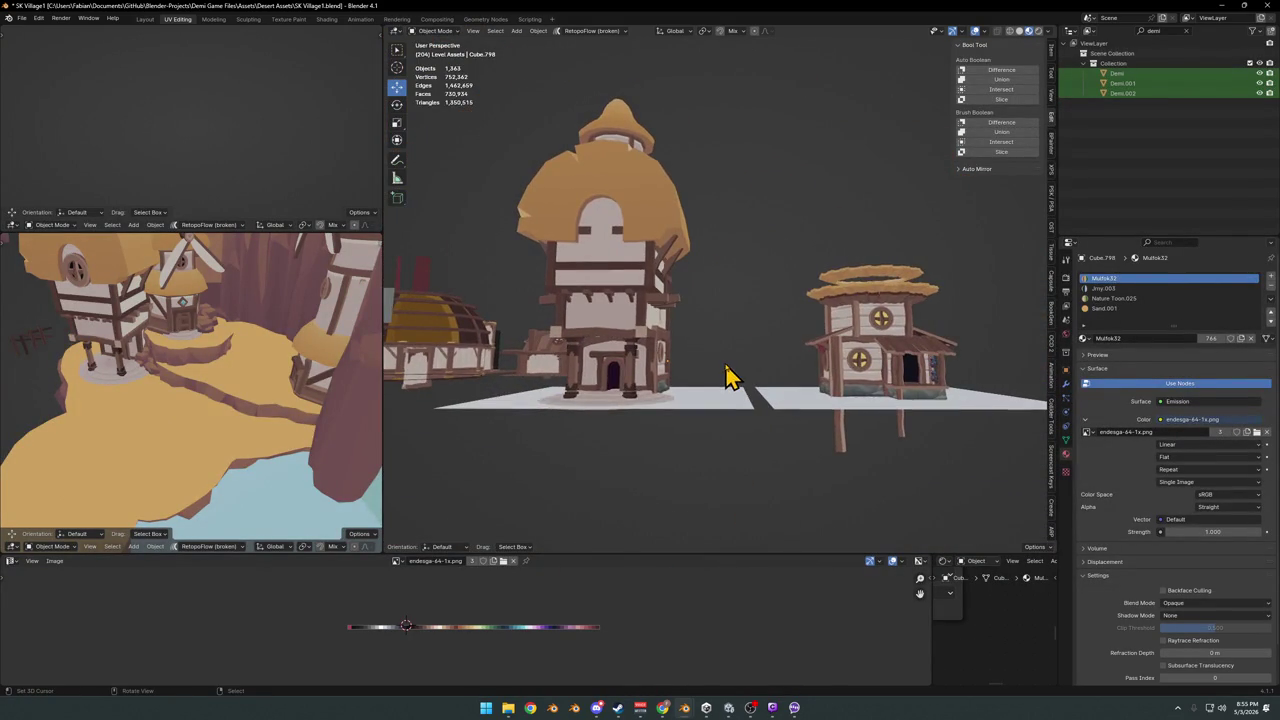
scroll(860, 320, "up", 5)
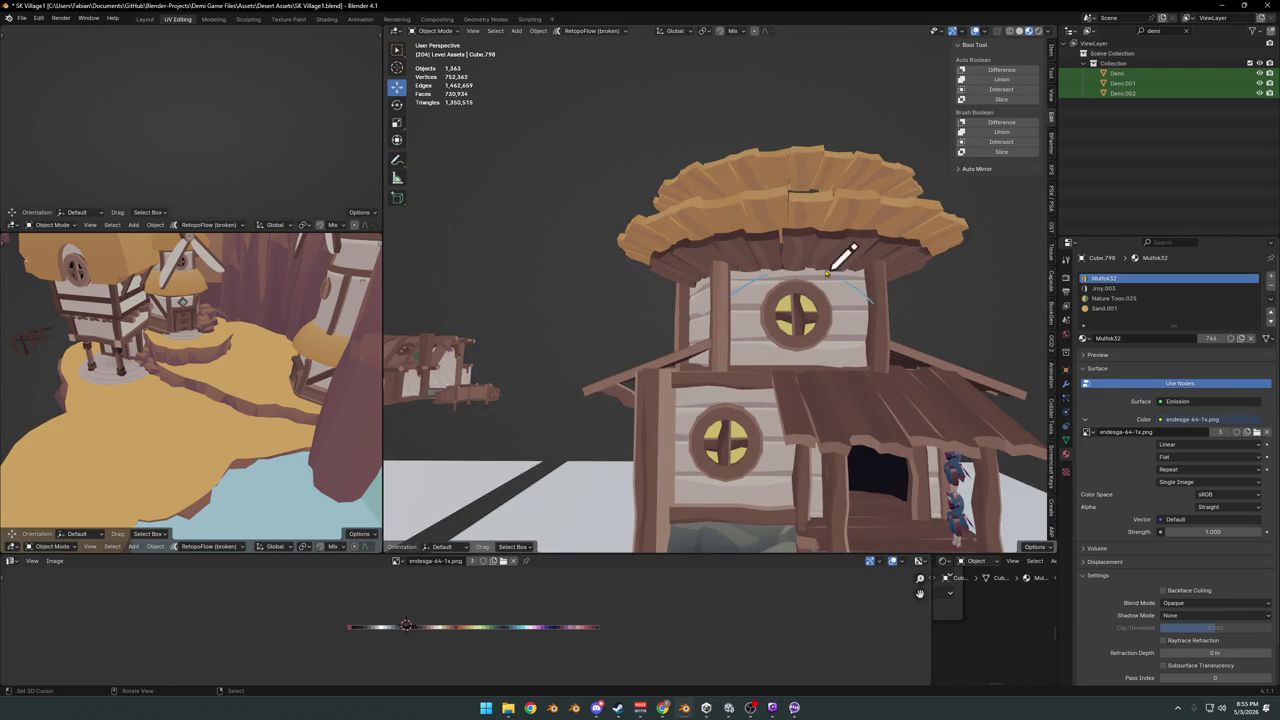
scroll(760, 268, "down", 3)
mouse_move(749, 346)
middle_mouse_down()
mouse_move(720, 249)
mouse_move(766, 323)
mouse_move(512, 372)
middle_mouse_up()
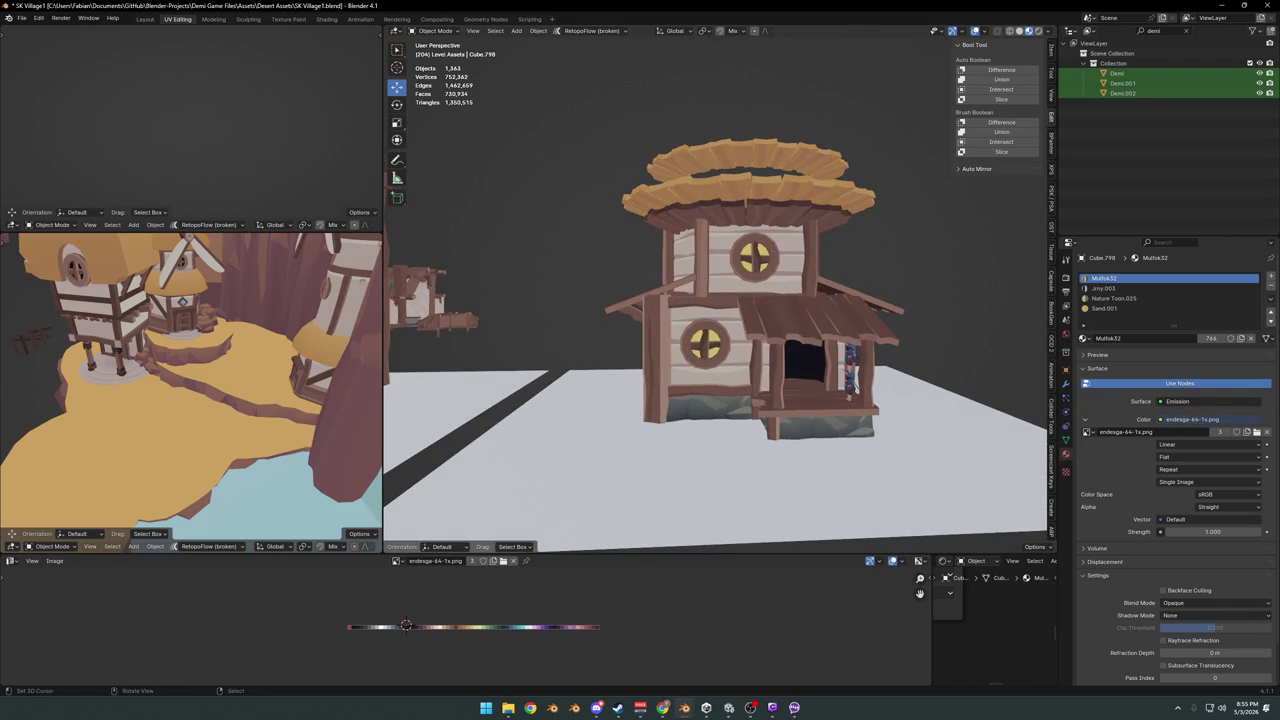
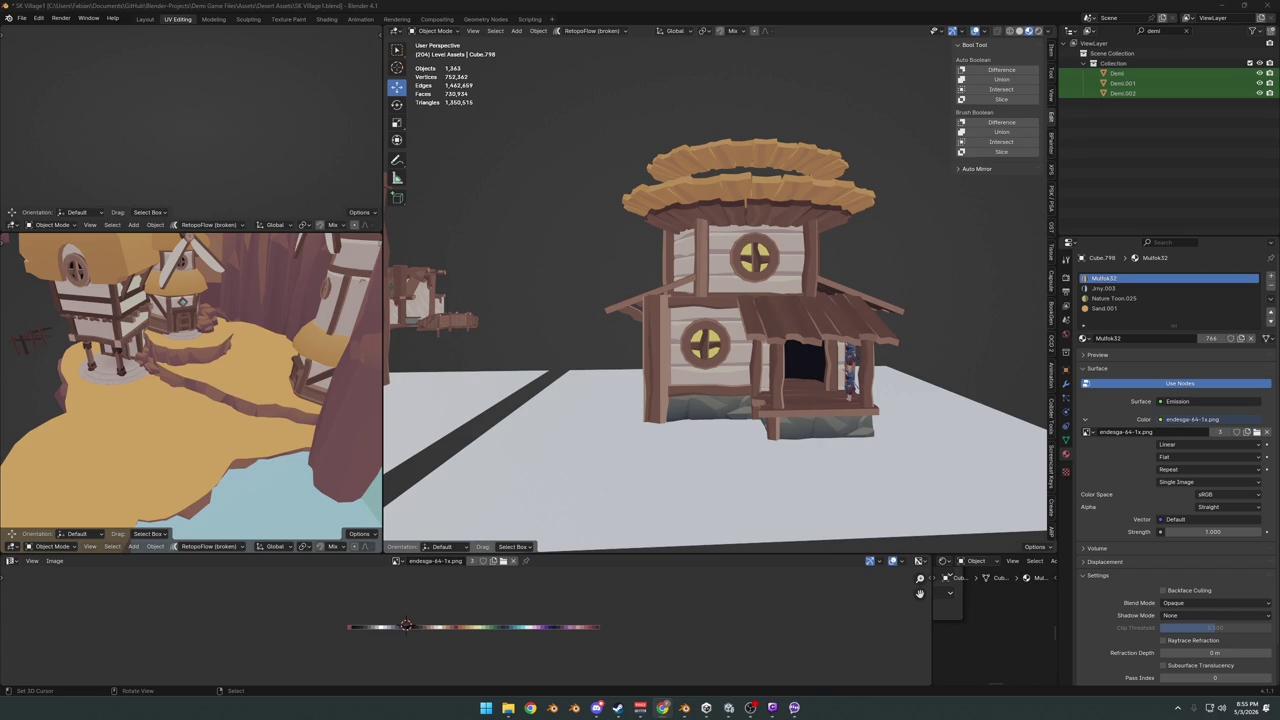
- Orbit and zoom out to an overview of the whole village and both houses
scroll(629, 287, "down", 4)
middle_click_drag(614, 300, 648, 296)
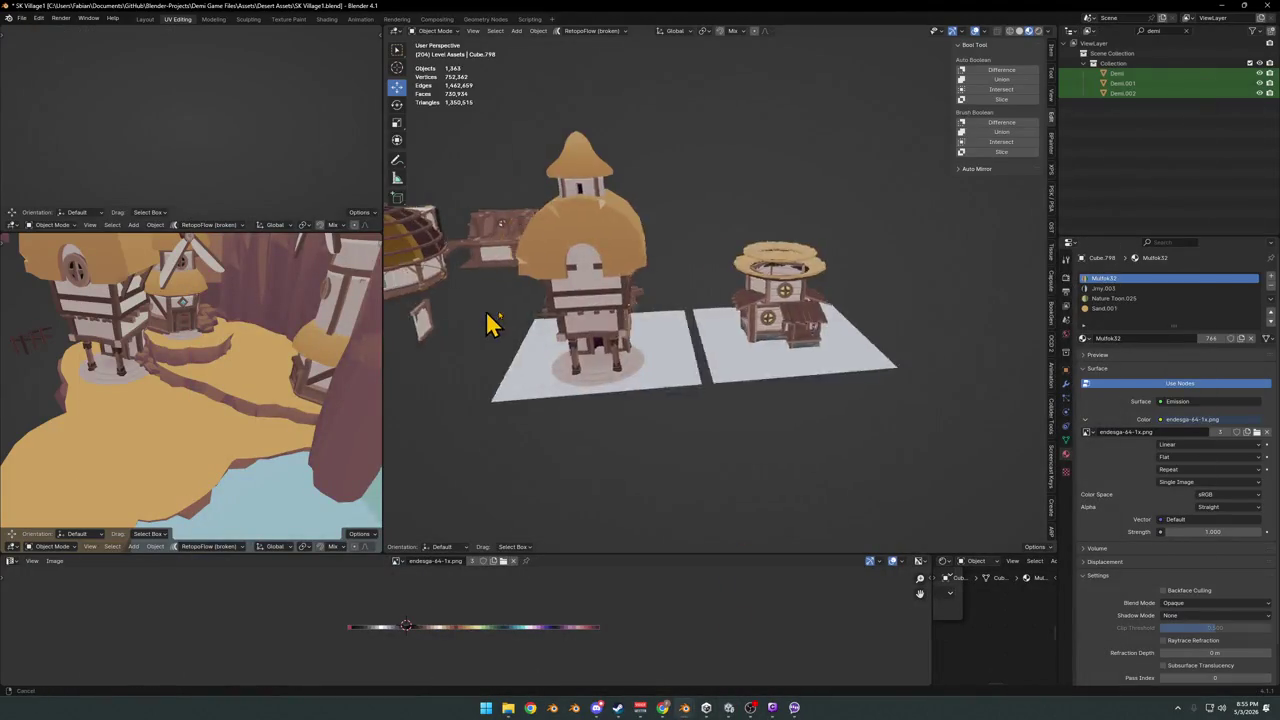
mouse_move(491, 323)
middle_mouse_down("shift")
mouse_move(751, 357)
mouse_move(586, 343)
mouse_move(580, 405)
mouse_move(766, 286)
mouse_move(714, 360)
mouse_move(728, 318)
mouse_move(677, 320)
mouse_move(680, 414)
mouse_move(674, 357)
mouse_move(720, 371)
mouse_move(831, 257)
mouse_move(826, 314)
mouse_move(877, 286)
mouse_move(644, 323)
mouse_move(729, 300)
mouse_move(737, 314)
middle_mouse_up("shift")
scroll(580, 405, "up", 5)
scroll(677, 320, "up", 2)
scroll(677, 320, "up", 2)
scroll(680, 318, "up", 2)
scroll(644, 330, "down", 3)
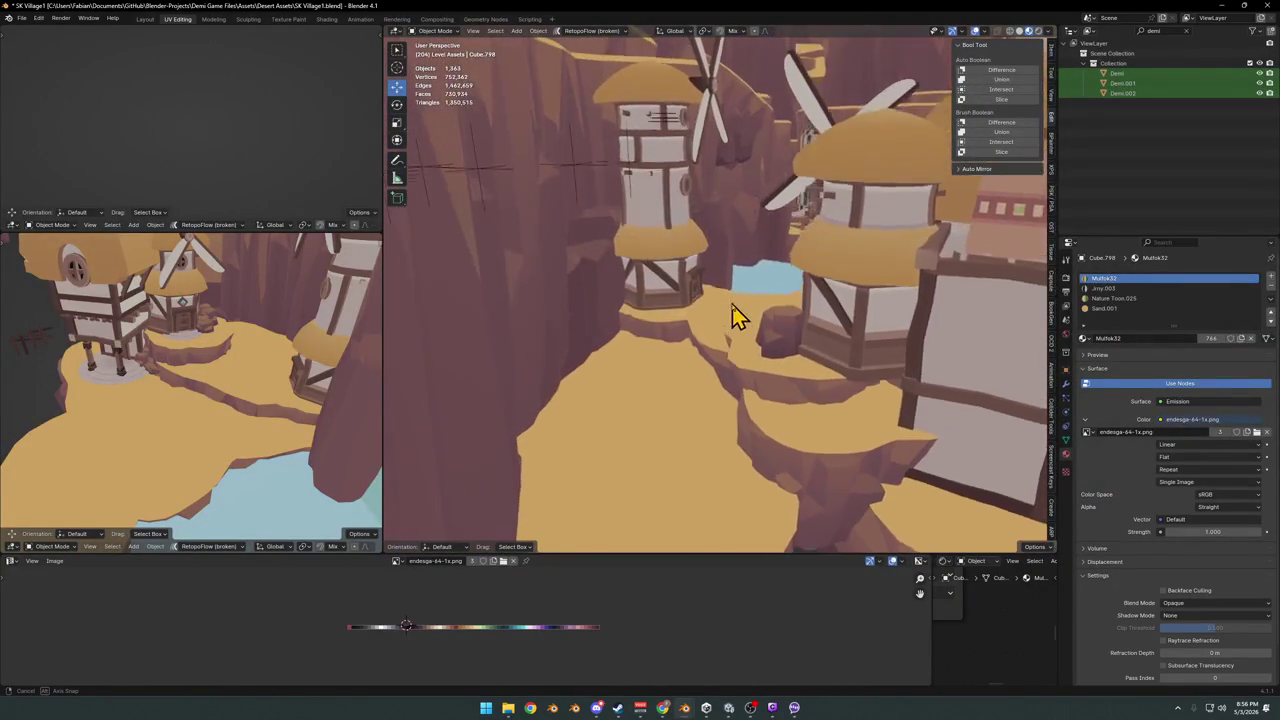
- Move the sand ledge between the windmills vertically to a new position
left_click(663, 414)
key("g")
key("z")
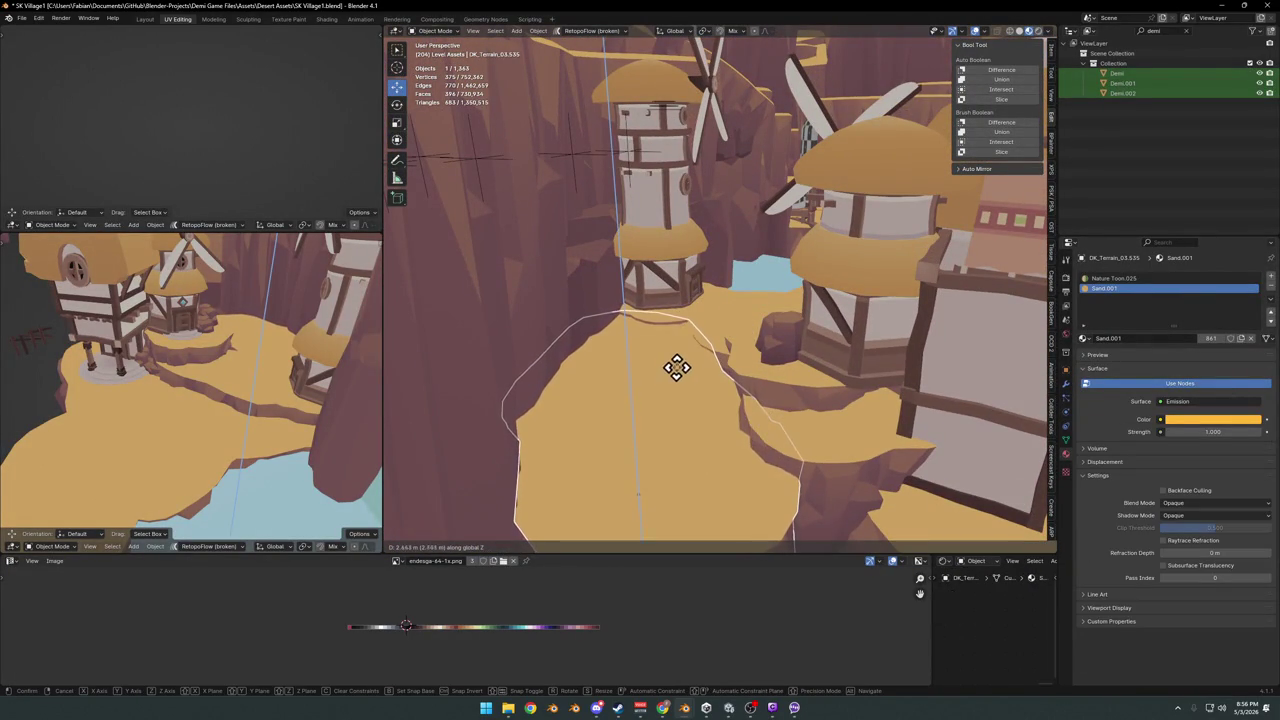
key("Escape")
mouse_move(694, 366)
middle_mouse_down()
mouse_move(748, 334)
mouse_move(780, 357)
mouse_move(727, 368)
mouse_move(766, 343)
mouse_move(523, 331)
mouse_move(560, 294)
mouse_move(700, 286)
mouse_move(714, 300)
mouse_move(706, 342)
middle_mouse_up()
mouse_move(705, 347)
middle_mouse_down()
mouse_move(737, 343)
mouse_move(720, 337)
mouse_move(723, 366)
mouse_move(700, 370)
middle_mouse_up()
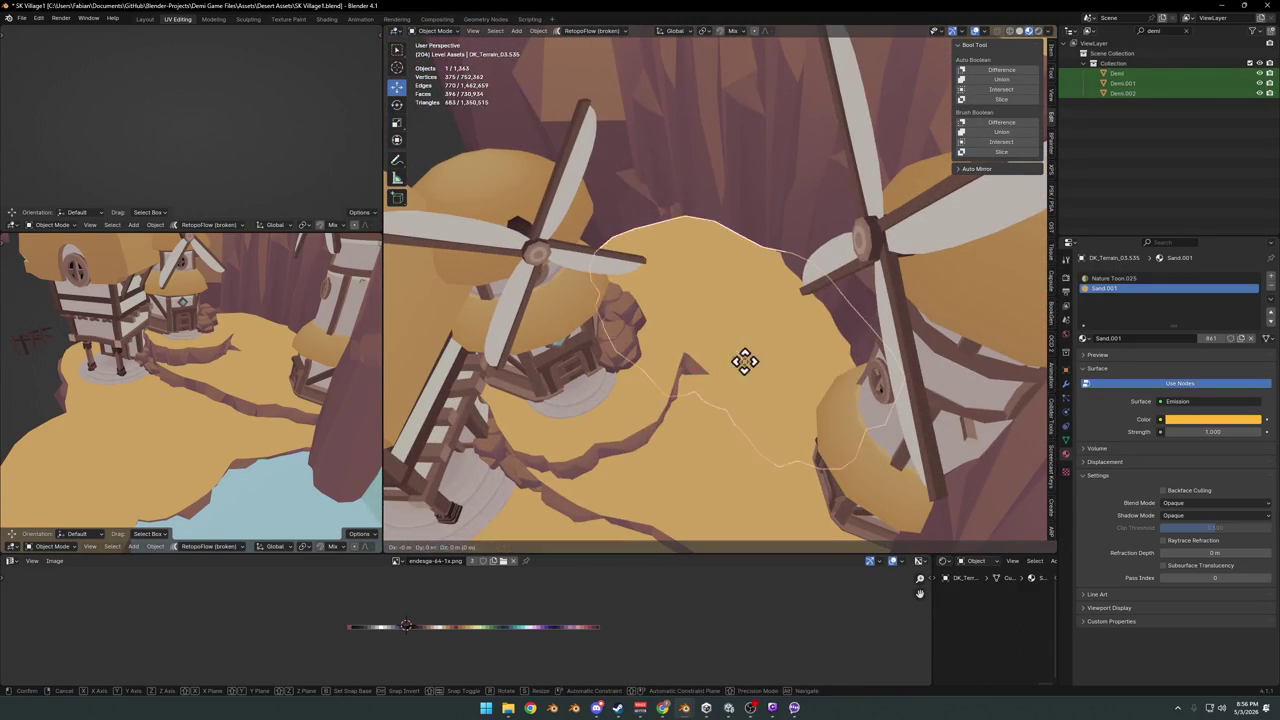
left_click(714, 388)
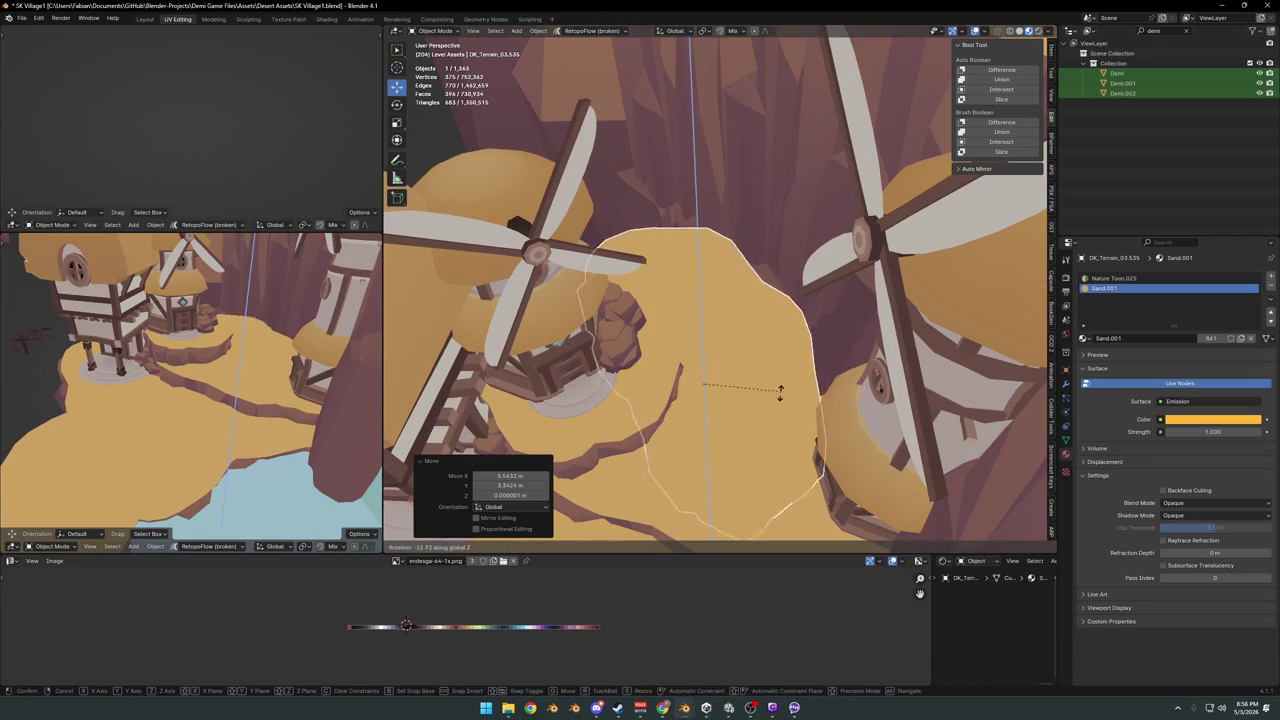
- Turn the ledge 12.9° and resize it without changing its height
left_click(781, 336)
key("s")
key("shift+z")
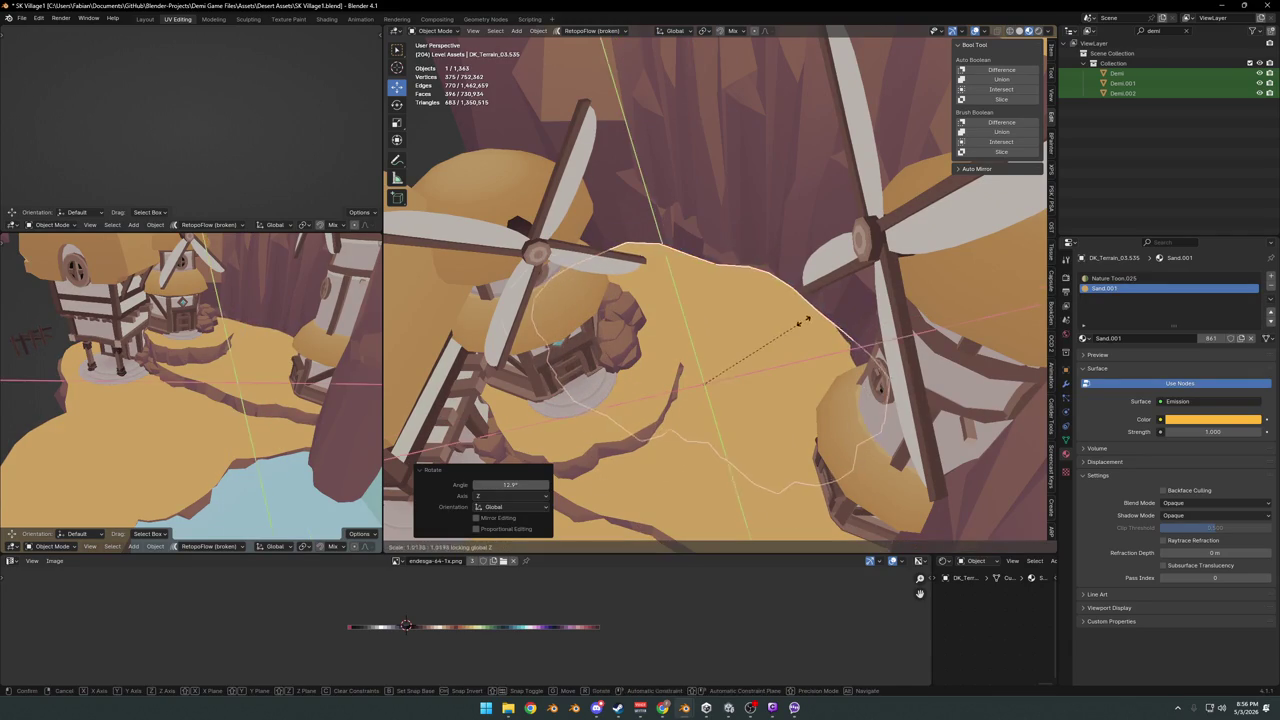
left_click(780, 346)
- Duplicate the ledge and lower the copy 1.57 m to form another ledge
mouse_move(789, 369)
middle_mouse_down()
mouse_move(765, 355)
mouse_move(660, 403)
middle_mouse_up()
key("g")
key("shift+z")
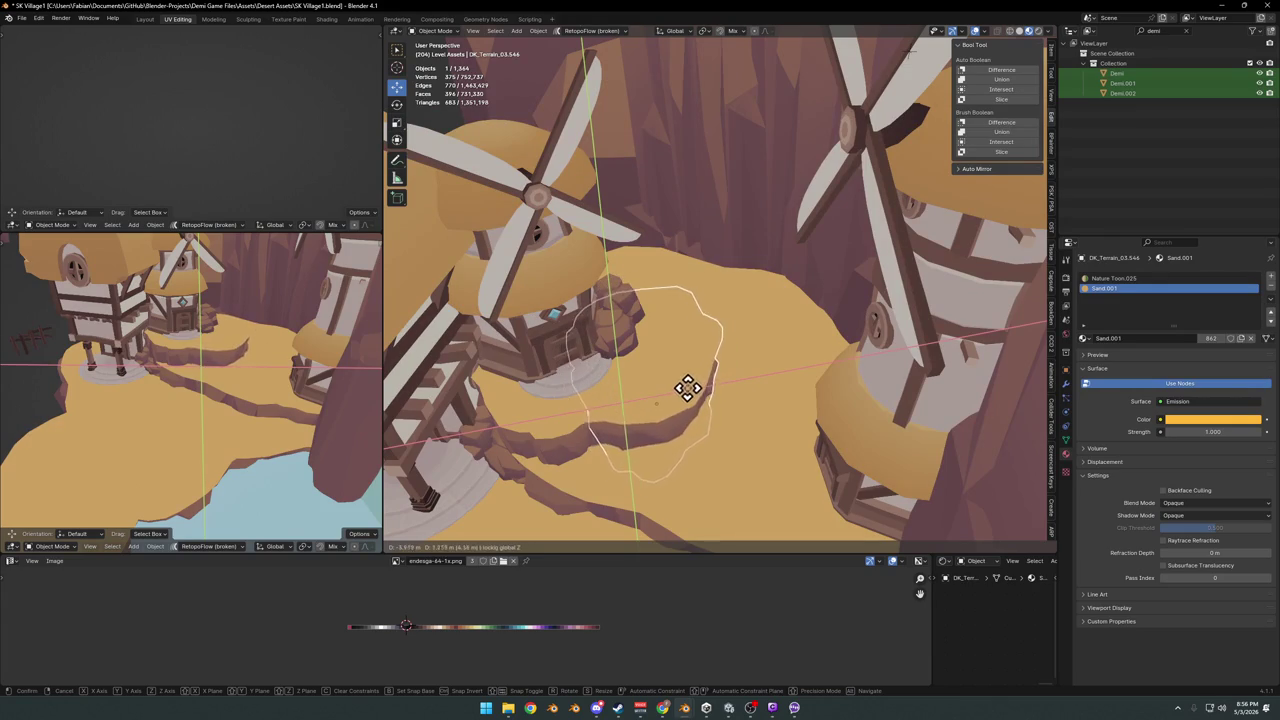
left_click(687, 388)
key("shift+d")
left_click(693, 395)
mouse_move(693, 393)
middle_mouse_down()
mouse_move(721, 338)
mouse_move(709, 366)
middle_mouse_up()
key("g")
key("shift+z")
left_click(706, 360)
- Save the blend file, then select the small wooden fence and snap it onto the sand
key("ctrl+s")
scroll(700, 374, "up", 2)
scroll(729, 371, "up", 1)
mouse_move(745, 405)
middle_mouse_down()
mouse_move(671, 357)
mouse_move(651, 423)
mouse_move(720, 330)
middle_mouse_up()
left_click(508, 303)
mouse_move(846, 286)
middle_mouse_down()
mouse_move(820, 280)
mouse_move(749, 380)
mouse_move(727, 365)
mouse_move(766, 366)
middle_mouse_up()
key("shift+s")
- Turn the wooden fence -68.1° around the vertical axis
key("r")
key("z")
left_click(698, 467)
middle_click_drag(698, 467, 735, 365)
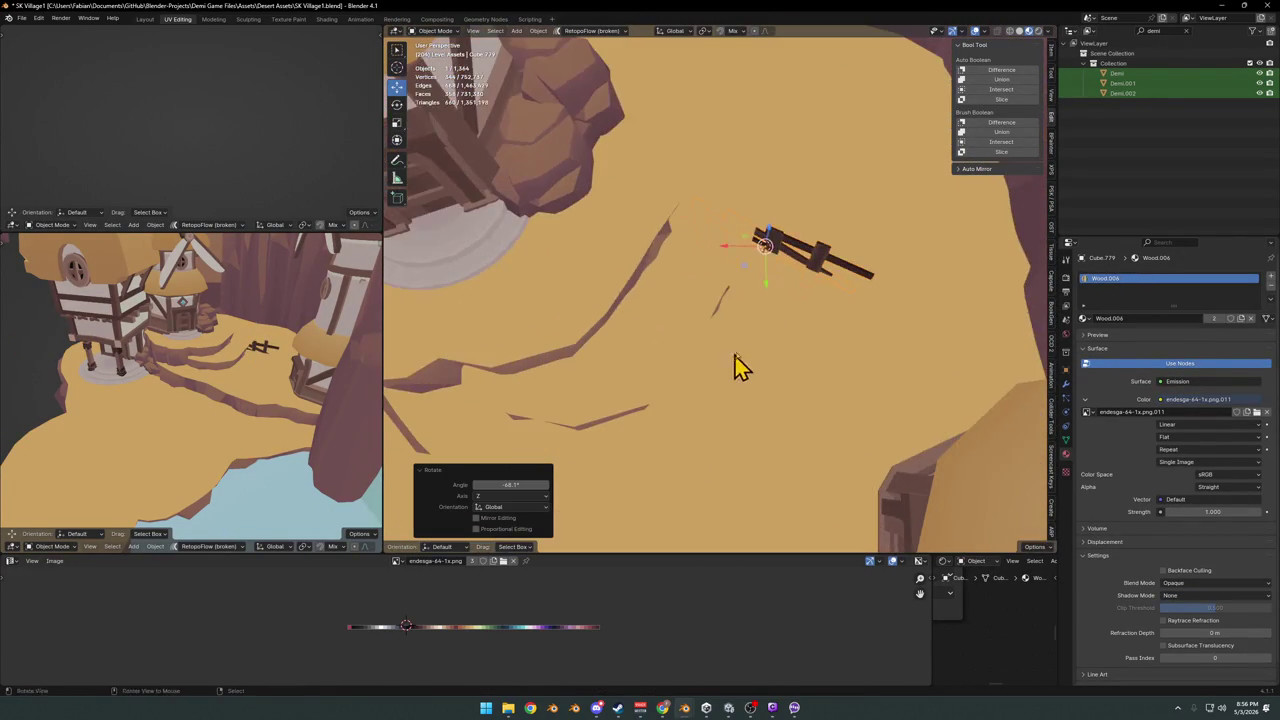
mouse_move(738, 236)
middle_mouse_down()
mouse_move(786, 271)
mouse_move(654, 223)
mouse_move(671, 286)
mouse_move(644, 262)
mouse_move(737, 323)
middle_mouse_up()
- Duplicate the fence, set the copy's height and turn it 7.84°
key("shift+d")
key("z")
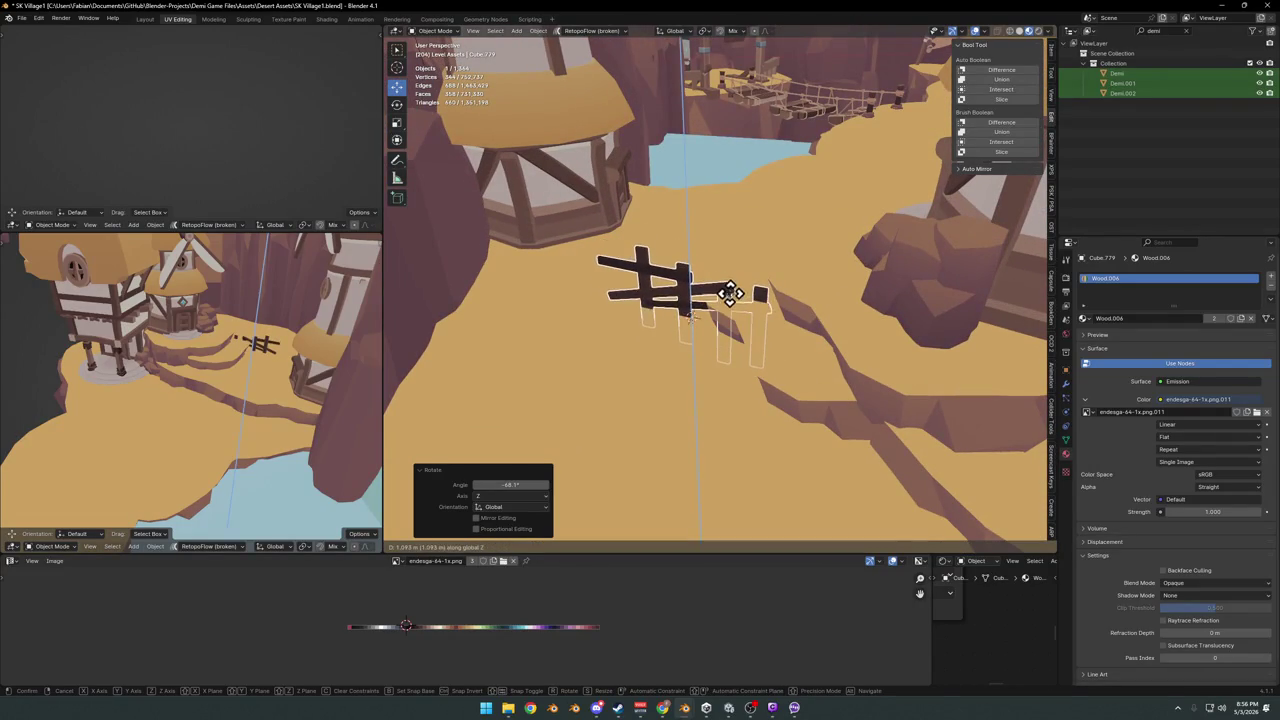
left_click(731, 292)
left_click(788, 280)
key("g")
key("shift+z")
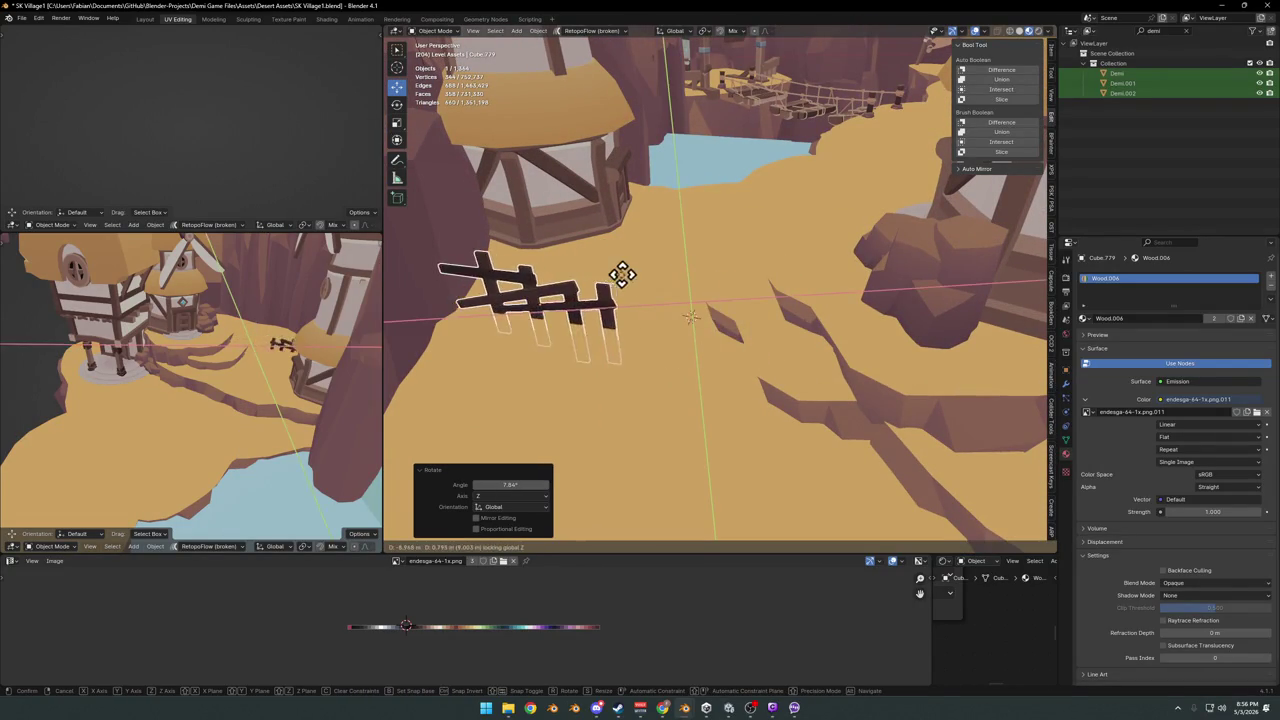
right_click(631, 266)
- Turn the fence 14.7° around Z and slide it to a new spot at ground height
mouse_move(631, 266)
middle_mouse_down()
mouse_move(620, 310)
mouse_move(650, 305)
mouse_move(715, 330)
mouse_move(808, 300)
middle_mouse_up()
key("r")
key("z")
left_click(686, 300)
key("g")
key("shift+z")
left_click(675, 320)
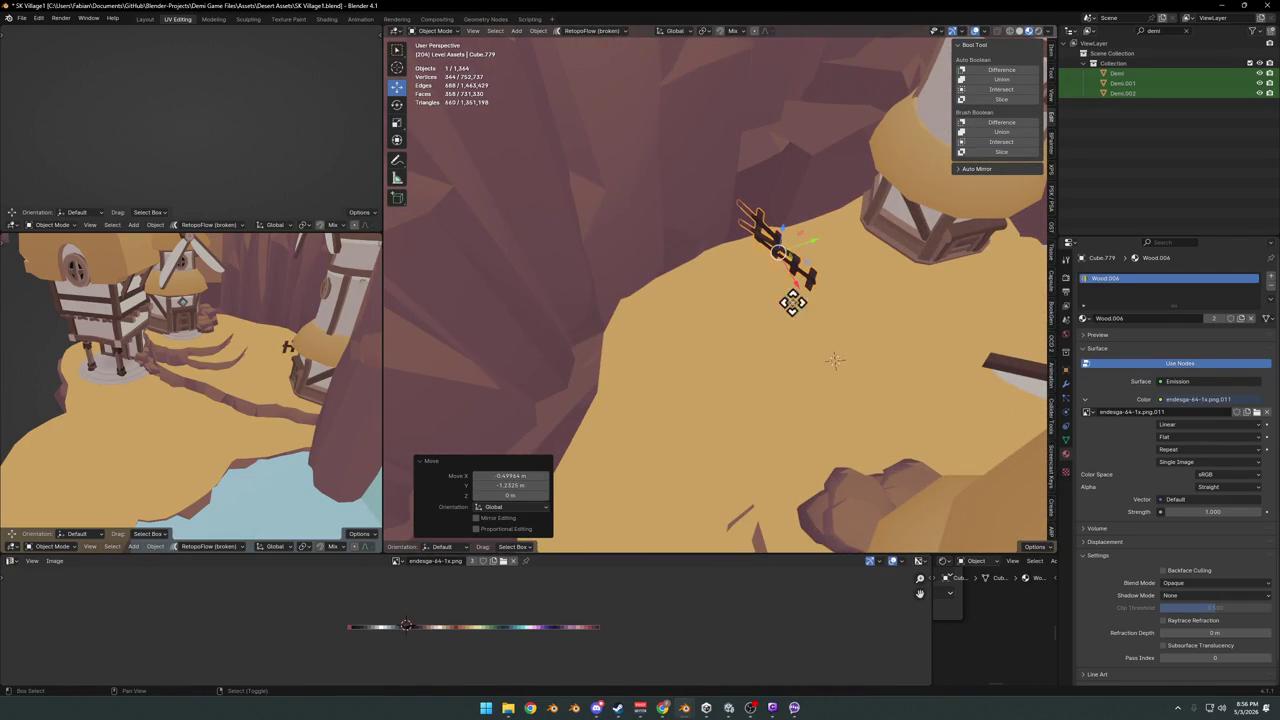
- Duplicate the fence to the left and turn the copy -81.6° around Z
key("shift+d")
left_click(711, 343)
key("r")
key("z")
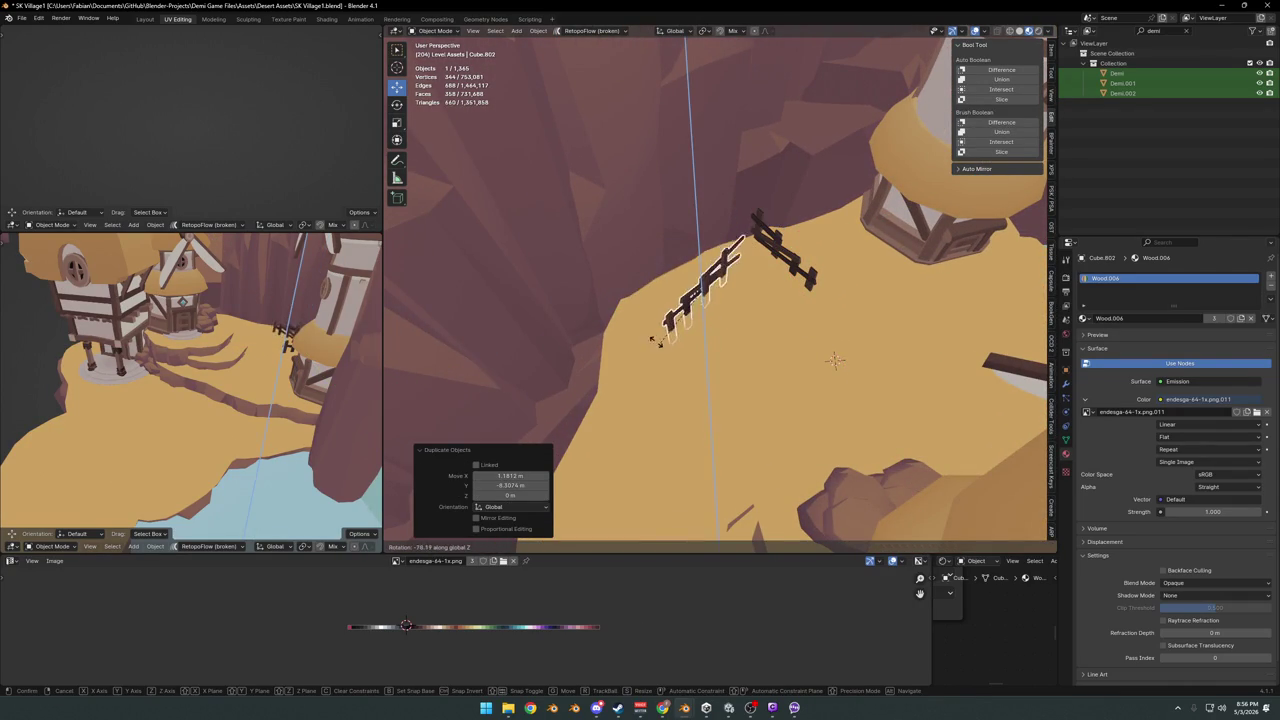
left_click(658, 343)
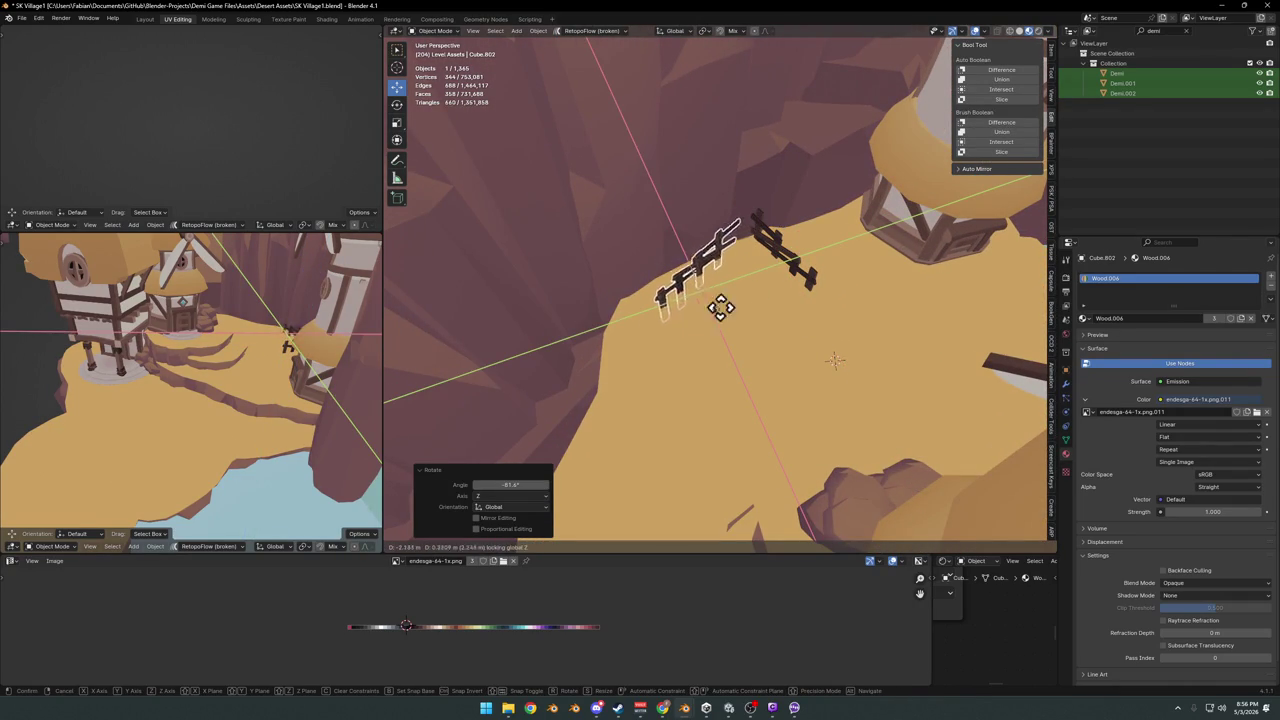
left_click(638, 346)
- Slide the fence level along the ground, turn it around Z, and select the sand cliff piece
mouse_move(680, 357)
middle_mouse_down()
mouse_move(646, 277)
mouse_move(666, 286)
middle_mouse_up()
key("g")
key("shift+z")
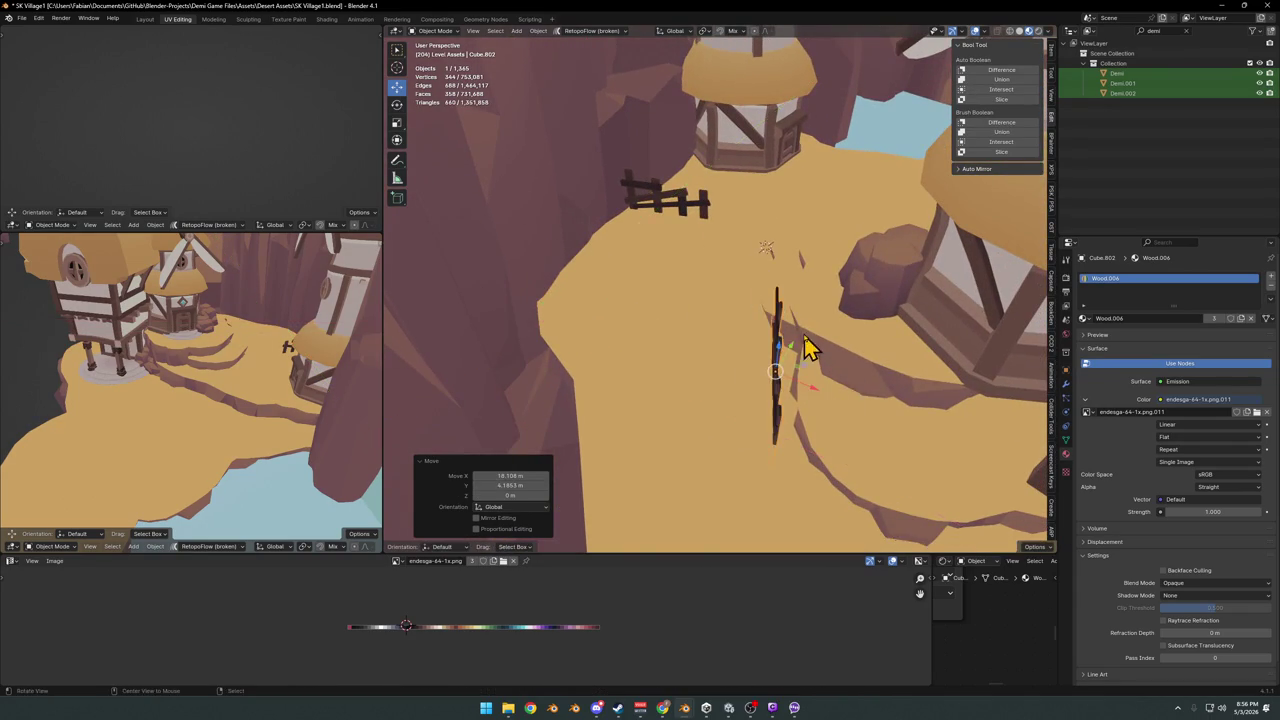
left_click(808, 348)
middle_click_drag(808, 348, 714, 357)
key("r")
key("z")
left_click(785, 378)
mouse_move(785, 378)
middle_mouse_down()
mouse_move(822, 343)
mouse_move(914, 306)
mouse_move(849, 294)
mouse_move(763, 314)
mouse_move(762, 275)
mouse_move(777, 266)
mouse_move(786, 297)
mouse_move(808, 283)
mouse_move(840, 314)
middle_mouse_up()
left_click(845, 278)
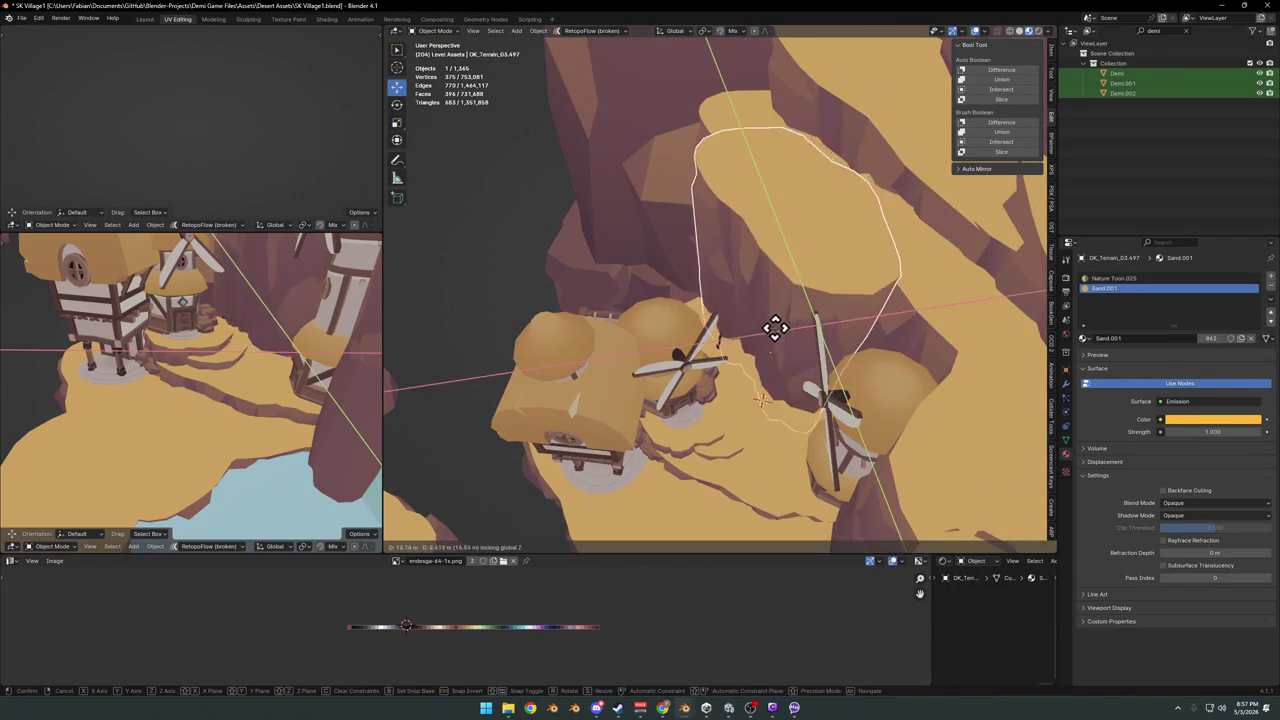
- Shift the sand cliff piece into place and turn it 55.7° around Z
left_click_drag(825, 299, 774, 329)
key("r")
key("z")
left_click(800, 255)
mouse_move(766, 277)
middle_mouse_down()
mouse_move(842, 342)
mouse_move(837, 286)
mouse_move(874, 291)
mouse_move(840, 309)
mouse_move(783, 303)
mouse_move(729, 363)
middle_mouse_up()
key("r")
- Duplicate the cliff piece, turn the copy 32.1° and slide it level beside the windmills
key("shift+d")
key("shift+z")
left_click(793, 393)
key("r")
key("z")
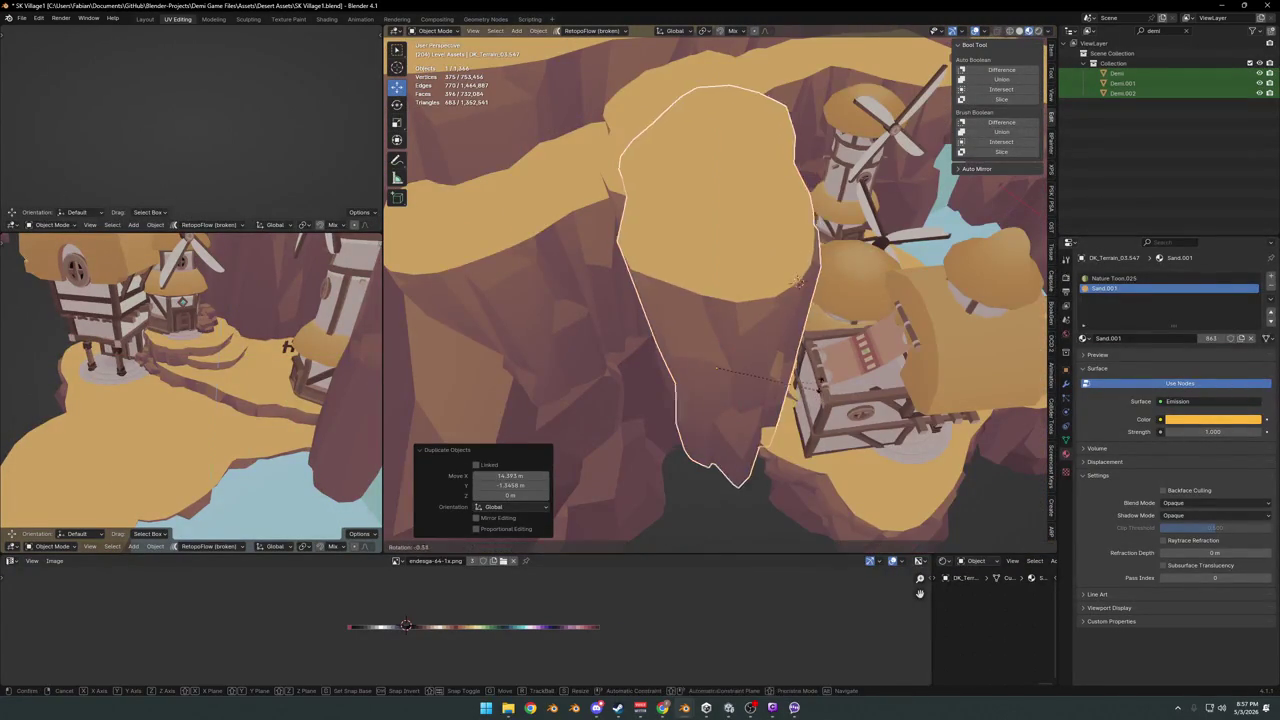
left_click(805, 355)
key("g")
key("shift+z")
left_click(822, 360)
- Delete the stray fence copy near the cliffs
mouse_move(822, 360)
middle_mouse_down()
mouse_move(760, 343)
mouse_move(674, 349)
mouse_move(668, 290)
middle_mouse_up()
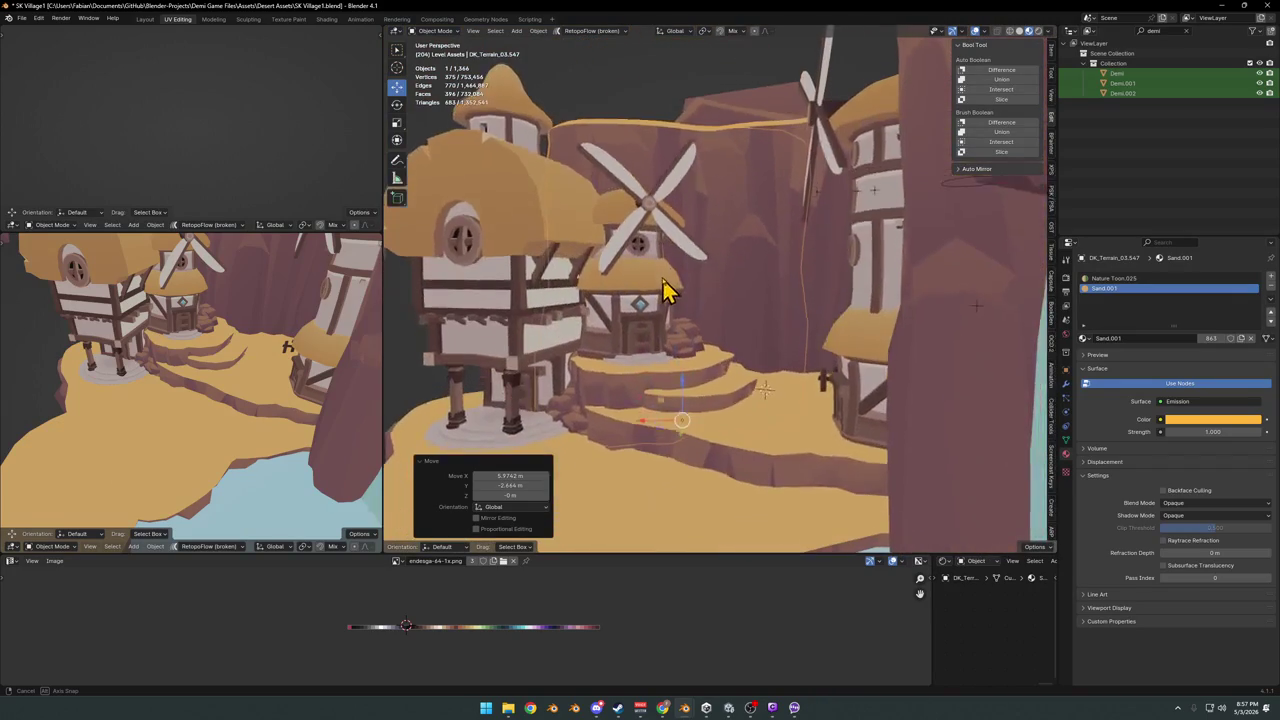
key("alt+a")
scroll(757, 323, "up", 3)
mouse_move(778, 320)
middle_mouse_down()
mouse_move(783, 348)
mouse_move(760, 366)
mouse_move(766, 348)
mouse_move(737, 383)
mouse_move(763, 323)
mouse_move(682, 350)
mouse_move(696, 358)
middle_mouse_up()
scroll(714, 337, "up", 3)
left_click(686, 346)
key("Delete")
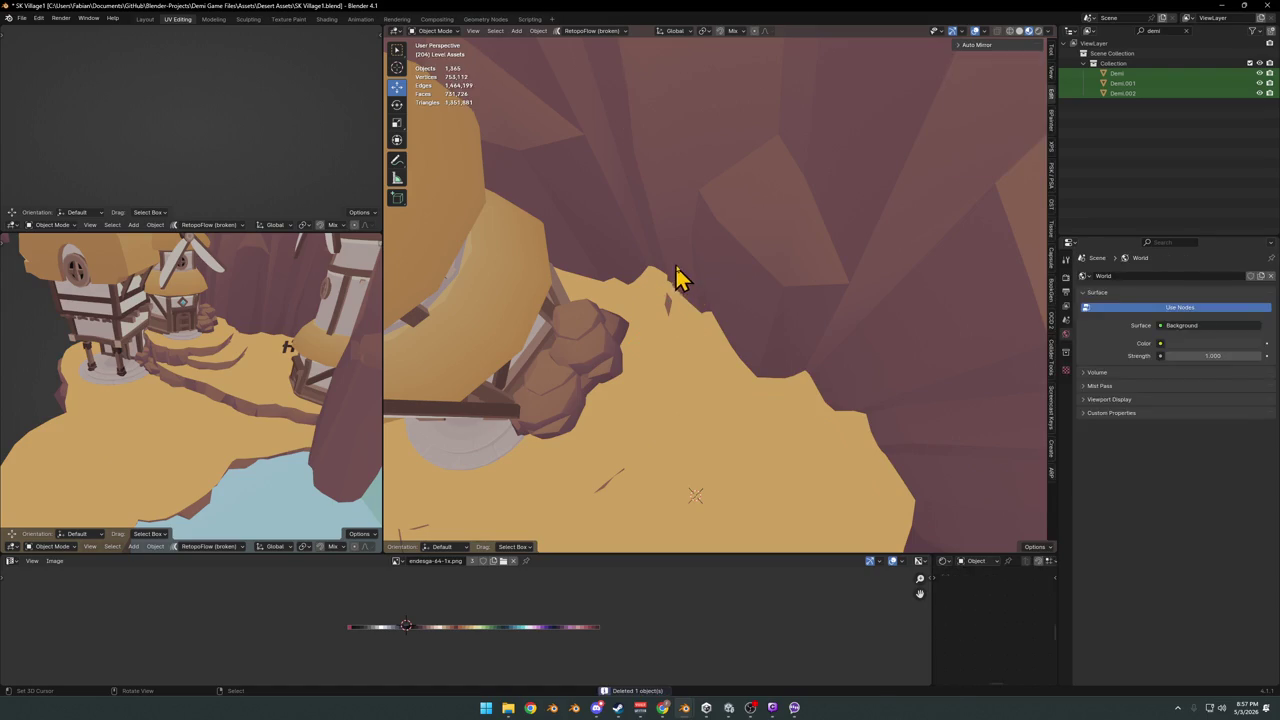
- Slide the original cliff piece level, then delete it
left_click(677, 277)
key("g")
key("shift+z")
left_click(667, 268)
key("Delete")
- Slide the fence near the house along the ground and turn it -65.1° about Z
mouse_move(671, 280)
middle_mouse_down()
mouse_move(717, 306)
mouse_move(751, 280)
mouse_move(727, 275)
mouse_move(814, 343)
mouse_move(671, 246)
mouse_move(734, 320)
mouse_move(782, 305)
middle_mouse_up()
left_click(738, 290)
key("g")
key("shift+z")
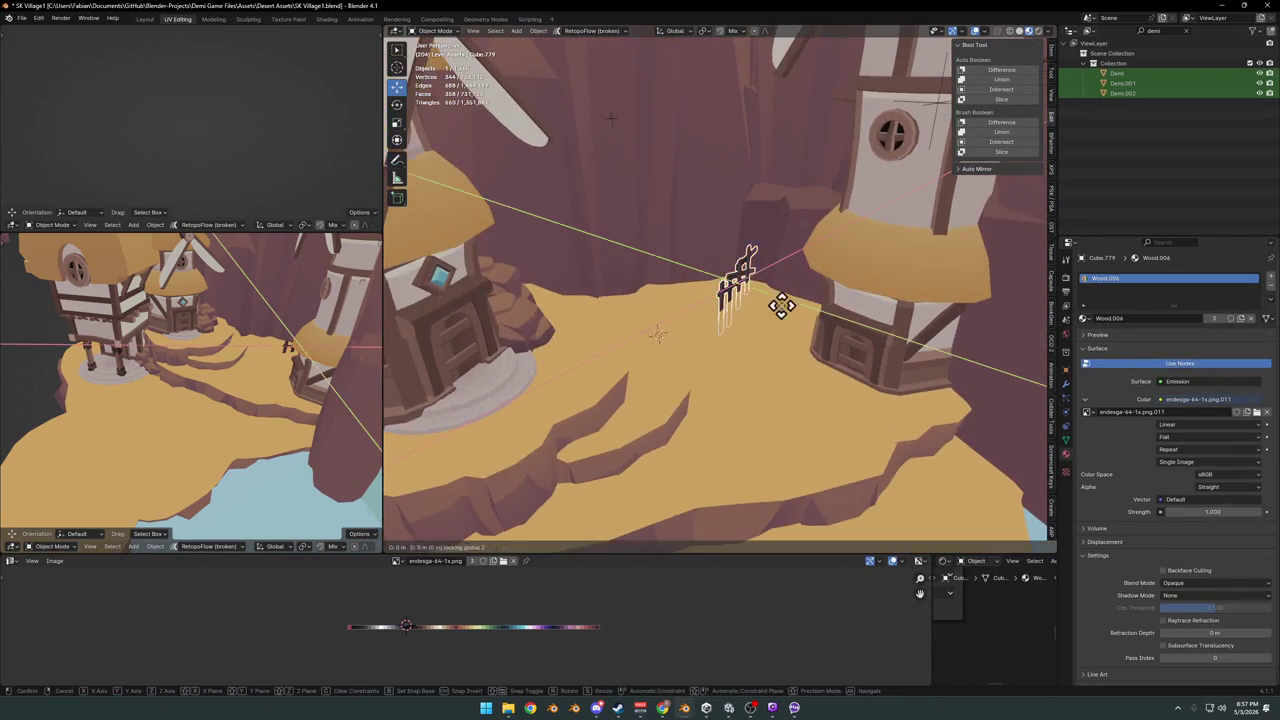
left_click(812, 368)
key("r")
key("z")
left_click(781, 370)
- Reposition that fence again at ground height, then cancel a further slide
key("g")
key("shift+z")
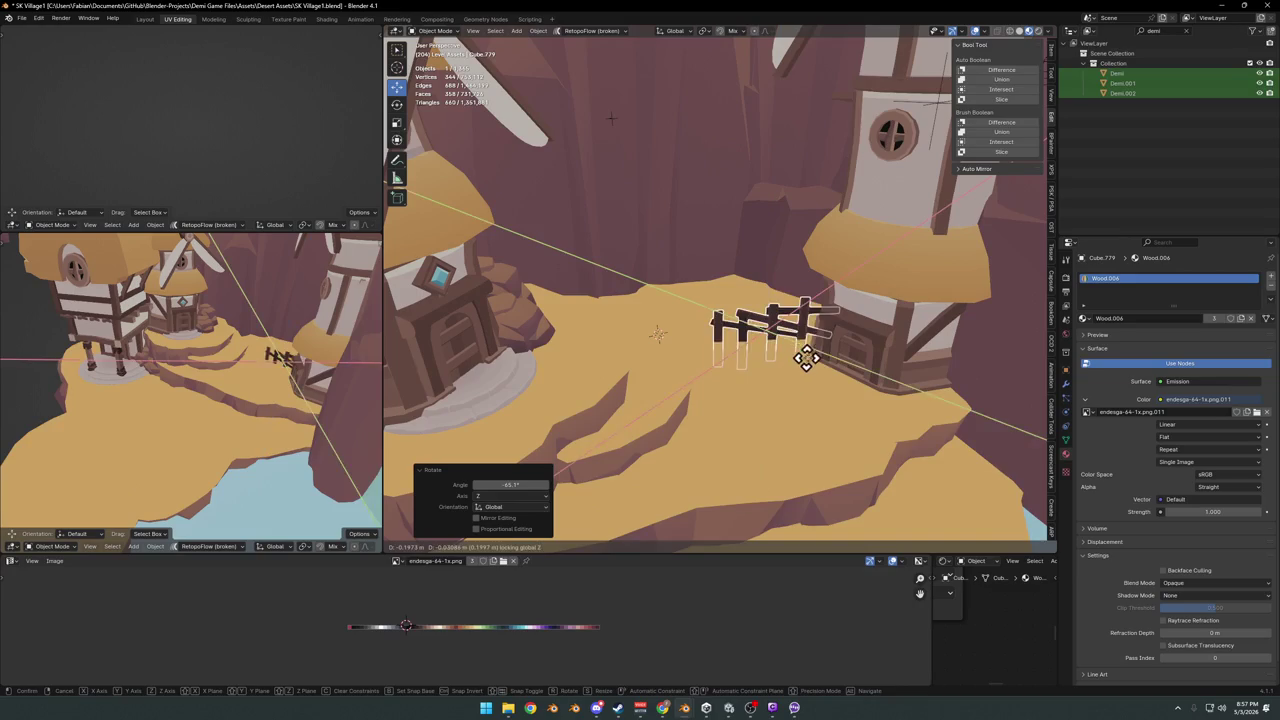
left_click(866, 313)
key("g")
key("shift+z")
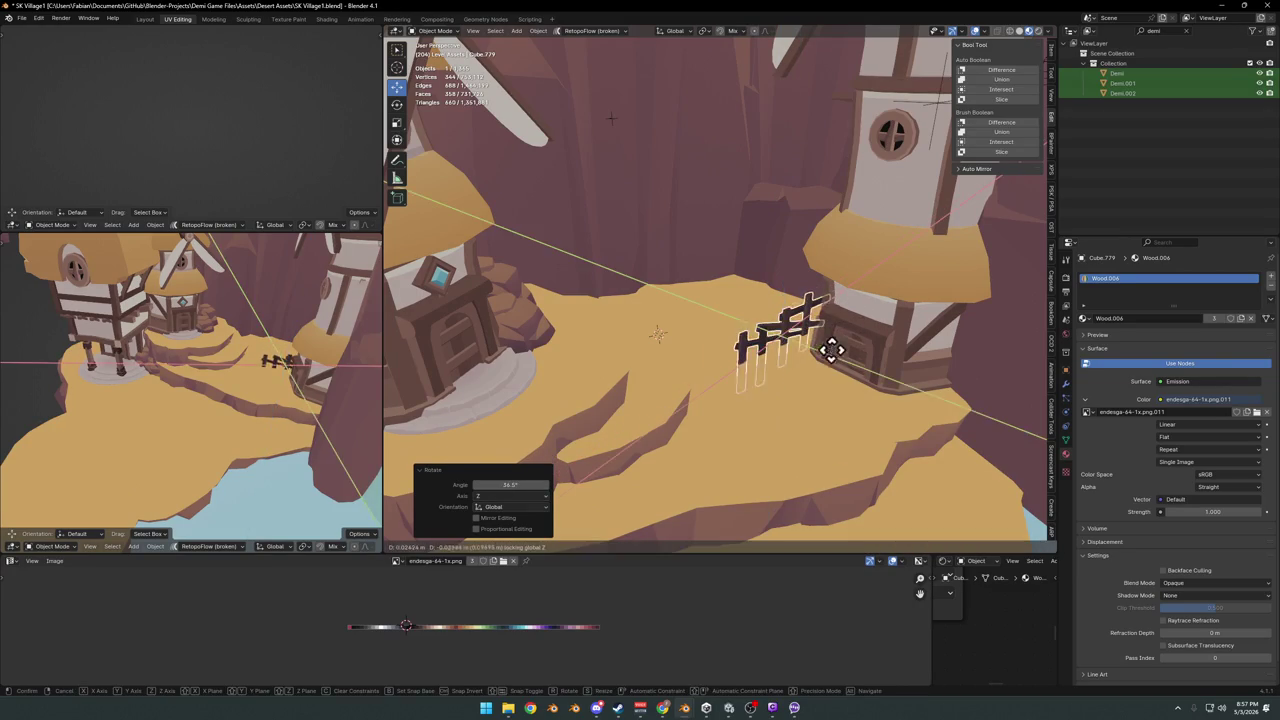
right_click(814, 357)
- Resize, shift and adjust the sand ledge below the windmill house
mouse_move(814, 357)
middle_mouse_down()
mouse_move(766, 309)
mouse_move(752, 350)
mouse_move(786, 363)
mouse_move(680, 374)
mouse_move(808, 371)
mouse_move(783, 345)
mouse_move(814, 337)
mouse_move(794, 363)
mouse_move(744, 365)
mouse_move(754, 406)
mouse_move(763, 363)
middle_mouse_up()
left_click(800, 360)
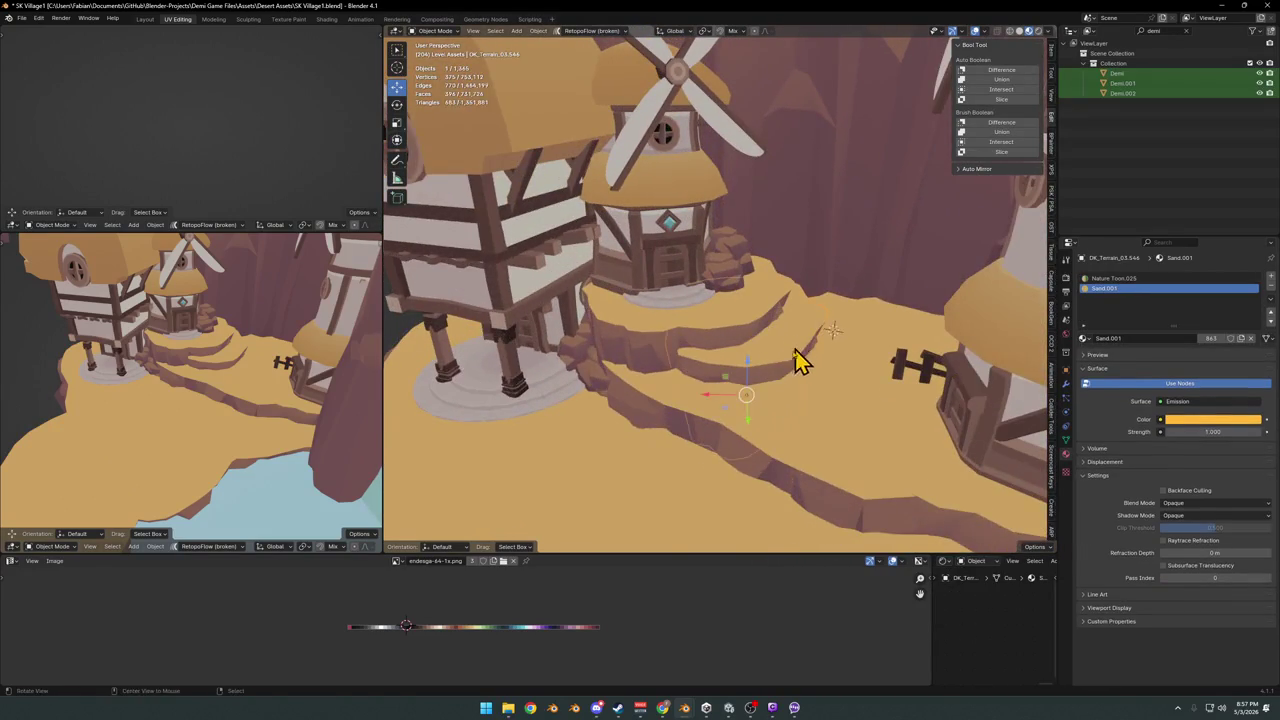
key("s")
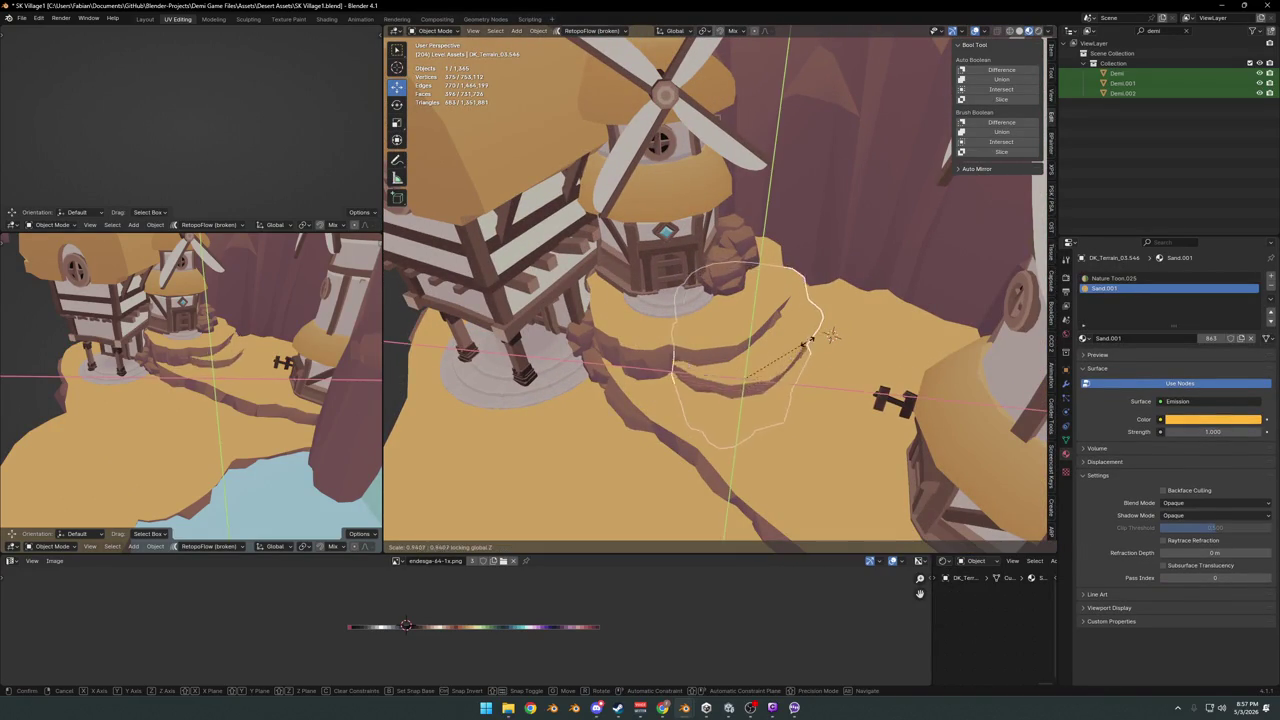
left_click(795, 362)
key("g")
key("shift+z")
left_click(765, 357)
key("r")
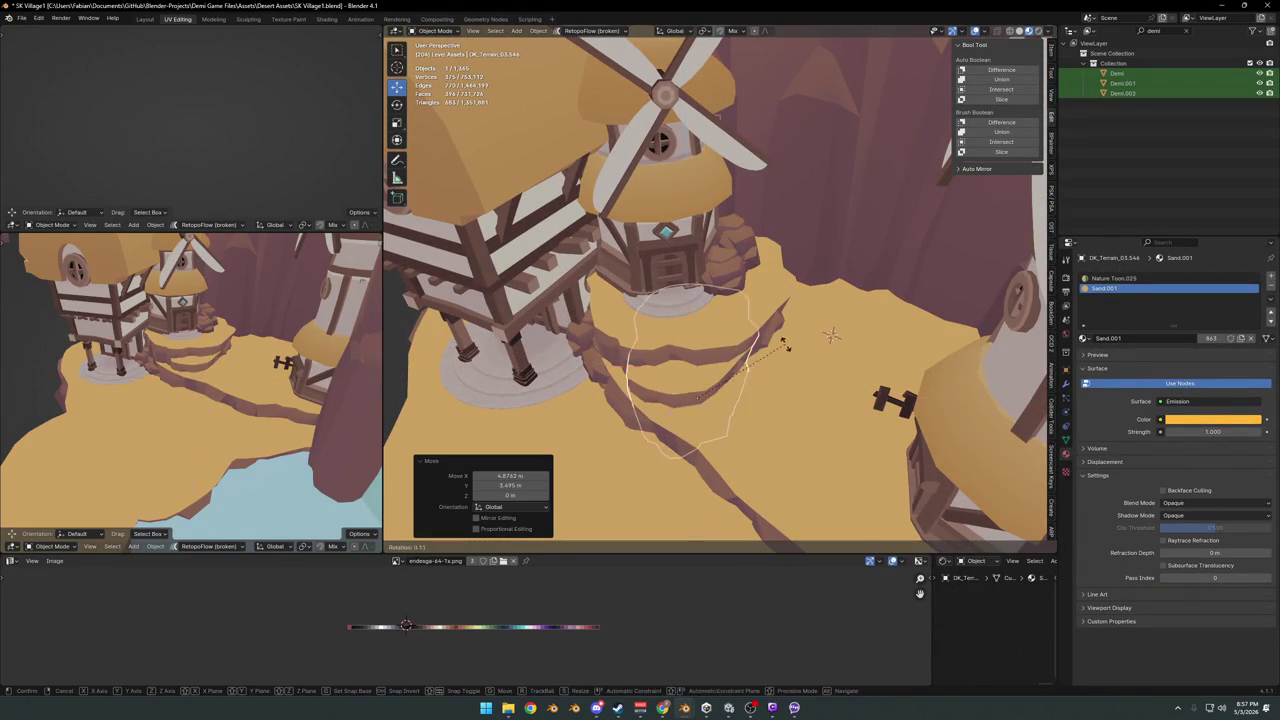
left_click(795, 400)
- Duplicate the fence beside the house and place the turned copy to its left
mouse_move(800, 400)
middle_mouse_down()
mouse_move(810, 355)
mouse_move(777, 357)
middle_mouse_up()
left_click(808, 343)
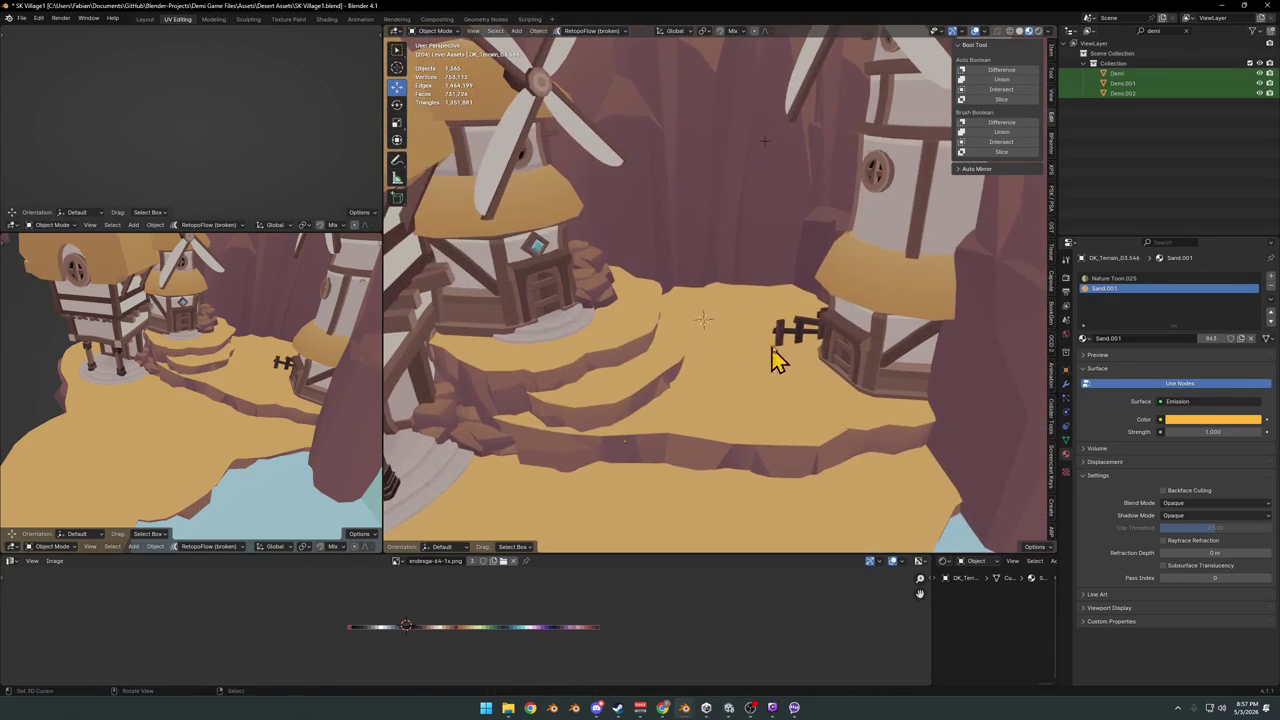
left_click(783, 340)
key("shift+d")
left_click(715, 318)
key("r")
key("z")
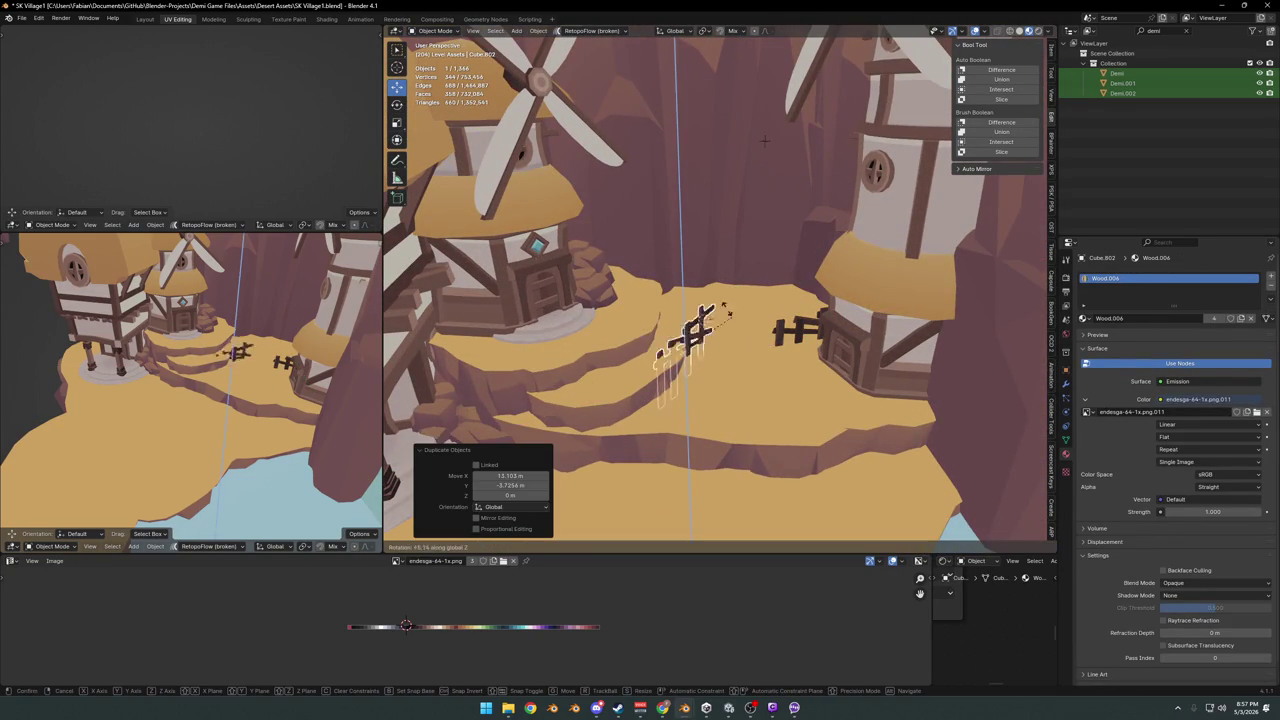
left_click(654, 326)
key("g")
left_click(672, 333)
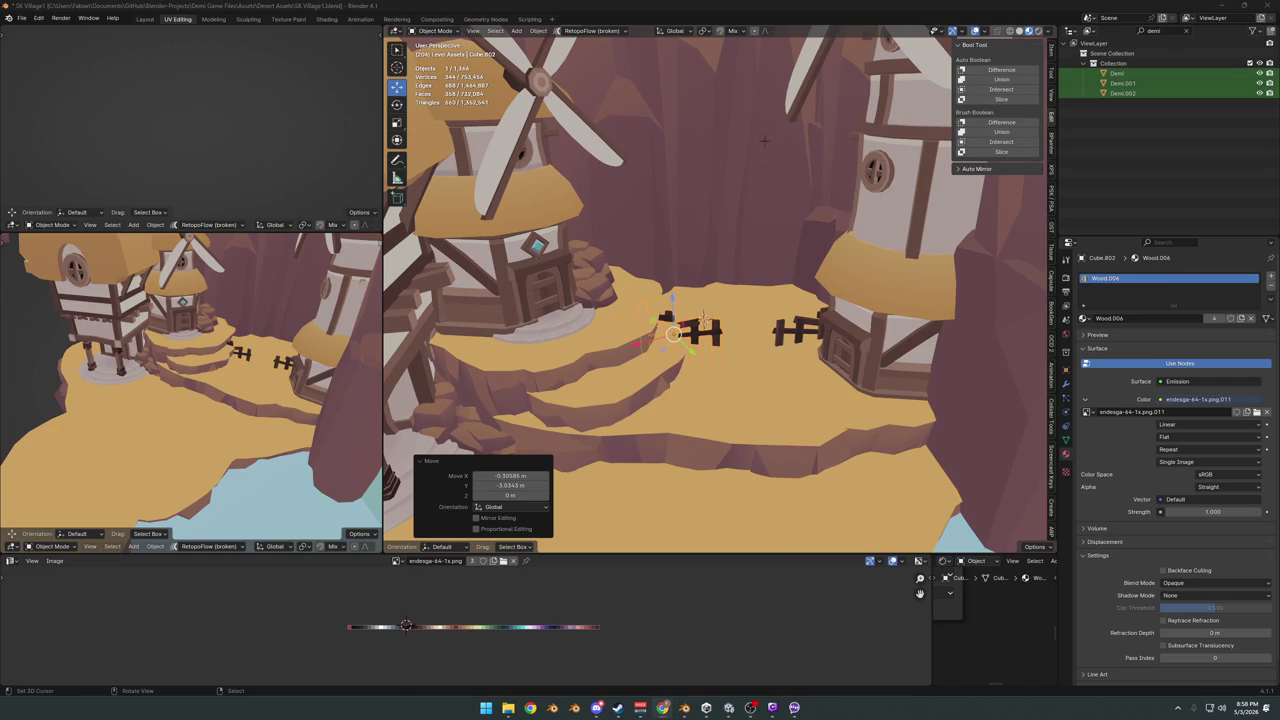
- Turn the copied fence -174° and slide it to continue the fence line
middle_click_drag(628, 320, 663, 366)
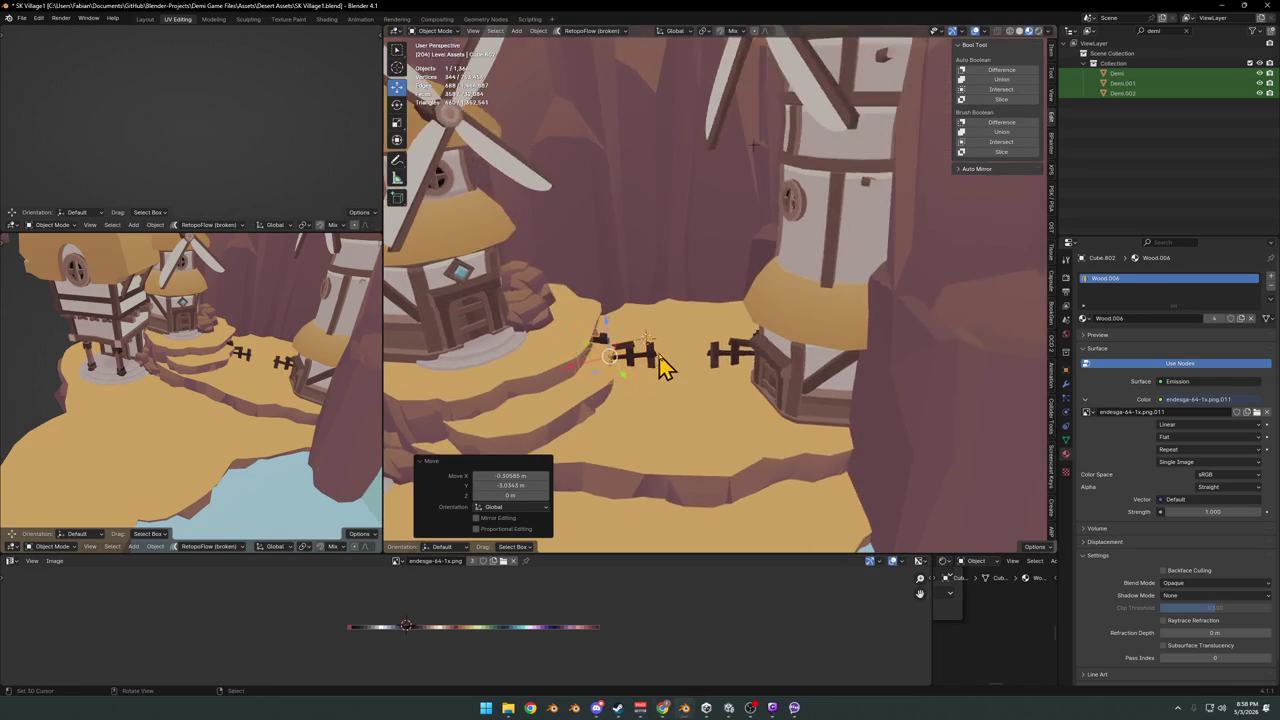
scroll(686, 371, "up", 3)
scroll(686, 371, "up", 2)
key("r")
key("z")
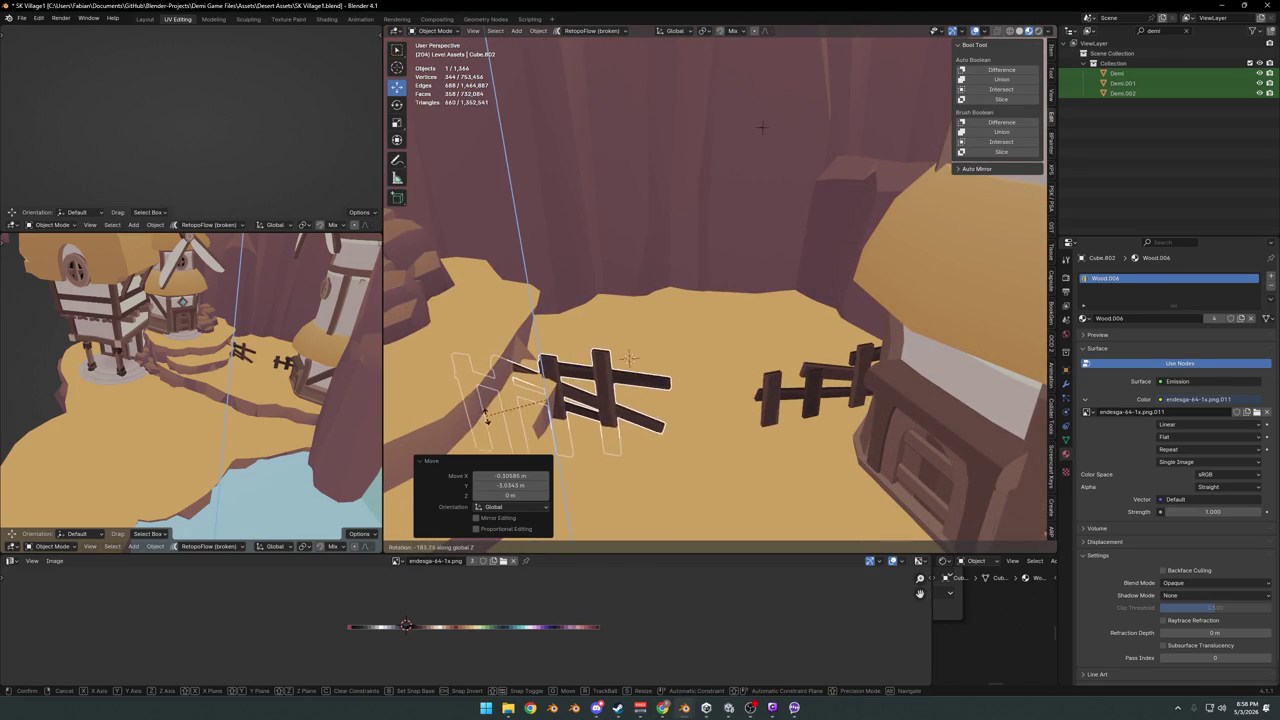
left_click(497, 418)
key("g")
key("shift+z")
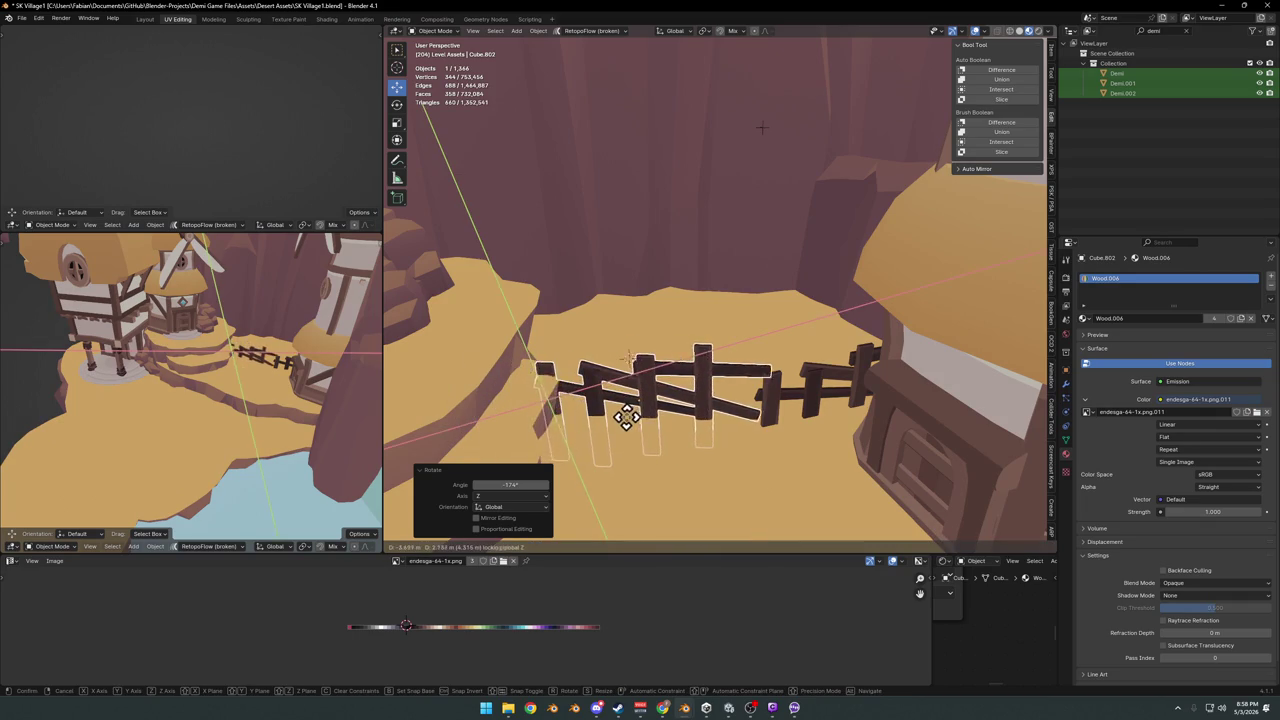
left_click(670, 425)
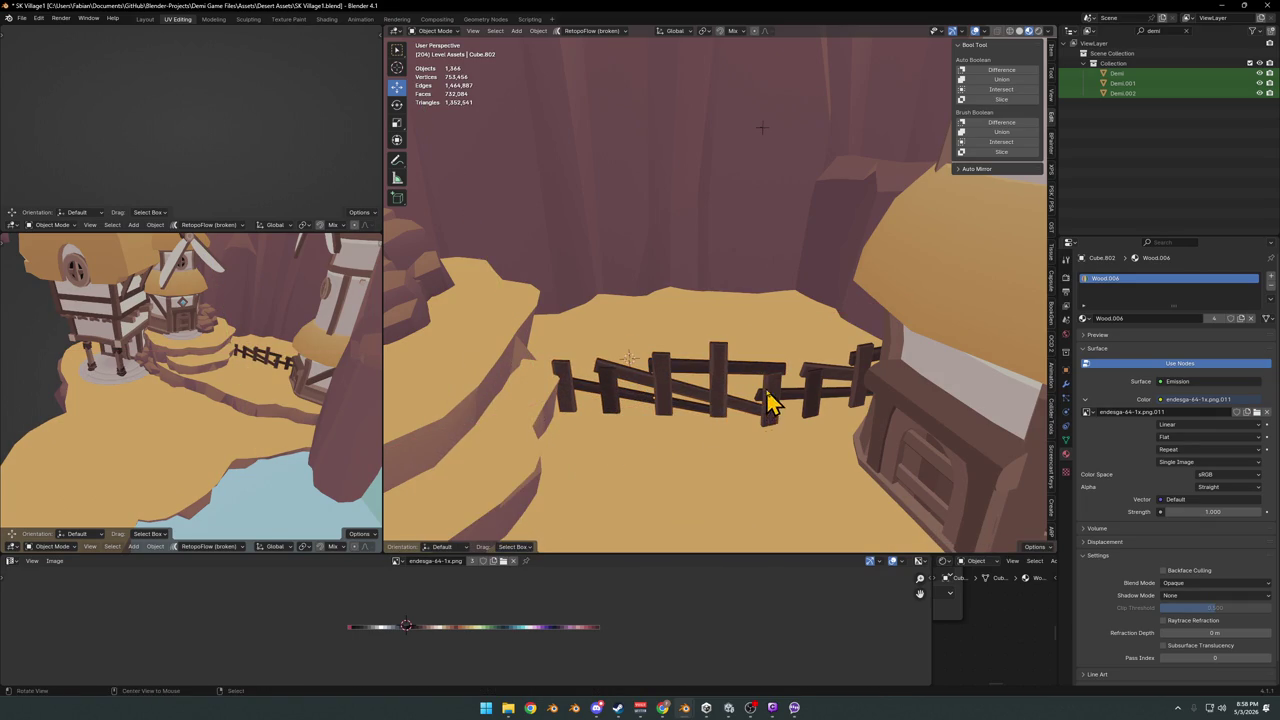
- Raise the right fence vertically and clear the selection
scroll(770, 400, "up", 4)
left_click(734, 345)
key("g")
key("z")
left_click(707, 336)
key("alt+a")
- Try a vertical move on a fence piece, cancel it, and deselect everything
mouse_move(707, 336)
middle_mouse_down()
mouse_move(697, 340)
mouse_move(757, 367)
middle_mouse_up()
scroll(699, 310, "down", 2)
key("Escape")
left_click(707, 345)
key("g")
key("z")
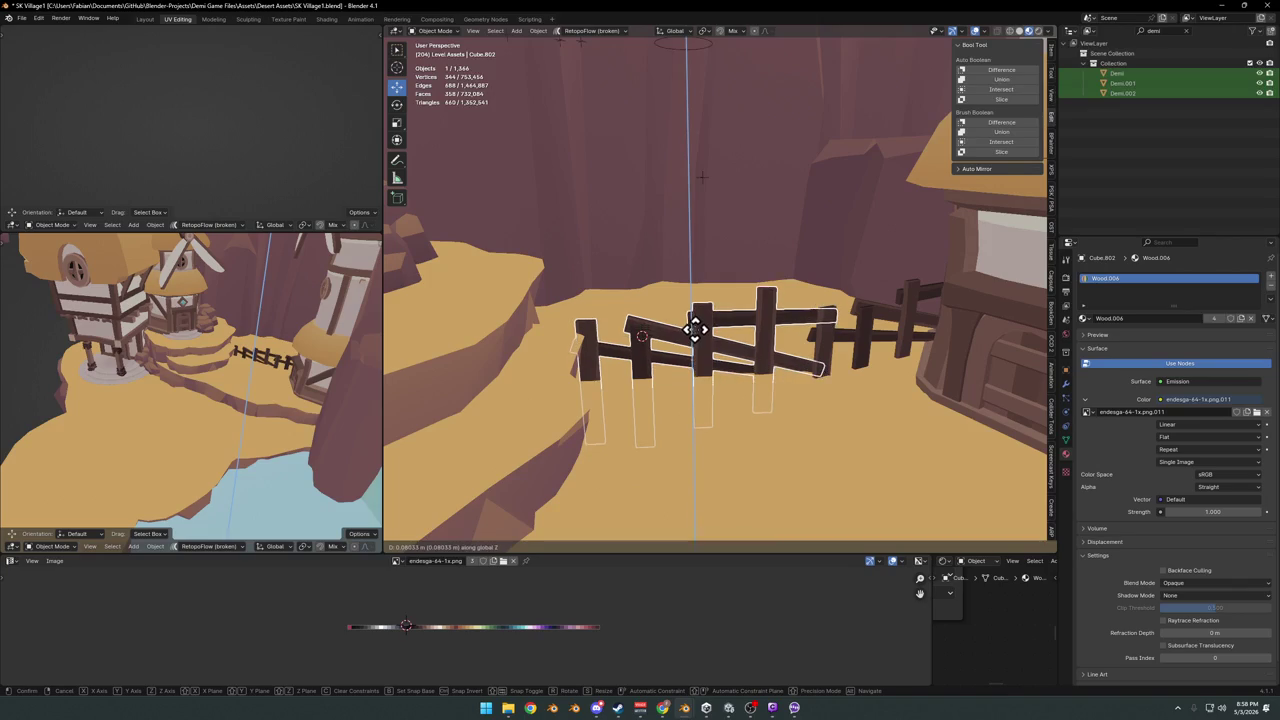
key("Escape")
key("alt+a")
mouse_move(697, 330)
middle_mouse_down()
mouse_move(649, 411)
mouse_move(537, 329)
mouse_move(700, 350)
mouse_move(706, 380)
mouse_move(883, 346)
mouse_move(829, 306)
mouse_move(720, 329)
mouse_move(751, 343)
mouse_move(734, 337)
middle_mouse_up()
- Enlarge the sand terrain piece horizontally, keeping its height, and save the file
left_click(800, 362)
key("s")
key("shift+z")
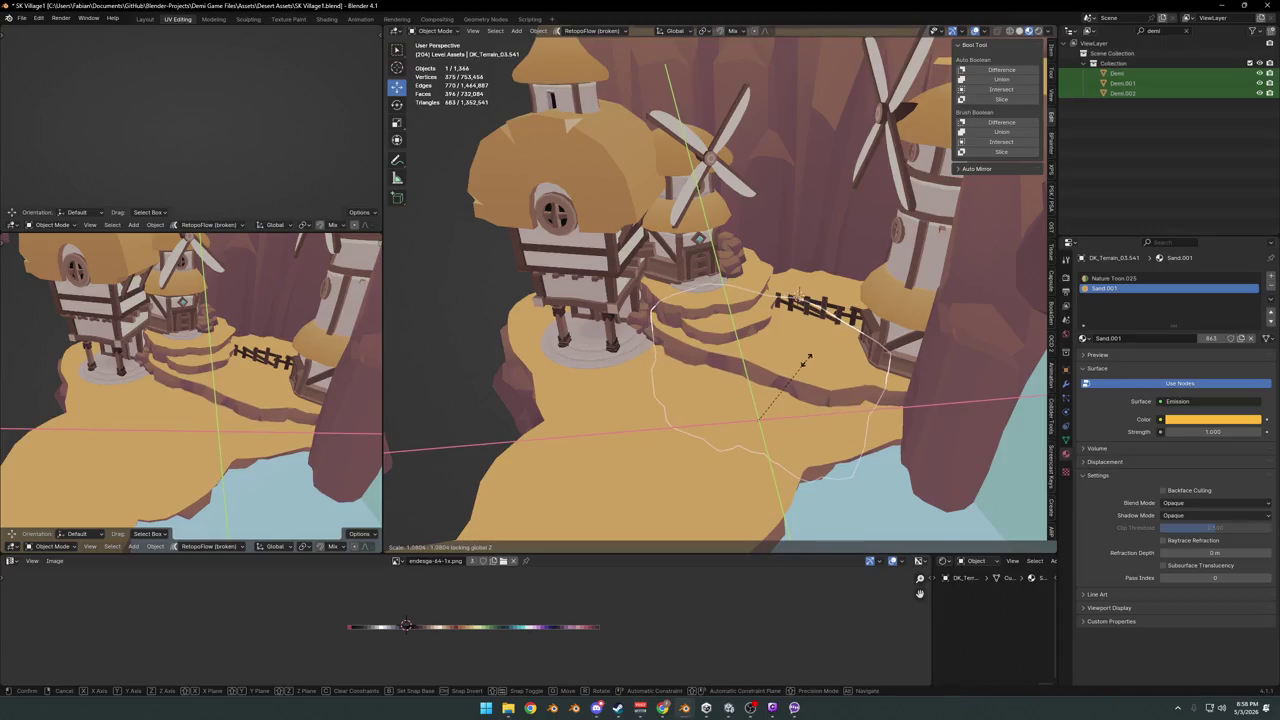
left_click(808, 370)
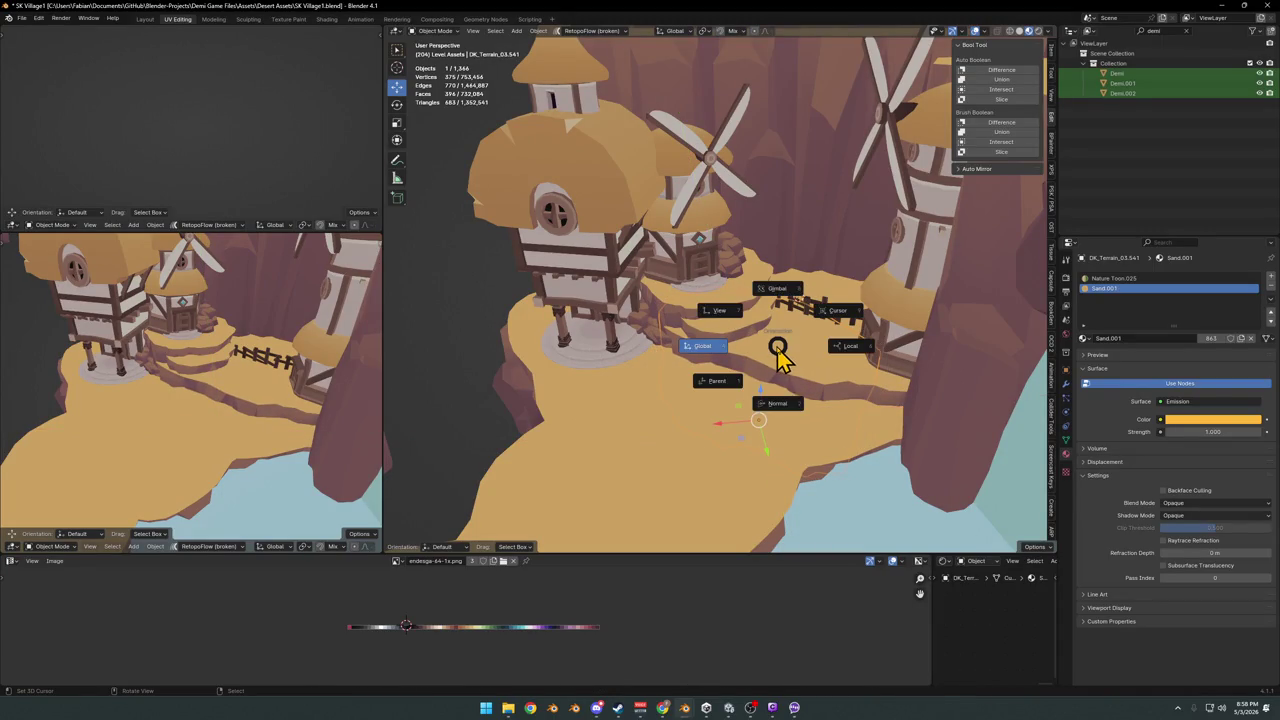
middle_click_drag(783, 445, 803, 410)
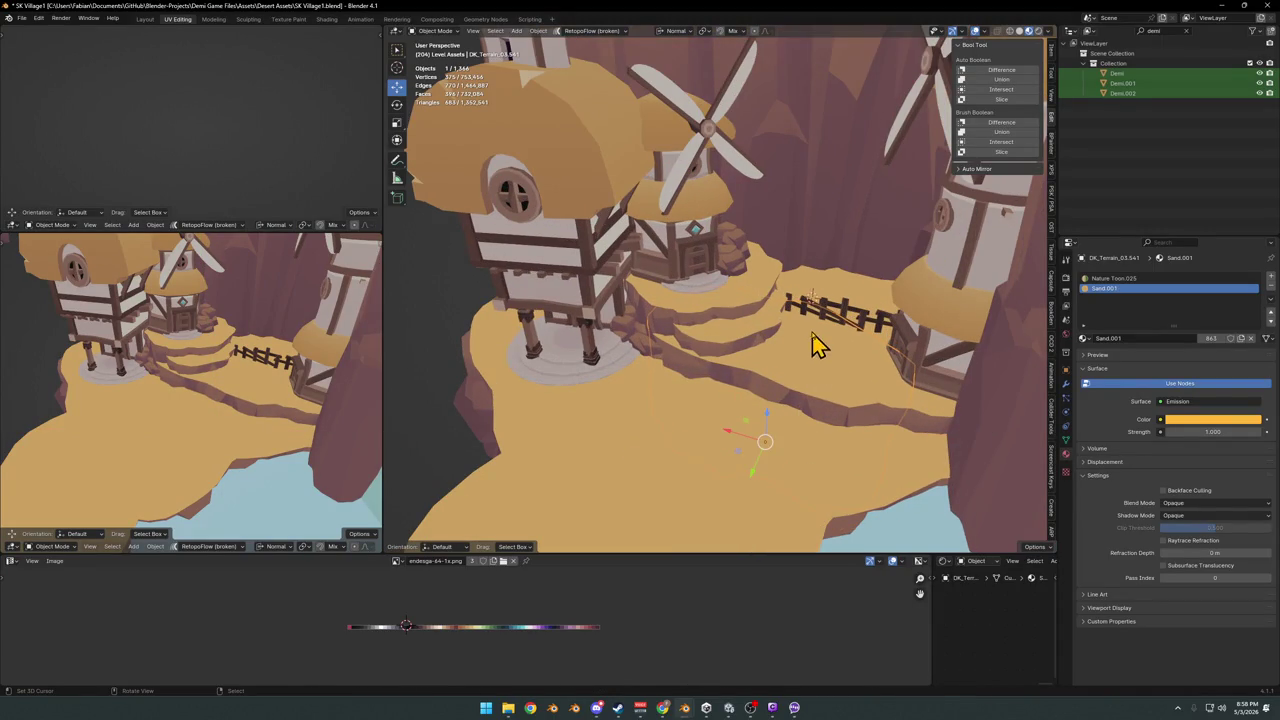
left_click(875, 302)
mouse_move(875, 302)
middle_mouse_down()
mouse_move(846, 391)
mouse_move(857, 386)
mouse_move(790, 398)
mouse_move(783, 417)
mouse_move(846, 366)
mouse_move(731, 377)
mouse_move(788, 335)
mouse_move(674, 389)
mouse_move(723, 354)
mouse_move(729, 329)
mouse_move(728, 352)
mouse_move(709, 323)
middle_mouse_up()
key("ctrl+s")
- Turn the windmill tower 69.3° around its vertical axis
left_click(730, 352)
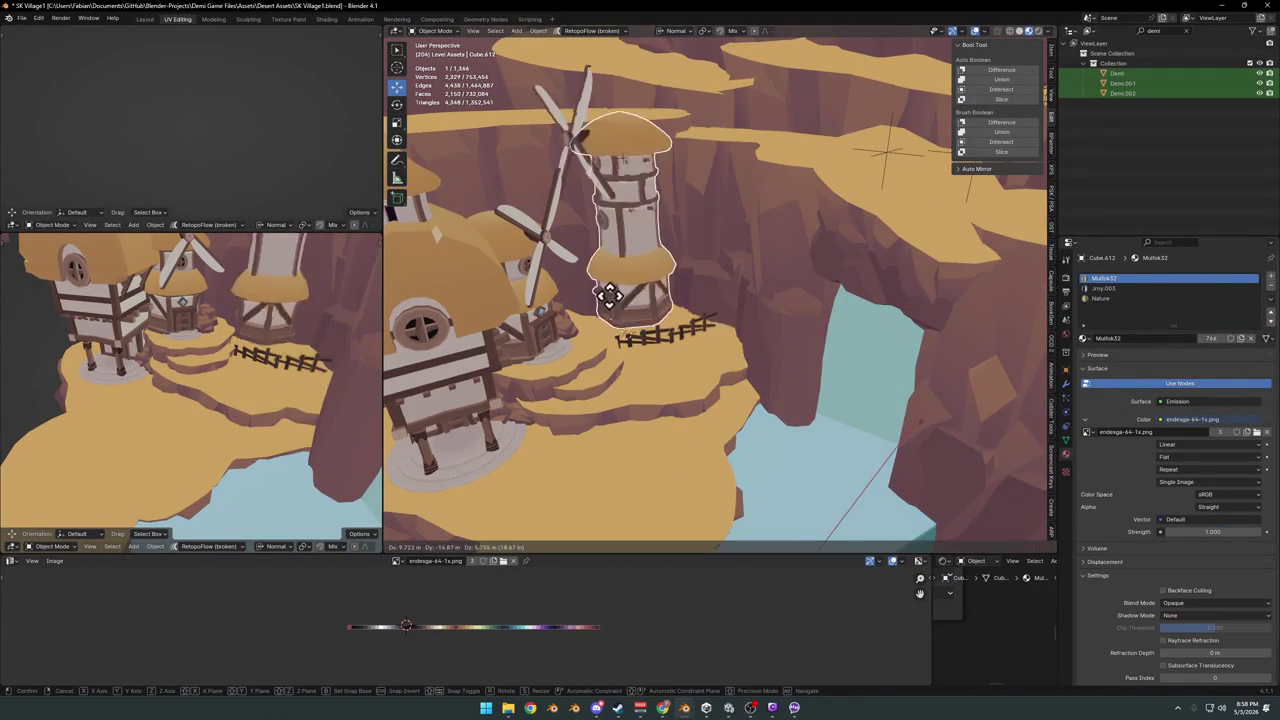
key("r")
key("z")
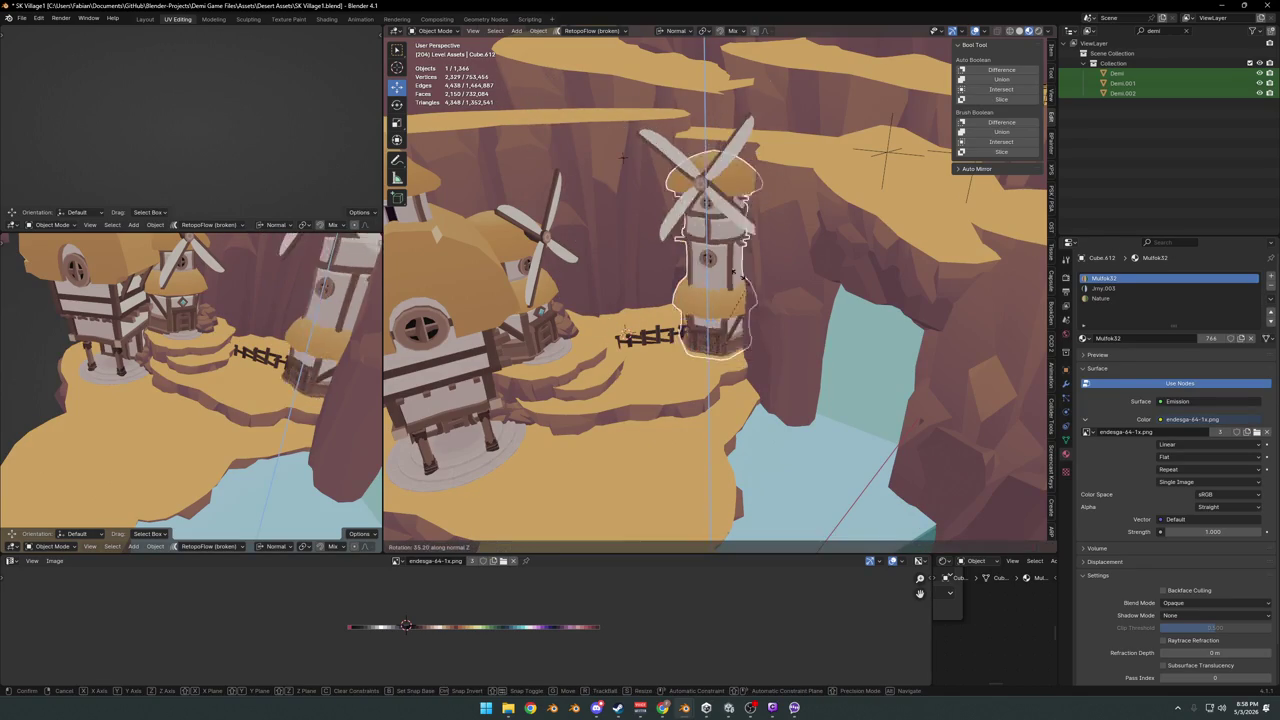
left_click(731, 277)
- Slide the windmill at constant height to its new spot beside the fence
key("g")
key("shift+z")
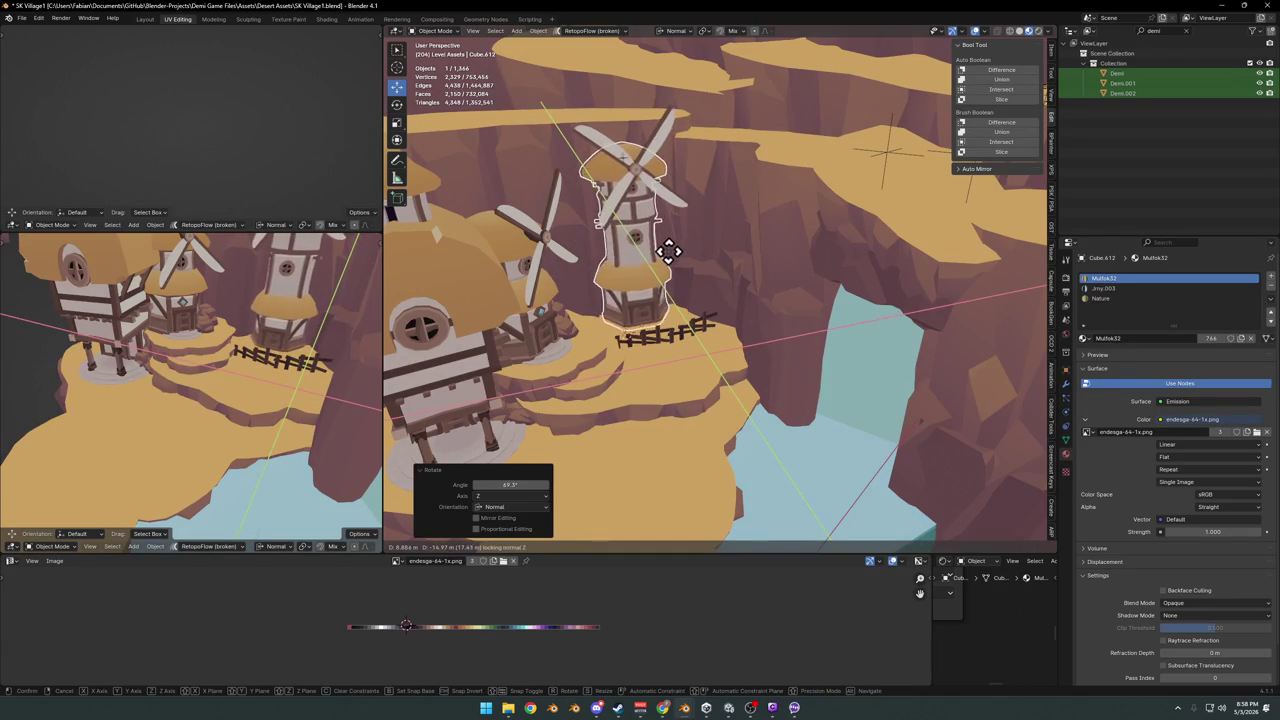
left_click(668, 252)
mouse_move(657, 300)
middle_mouse_down()
mouse_move(700, 303)
mouse_move(710, 330)
mouse_move(748, 323)
middle_mouse_up()
scroll(700, 303, "up", 3)
scroll(715, 345, "down", 3)
scroll(740, 330, "up", 3)
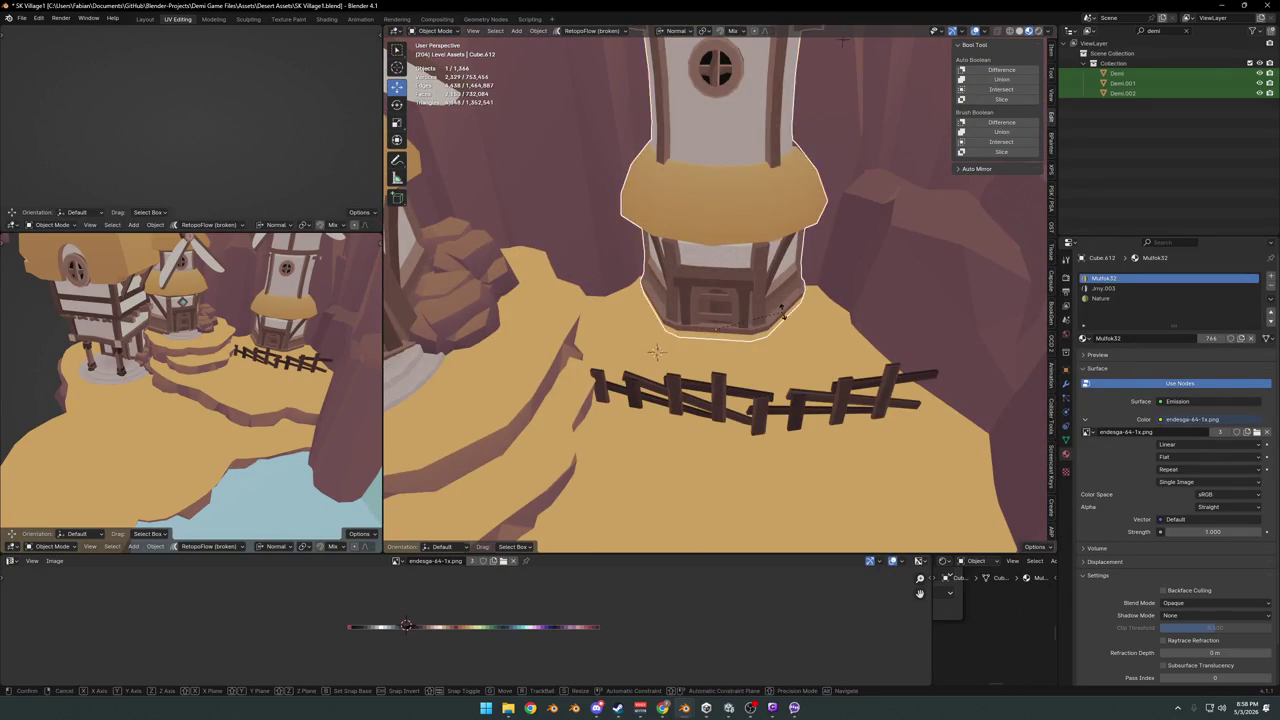
left_click(777, 314)
- Turn the fence 28.7° and slide it along the ground to a new spot
scroll(760, 350, "down", 3)
left_click(745, 385)
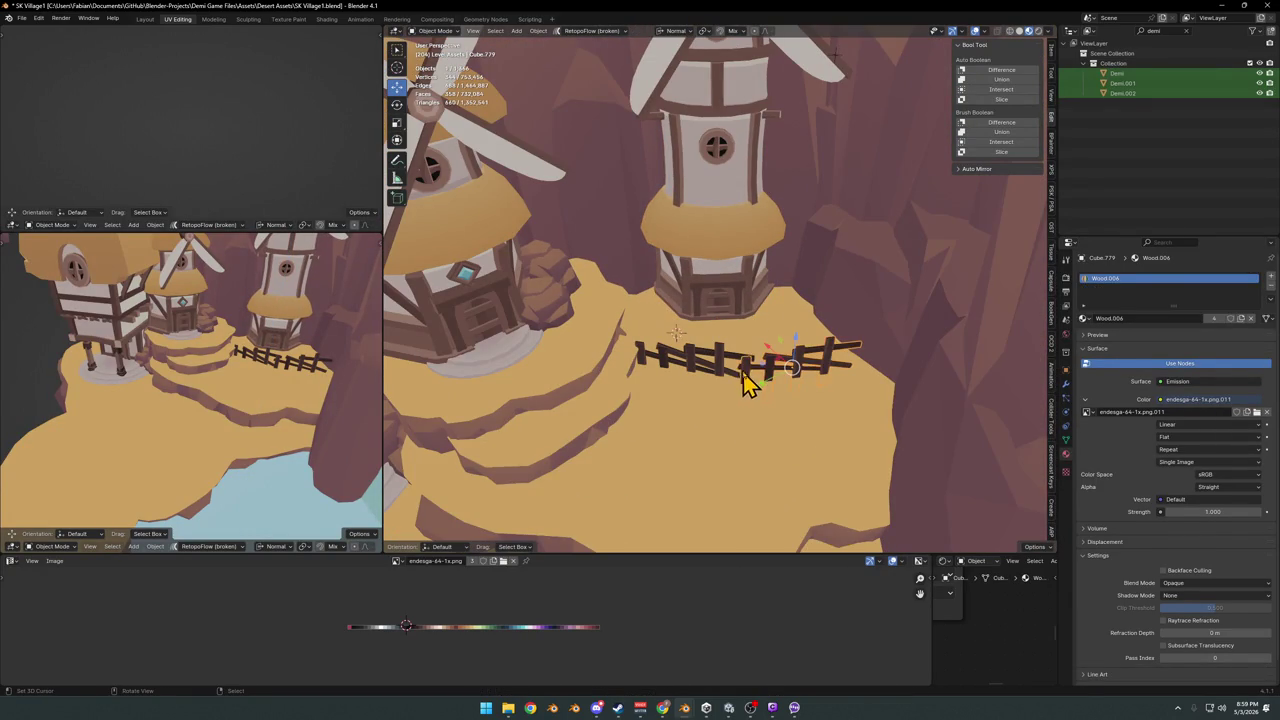
key("r")
left_click(790, 377)
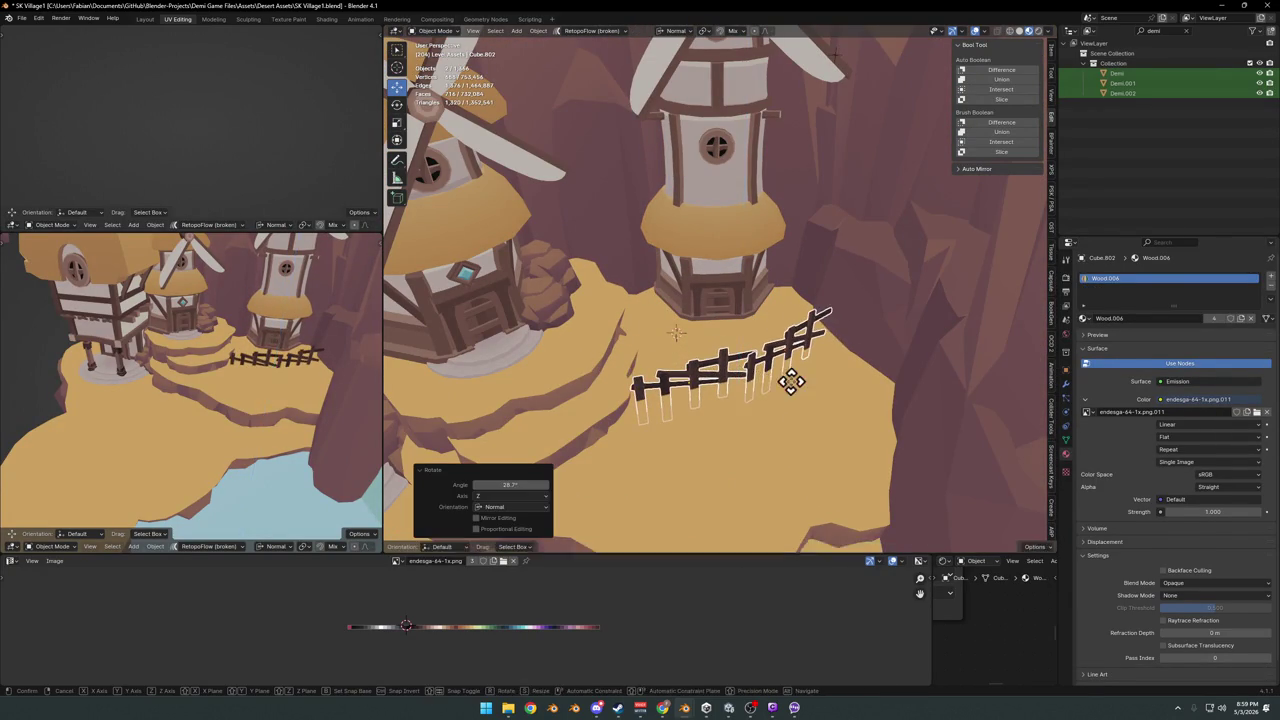
key("g")
key("shift+z")
key("shift+z")
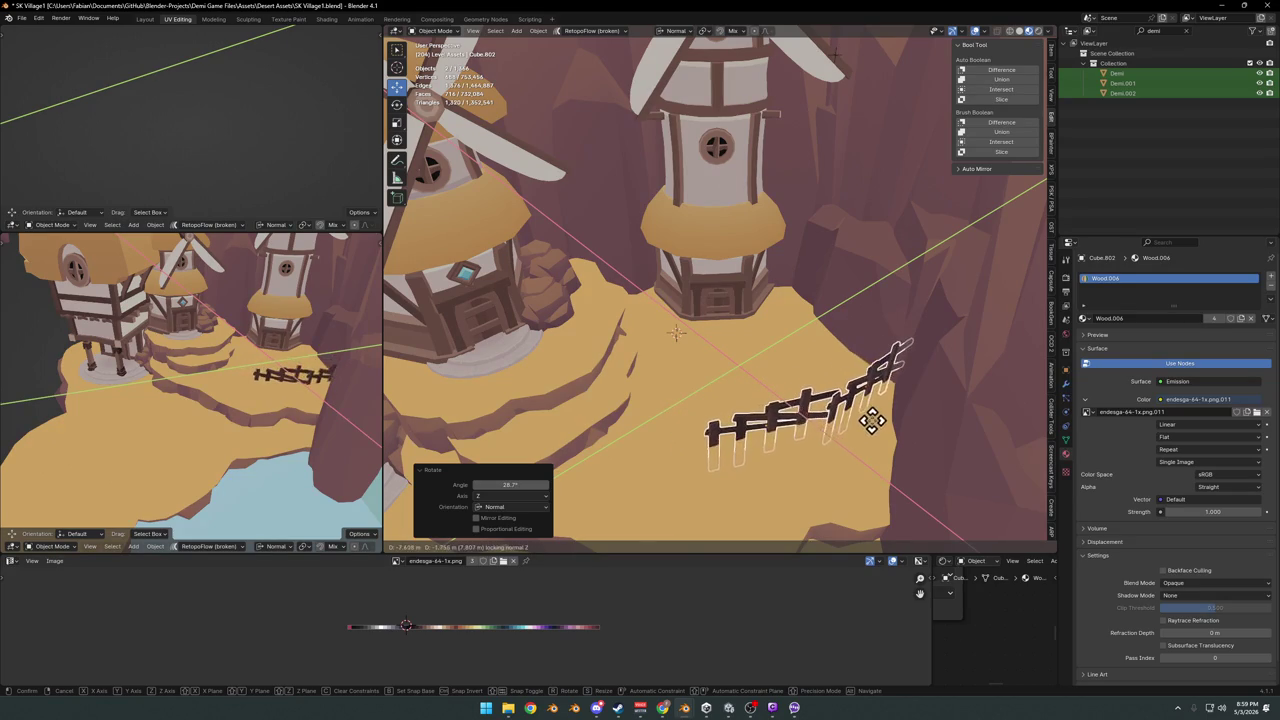
left_click(880, 428)
- Delete the duplicate Demi.002 and Demi.001 characters
mouse_move(857, 423)
middle_mouse_down()
mouse_move(794, 400)
mouse_move(811, 391)
mouse_move(757, 405)
middle_mouse_up()
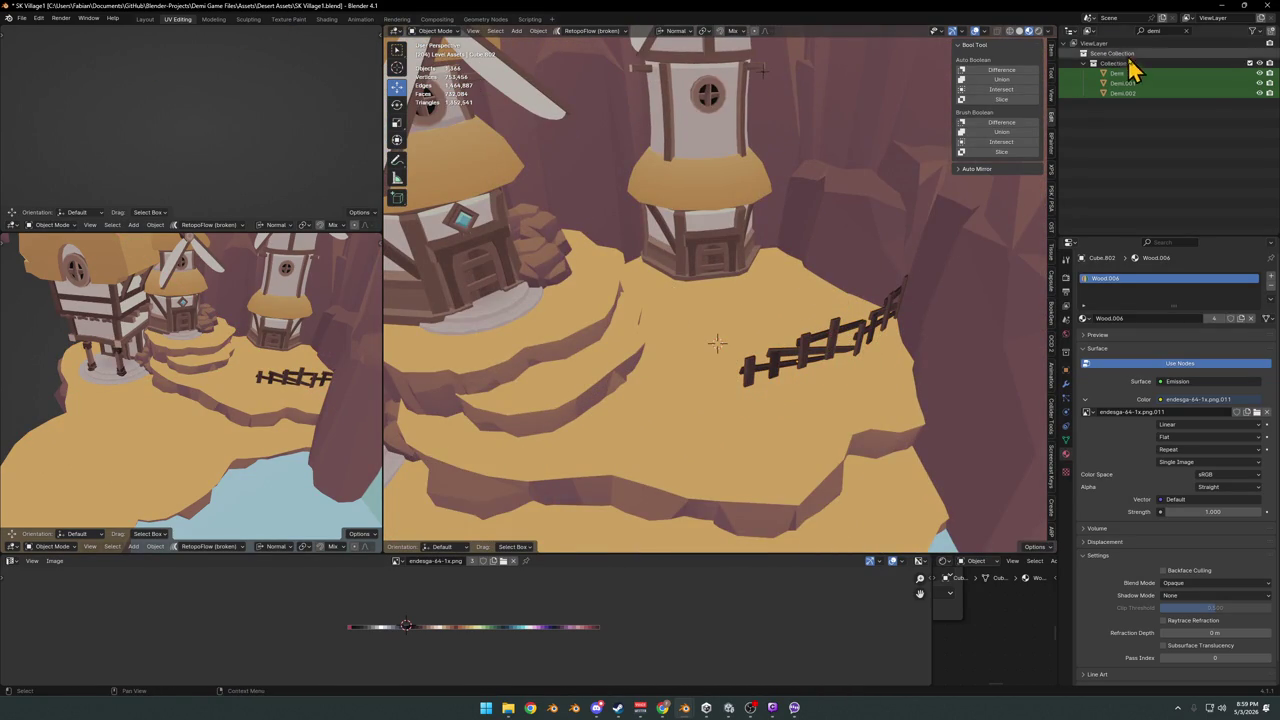
left_click_drag(1128, 92, 688, 360)
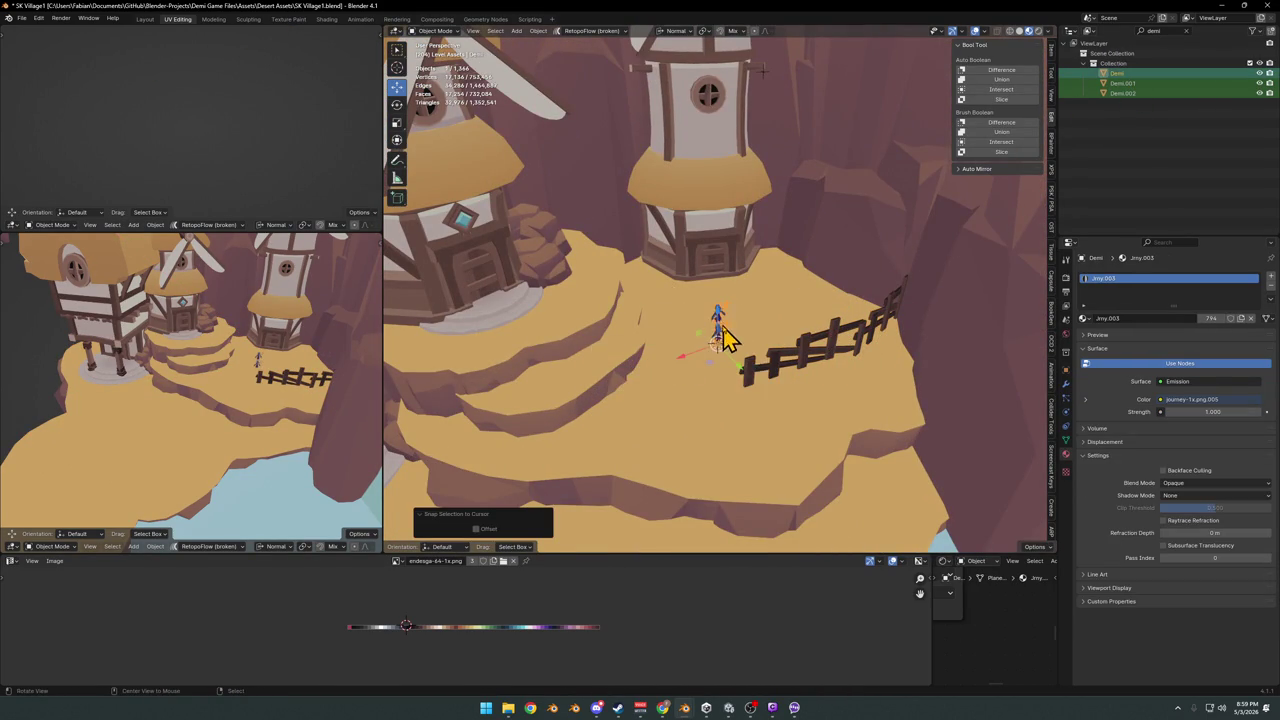
key("KP_Decimal")
middle_click_drag(743, 329, 757, 334)
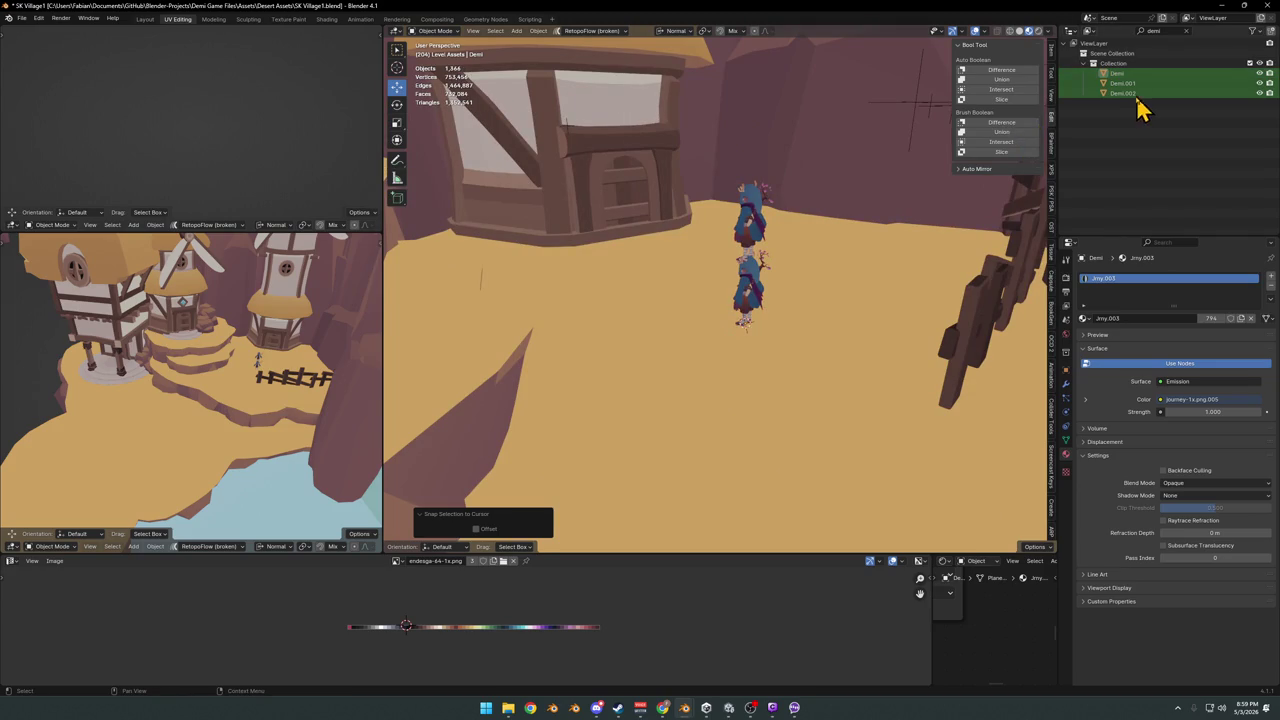
key("Delete")
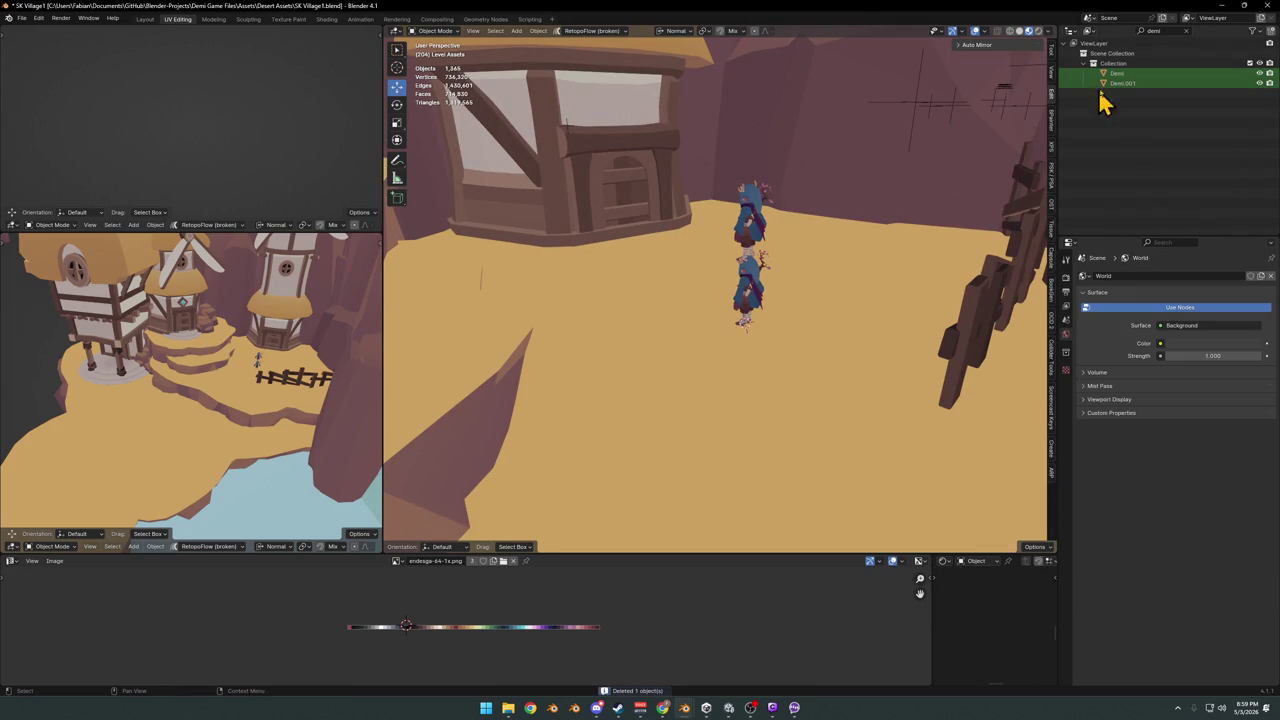
left_click(1122, 85)
key("Delete")
- Move the remaining Demi character beside the fence
left_click(757, 283)
key("KP_Decimal")
key("g")
left_click(657, 357)
scroll(706, 308, "down", 5)
middle_click_drag(706, 308, 735, 345)
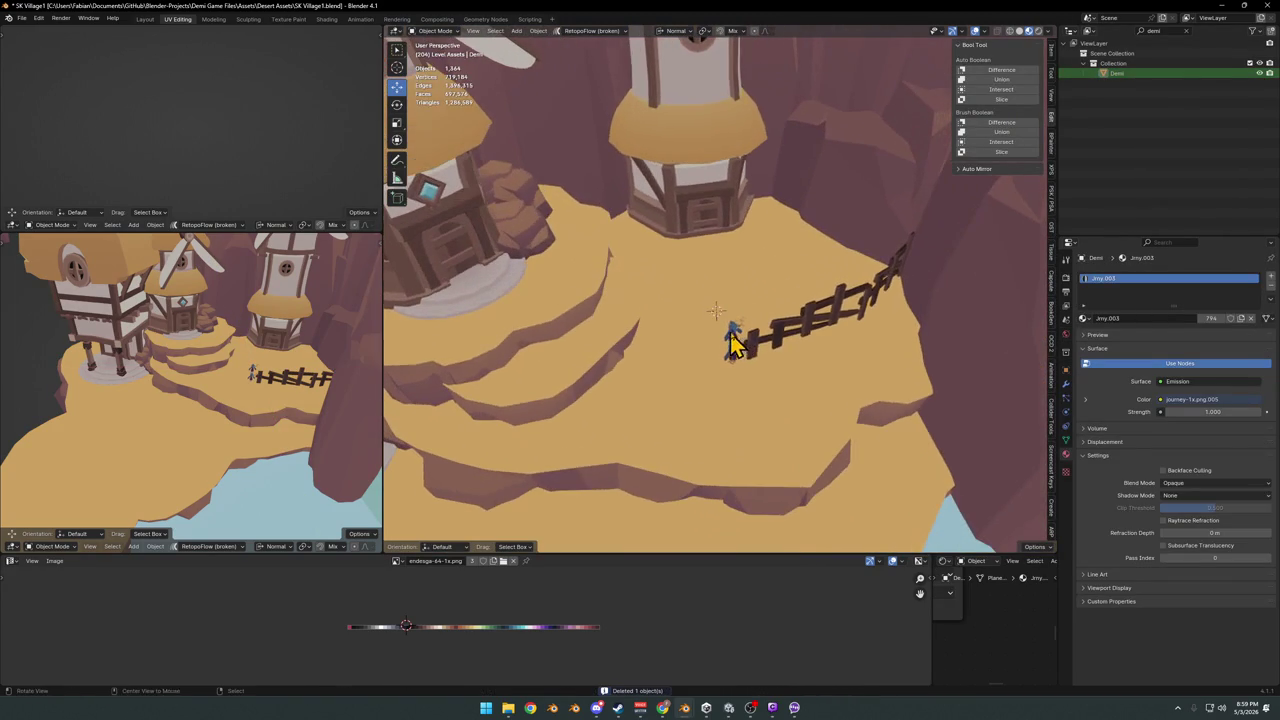
- Duplicate a fence piece, place the copy to its left and rotate it
left_click(760, 355)
key("shift+d")
left_click(630, 350)
key("r")
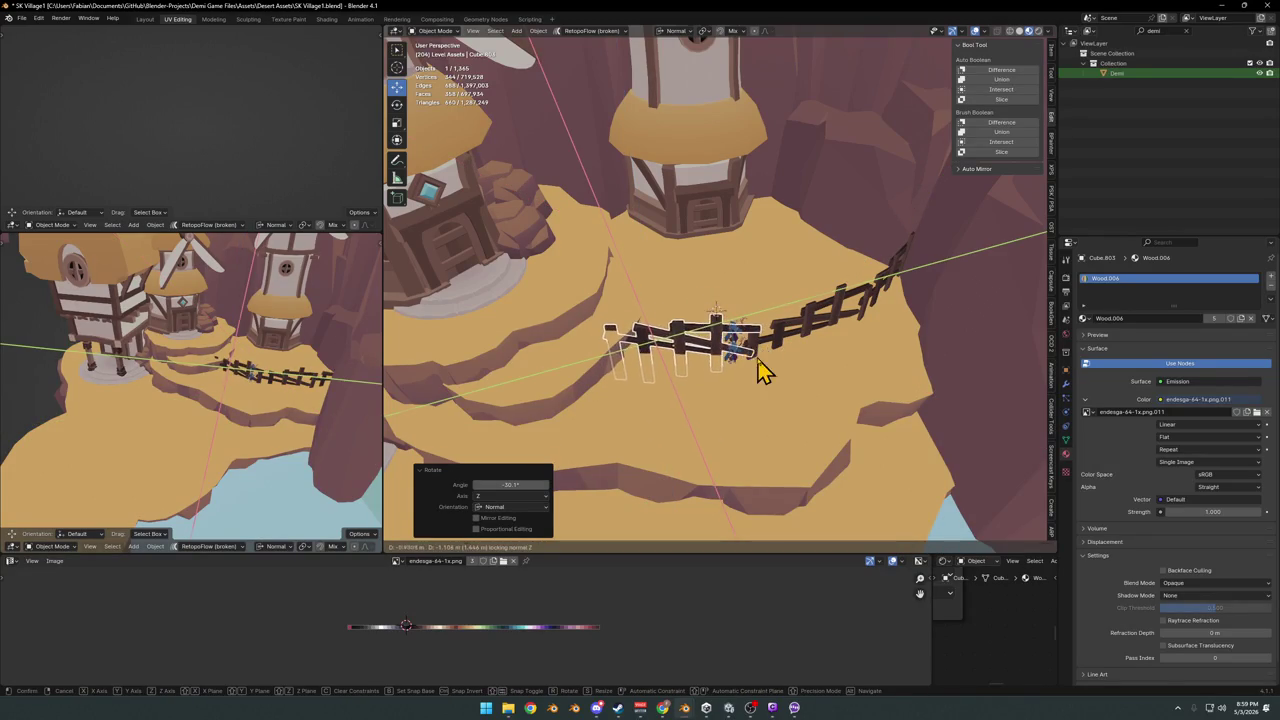
left_click(760, 370)
- Lower the new fence piece vertically and save the file
middle_click_drag(737, 357, 749, 346)
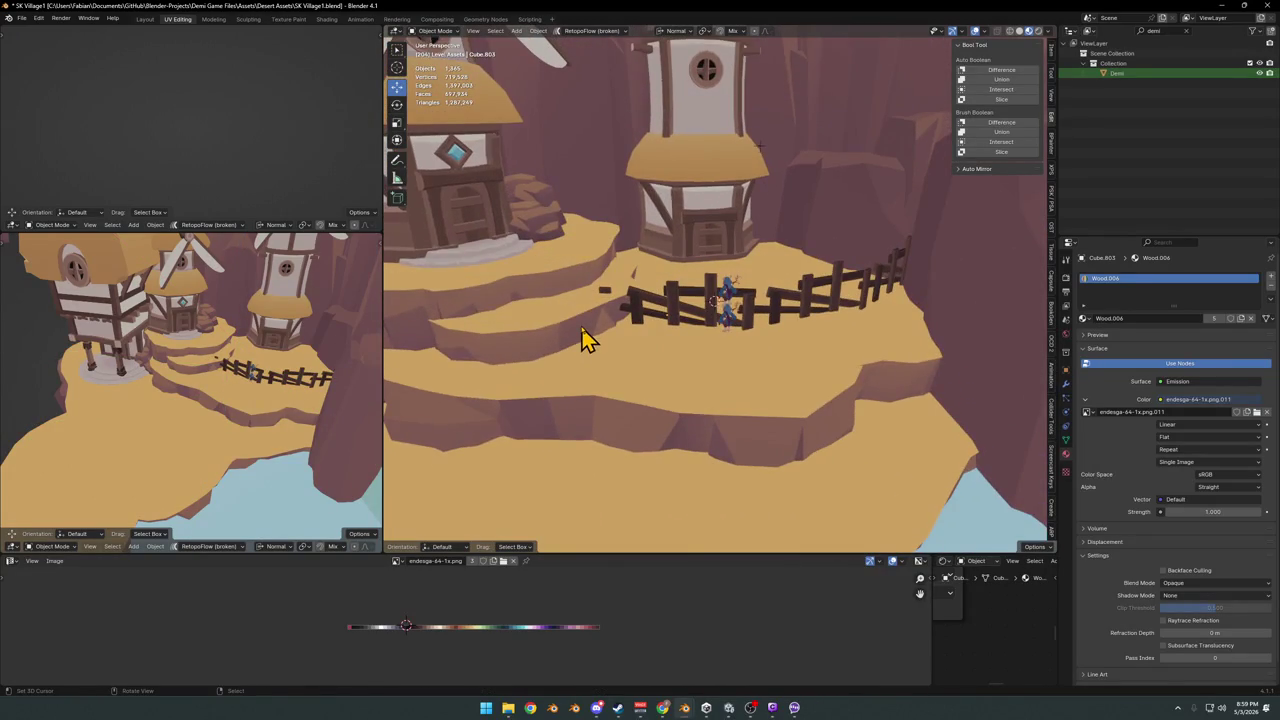
left_click(585, 340)
middle_click_drag(600, 334, 655, 328)
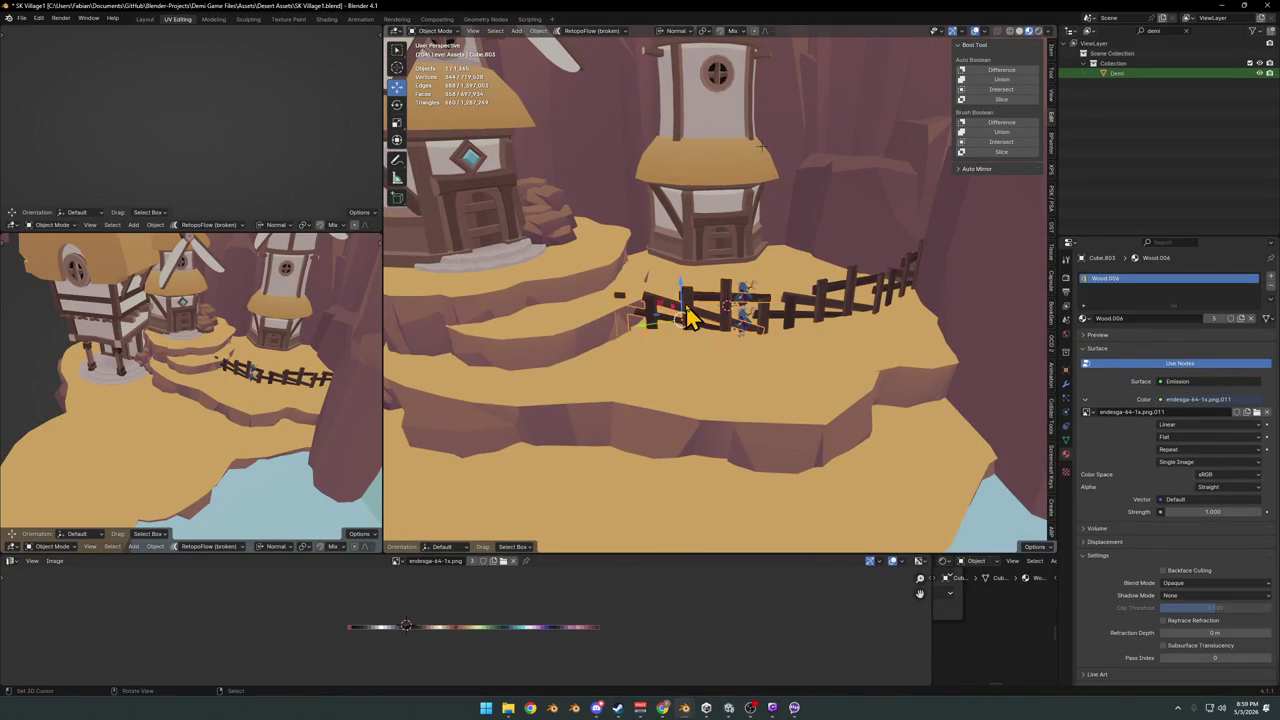
key("g")
key("z")
left_click(729, 337)
mouse_move(729, 337)
middle_mouse_down()
mouse_move(765, 295)
mouse_move(823, 286)
mouse_move(708, 320)
mouse_move(697, 294)
mouse_move(757, 310)
middle_mouse_up()
left_click(787, 276)
key("ctrl+s")
- Move the Demi character to a new spot on the ledge by the fence
middle_click_drag(765, 305, 768, 268)
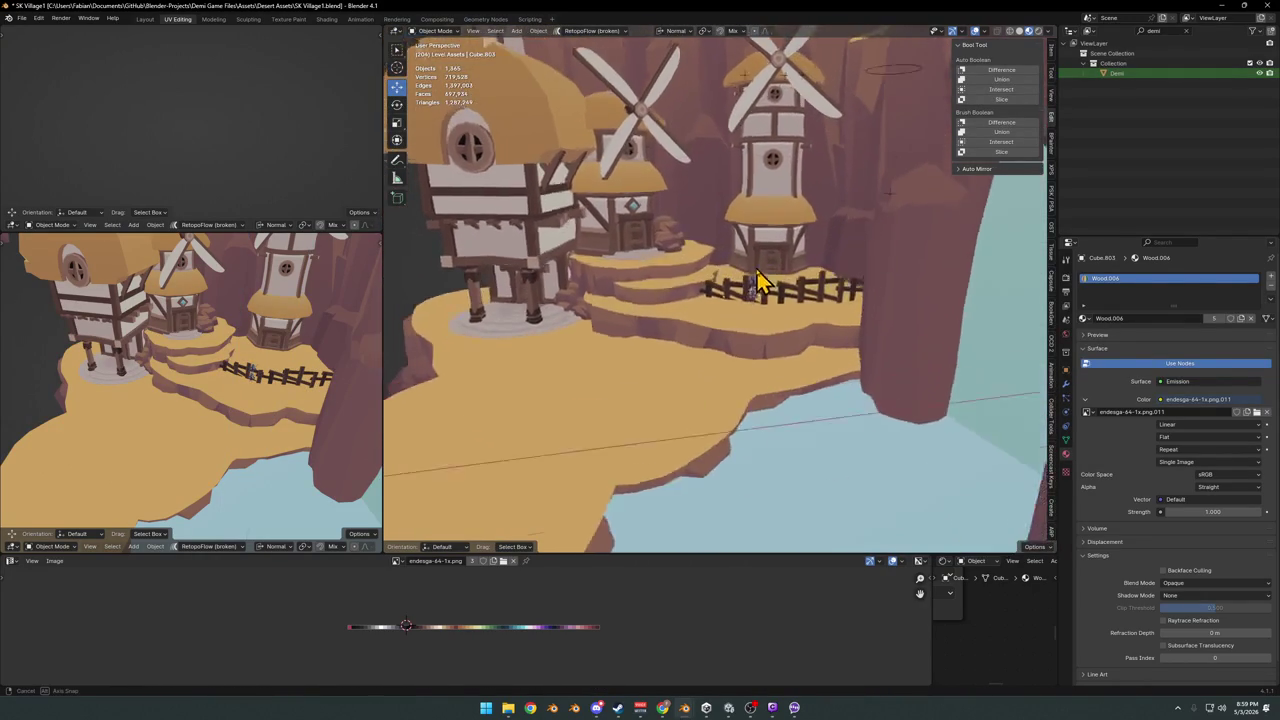
scroll(765, 268, "up", 5)
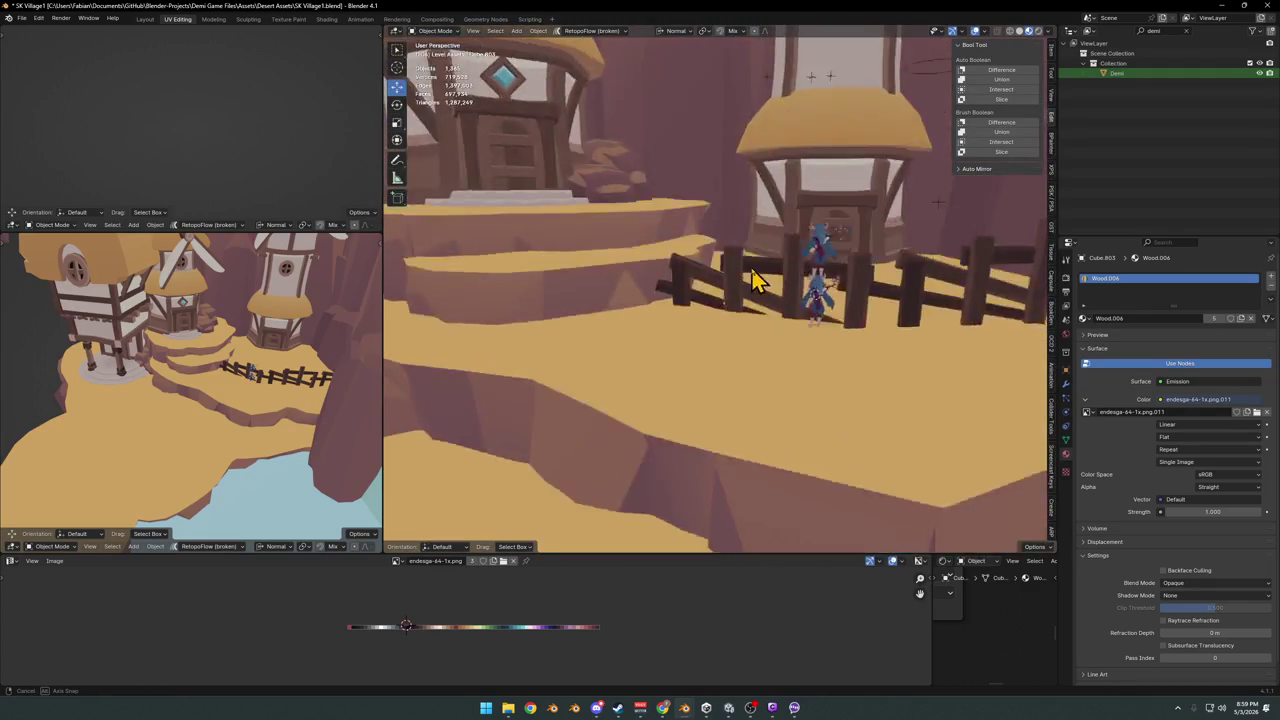
scroll(786, 277, "up", 2)
middle_click_drag(786, 277, 883, 352)
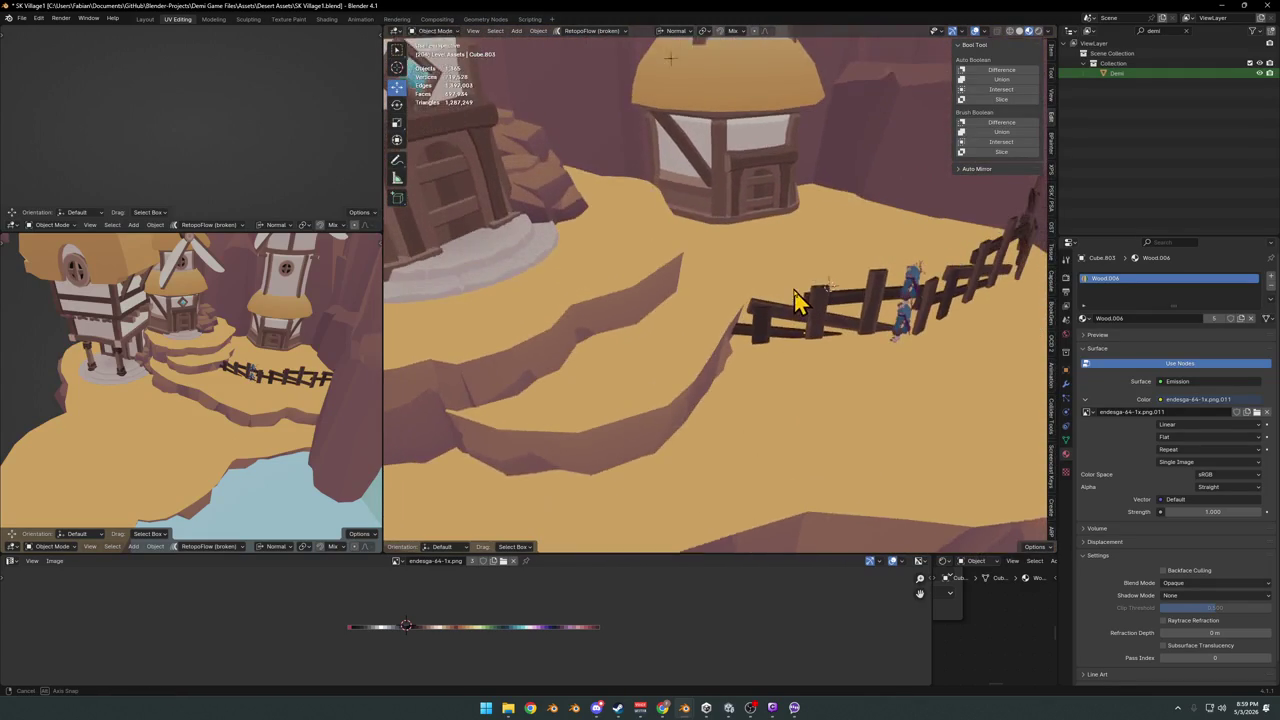
left_click(897, 340)
key("g")
left_click(720, 388)
mouse_move(714, 386)
middle_mouse_down()
mouse_move(771, 328)
mouse_move(680, 285)
mouse_move(720, 277)
mouse_move(714, 320)
mouse_move(765, 293)
mouse_move(694, 329)
mouse_move(729, 337)
mouse_move(666, 354)
mouse_move(695, 290)
mouse_move(717, 304)
middle_mouse_up()
mouse_move(838, 325)
middle_mouse_down()
mouse_move(729, 337)
mouse_move(849, 329)
mouse_move(794, 323)
mouse_move(626, 366)
mouse_move(734, 360)
mouse_move(800, 337)
middle_mouse_up()
- Turn the sand ledge DK_Terrain_03.544 by 34.9° then 31°, sliding it horizontally into place
left_click(860, 345)
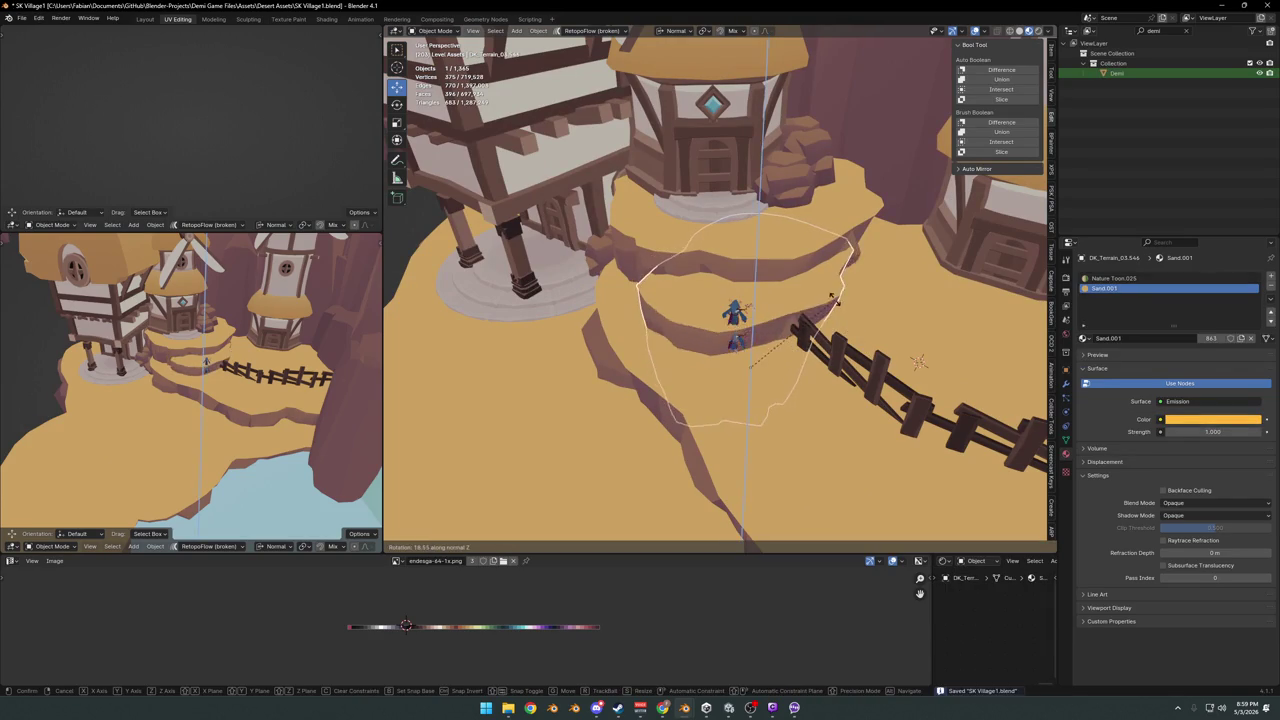
left_click(843, 235)
key("g")
key("shift+z")
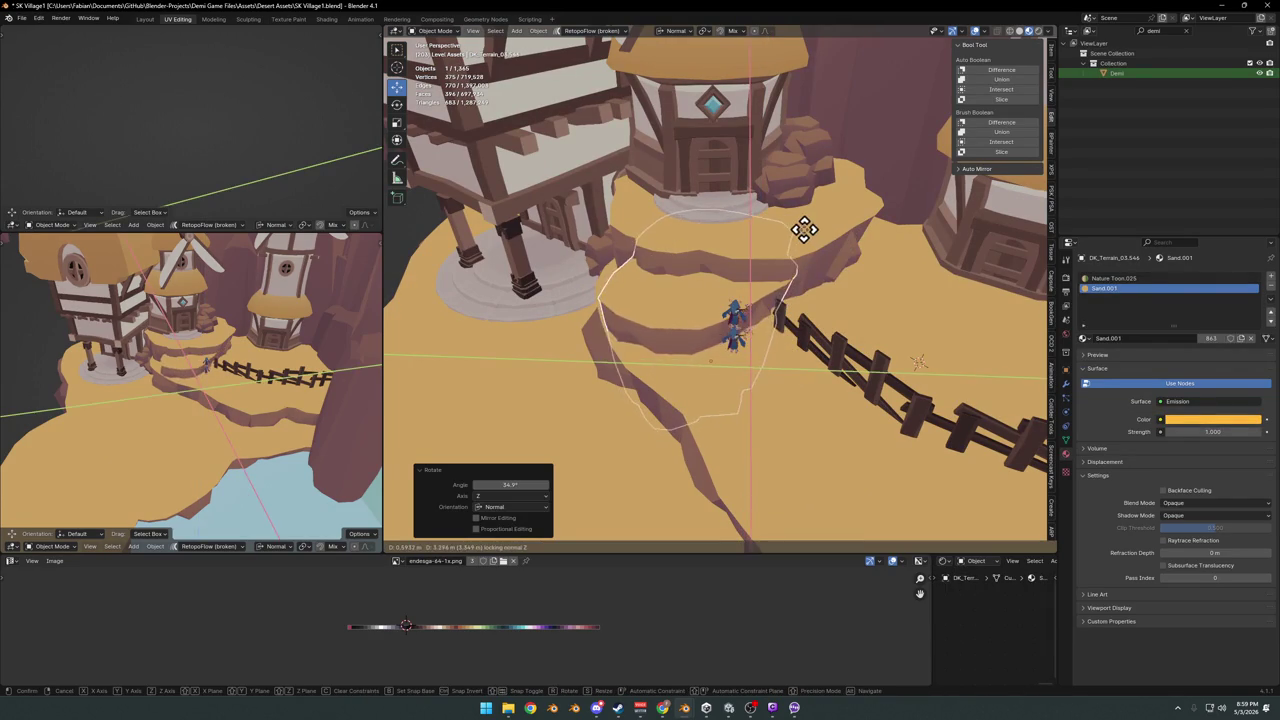
left_click(828, 280)
key("r")
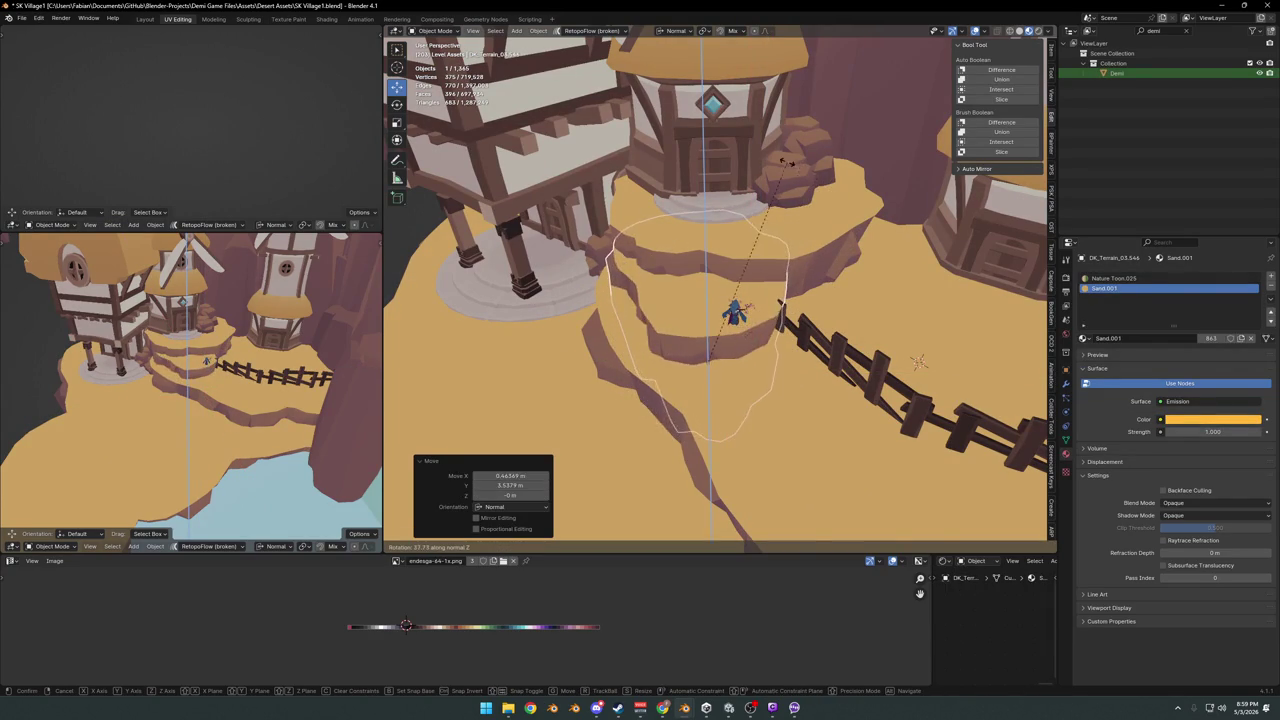
left_click(801, 195)
key("g")
key("shift+z")
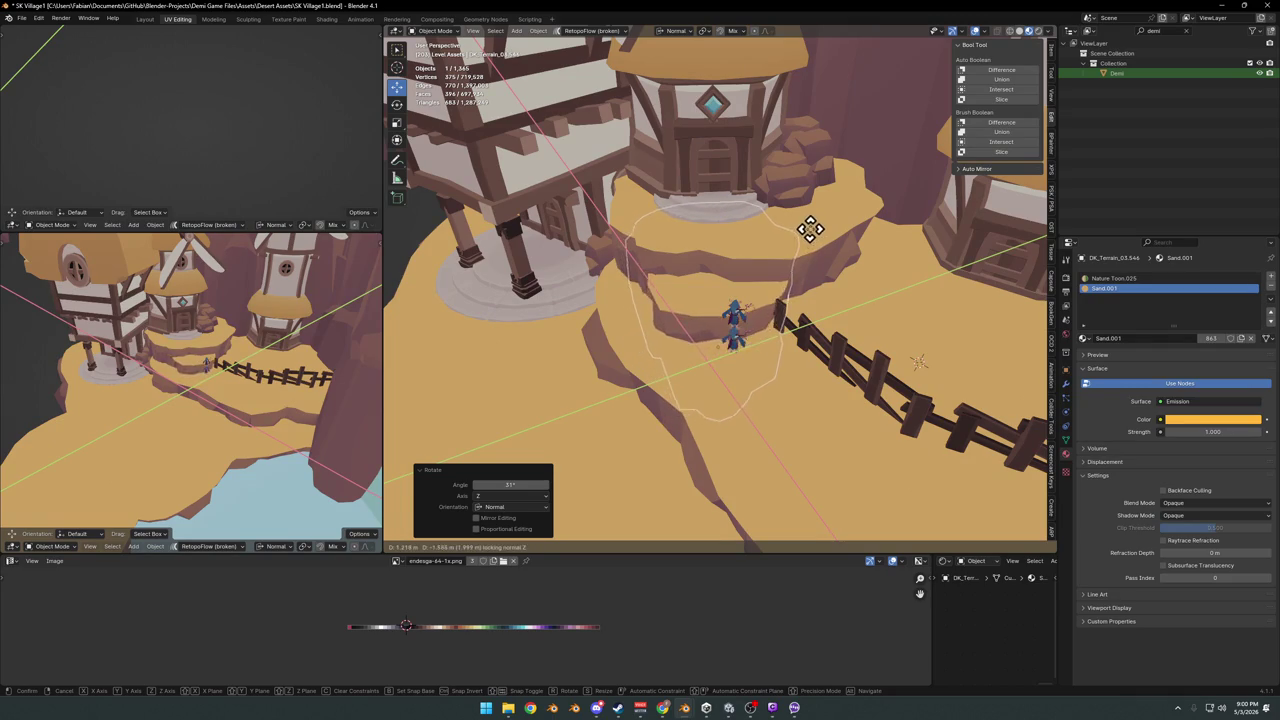
left_click(815, 233)
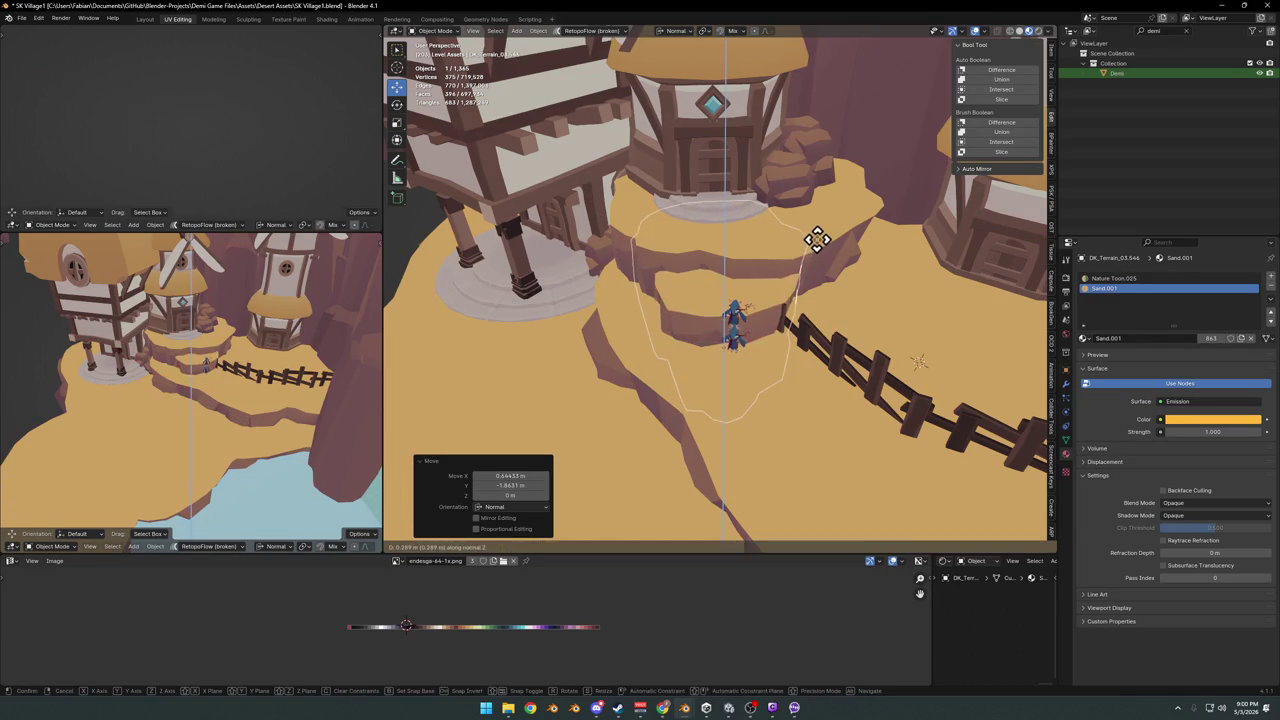
- Raise a neighbouring terrain piece vertically from a near-eye-level view
mouse_move(810, 268)
middle_mouse_down()
mouse_move(806, 251)
mouse_move(771, 286)
mouse_move(680, 263)
mouse_move(712, 283)
mouse_move(743, 277)
mouse_move(686, 334)
mouse_move(676, 300)
mouse_move(655, 340)
mouse_move(691, 326)
mouse_move(674, 297)
mouse_move(800, 293)
mouse_move(640, 320)
middle_mouse_up()
key("g")
key("z")
left_click(637, 302)
scroll(800, 293, "up", 3)
key("g")
key("z")
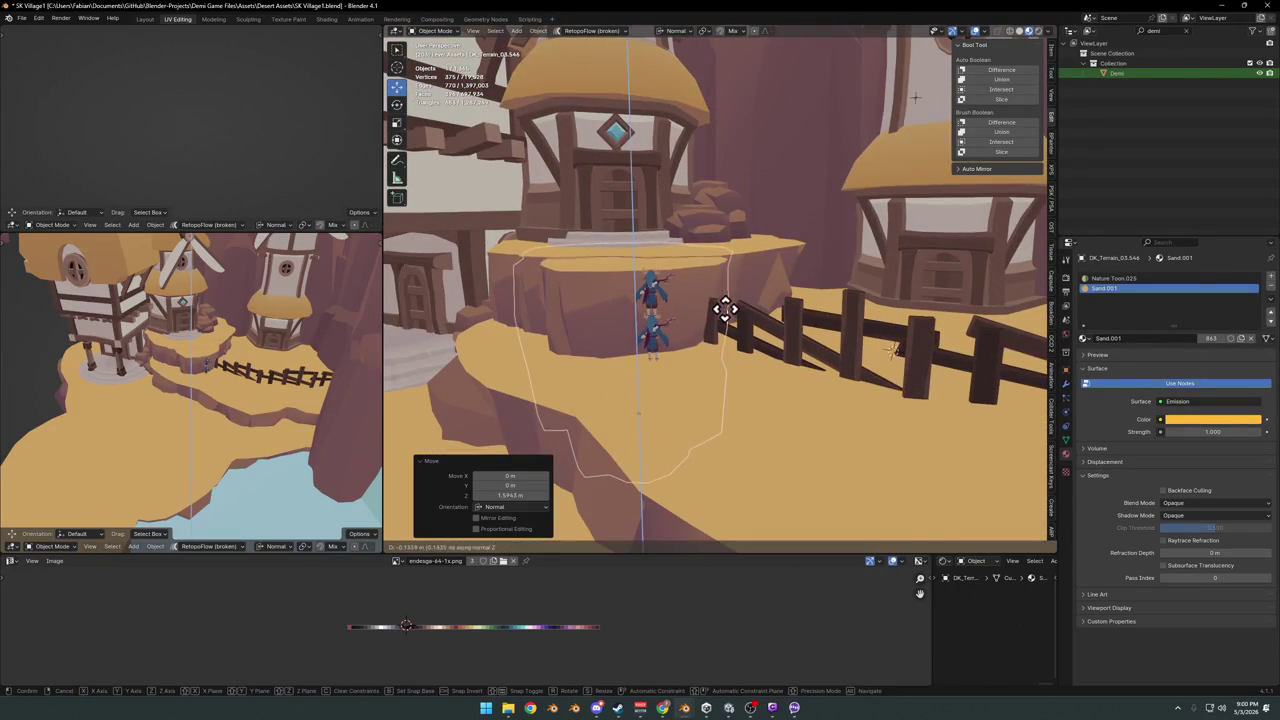
key("Escape")
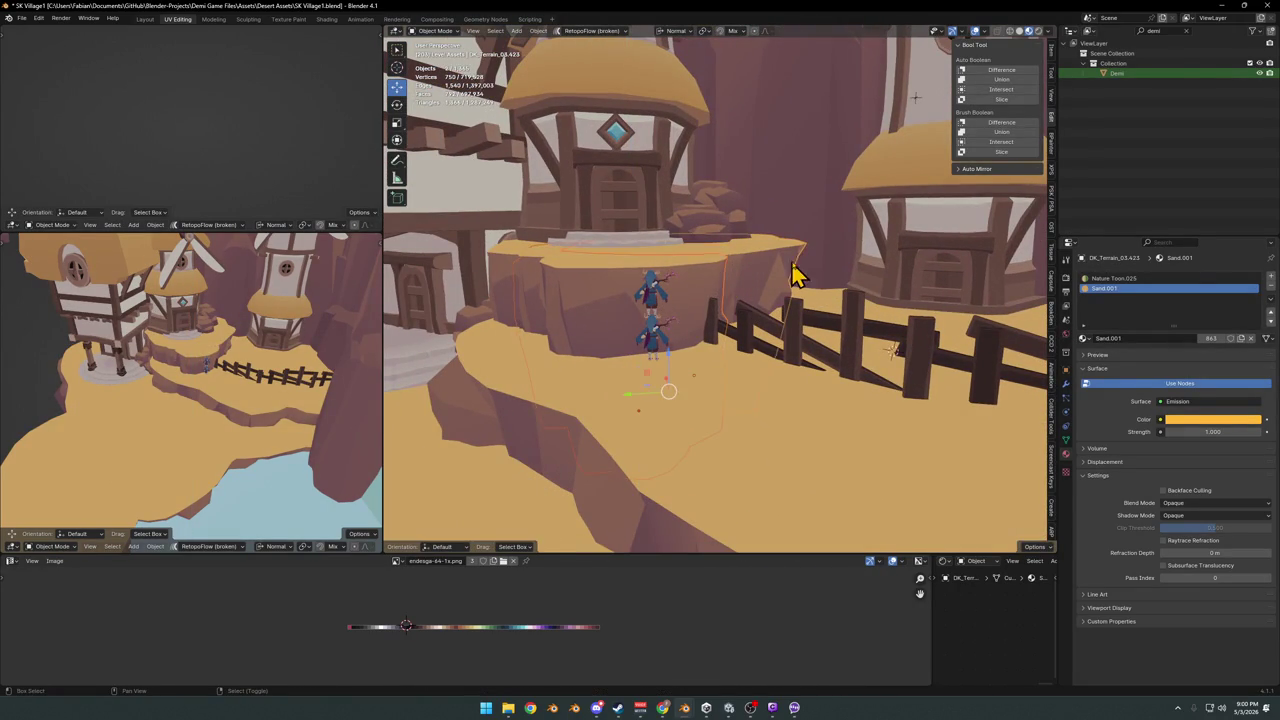
- Raise the upper and neighbouring ledge pieces together along Z, then save the file
left_click(787, 297)
left_click(713, 285)
mouse_move(713, 285)
middle_mouse_down()
mouse_move(517, 306)
mouse_move(478, 288)
middle_mouse_up()
key("g")
key("z")
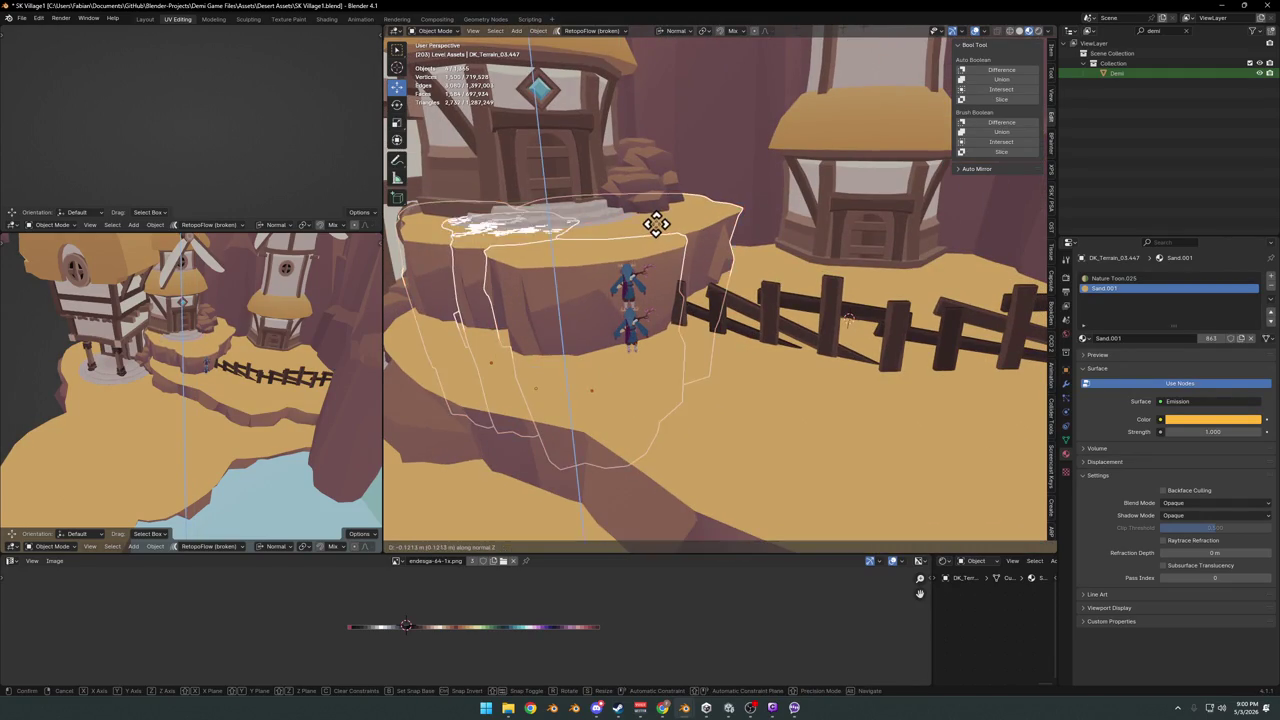
left_click(665, 236)
mouse_move(665, 236)
middle_mouse_down()
mouse_move(686, 277)
mouse_move(551, 297)
mouse_move(794, 349)
mouse_move(751, 306)
mouse_move(649, 343)
mouse_move(714, 289)
middle_mouse_up()
key("ctrl+s")
- Delete a redundant terrain piece, then select the lower cliff terrain piece
mouse_move(714, 289)
middle_mouse_down()
mouse_move(768, 337)
mouse_move(637, 297)
mouse_move(637, 331)
mouse_move(714, 351)
mouse_move(540, 435)
mouse_move(586, 400)
mouse_move(595, 375)
middle_mouse_up()
left_click(663, 380)
key("Delete")
left_click(595, 375)
left_click(512, 415)
mouse_move(843, 370)
middle_mouse_down()
mouse_move(823, 377)
mouse_move(689, 320)
mouse_move(760, 346)
mouse_move(757, 323)
mouse_move(755, 357)
mouse_move(800, 337)
mouse_move(789, 349)
mouse_move(743, 343)
mouse_move(781, 357)
mouse_move(791, 337)
mouse_move(791, 374)
mouse_move(824, 305)
mouse_move(800, 318)
middle_mouse_up()
scroll(845, 270, "up", 3)
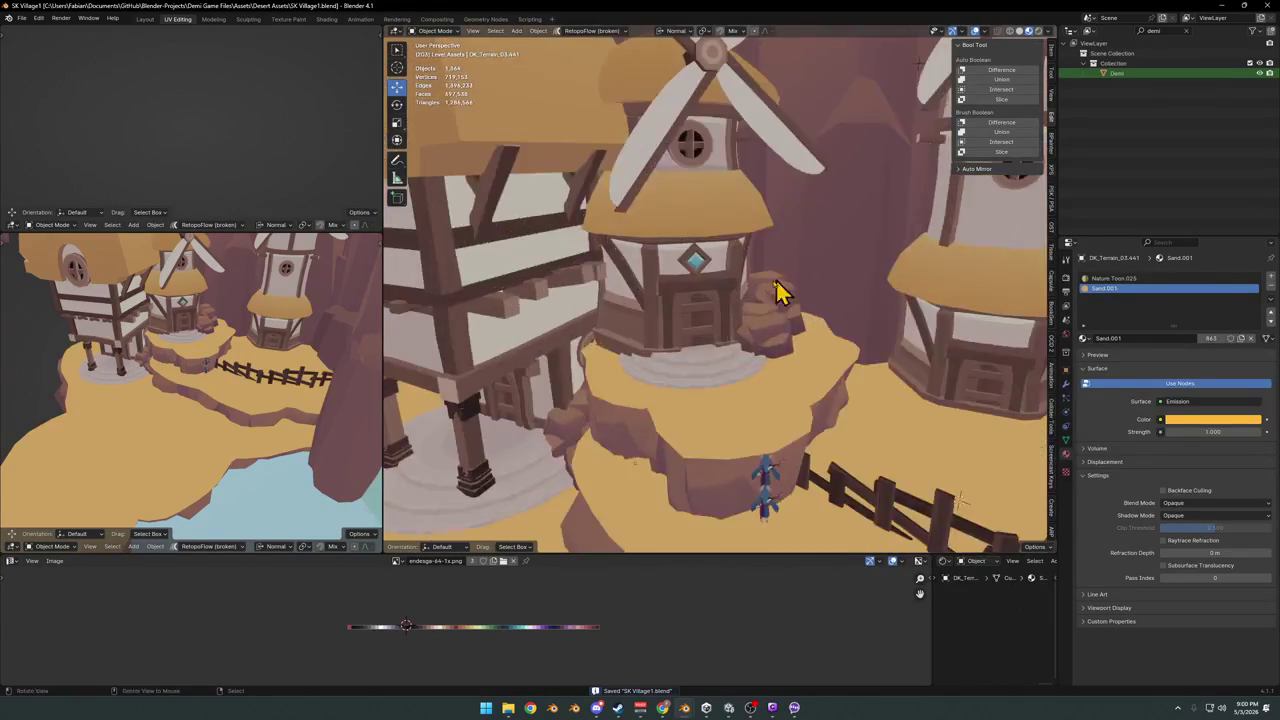
- Move the rock beside the house to a new position
scroll(777, 286, "up", 3)
scroll(709, 326, "up", 3)
scroll(666, 337, "up", 3)
mouse_move(624, 368)
middle_mouse_down()
mouse_move(737, 380)
mouse_move(797, 355)
middle_mouse_up()
left_click(765, 382)
key("g")
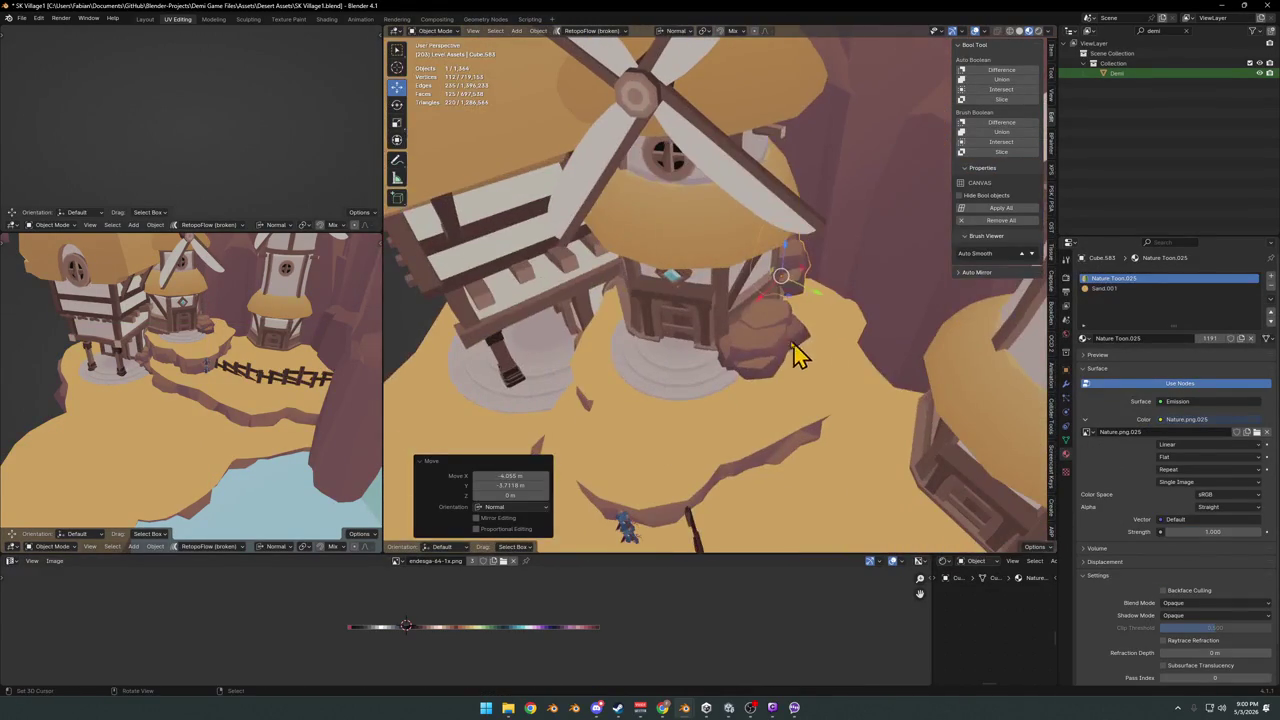
left_click(825, 310)
- Shrink the rock and reposition it beside the house
mouse_move(825, 312)
middle_mouse_down()
mouse_move(808, 323)
mouse_move(832, 338)
mouse_move(794, 351)
mouse_move(805, 352)
mouse_move(810, 293)
middle_mouse_up()
key("alt+a")
key("alt+a")
middle_click_drag(857, 258, 794, 337)
key("g")
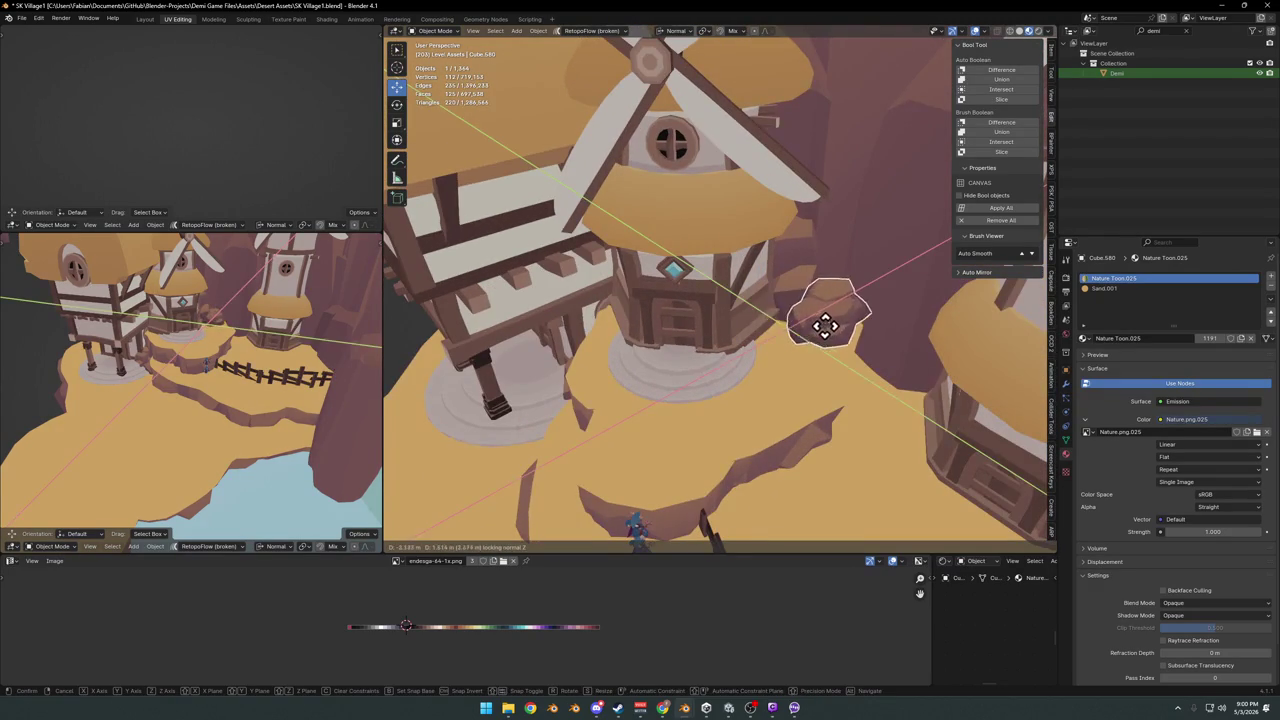
left_click(845, 333)
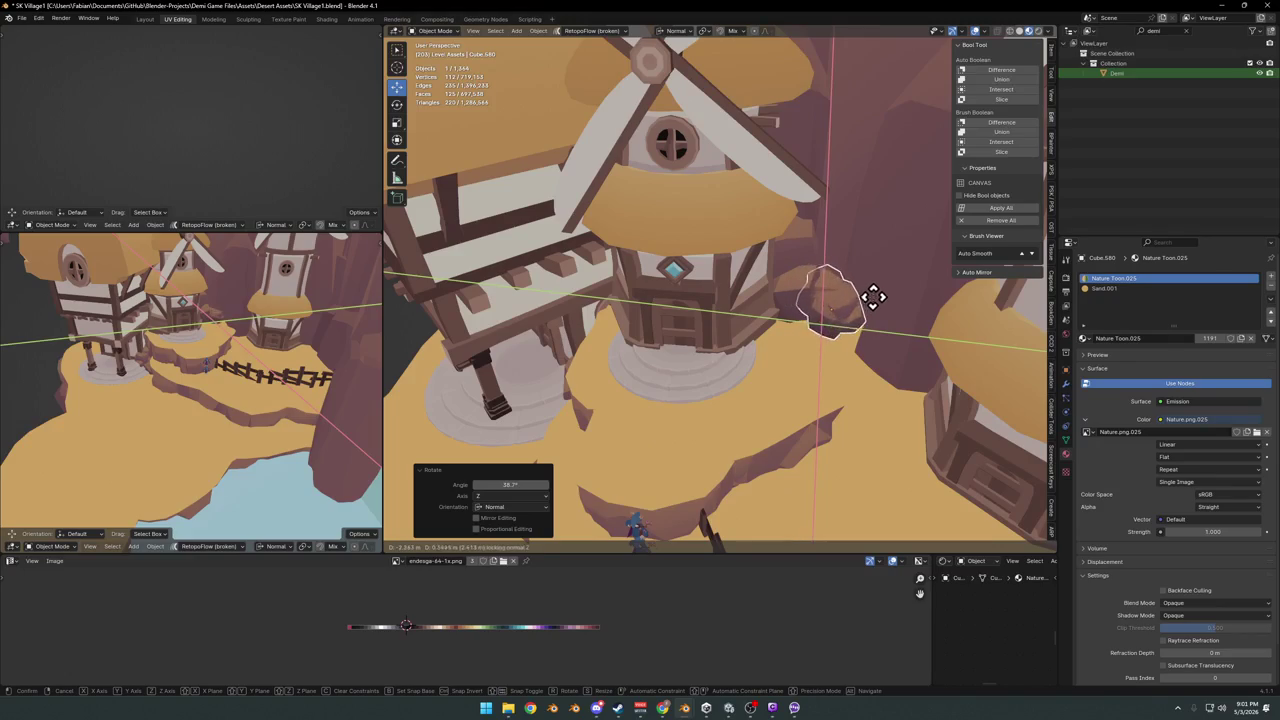
left_click(873, 296)
mouse_move(886, 337)
middle_mouse_down()
mouse_move(851, 294)
mouse_move(872, 395)
middle_mouse_up()
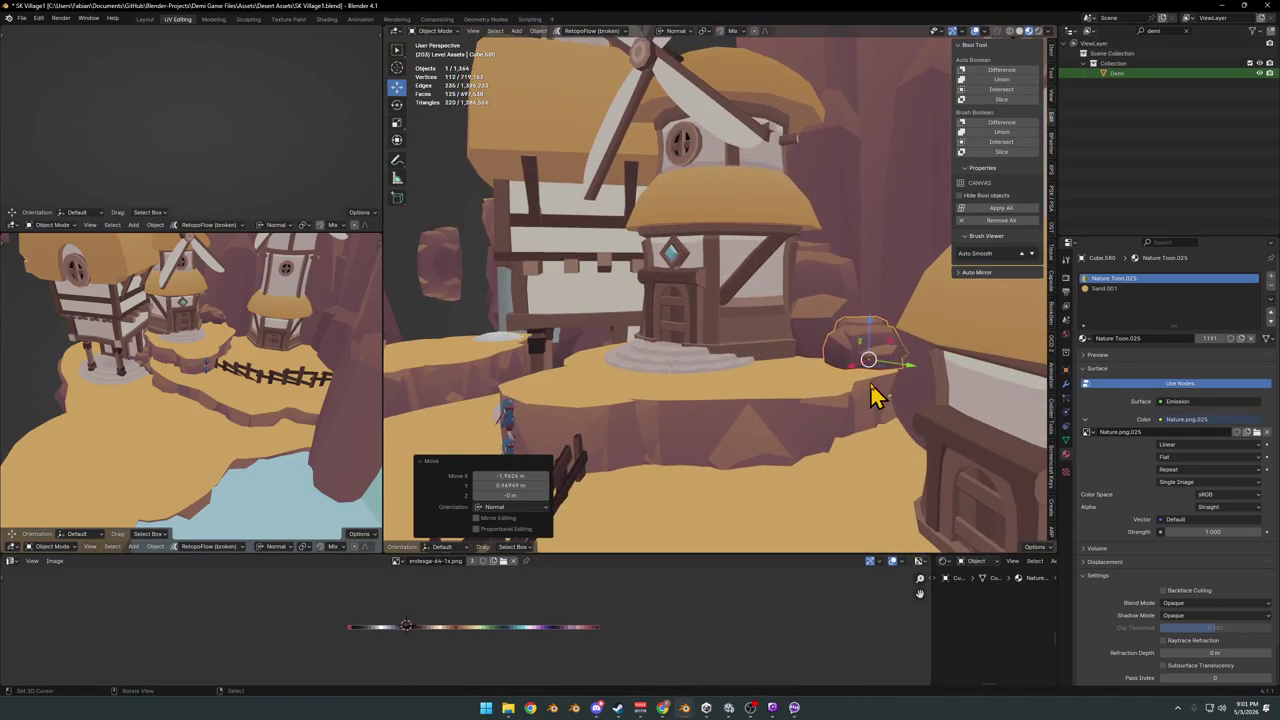
- Shift the sand ledge terrain piece by the house into a new position
left_click(895, 424)
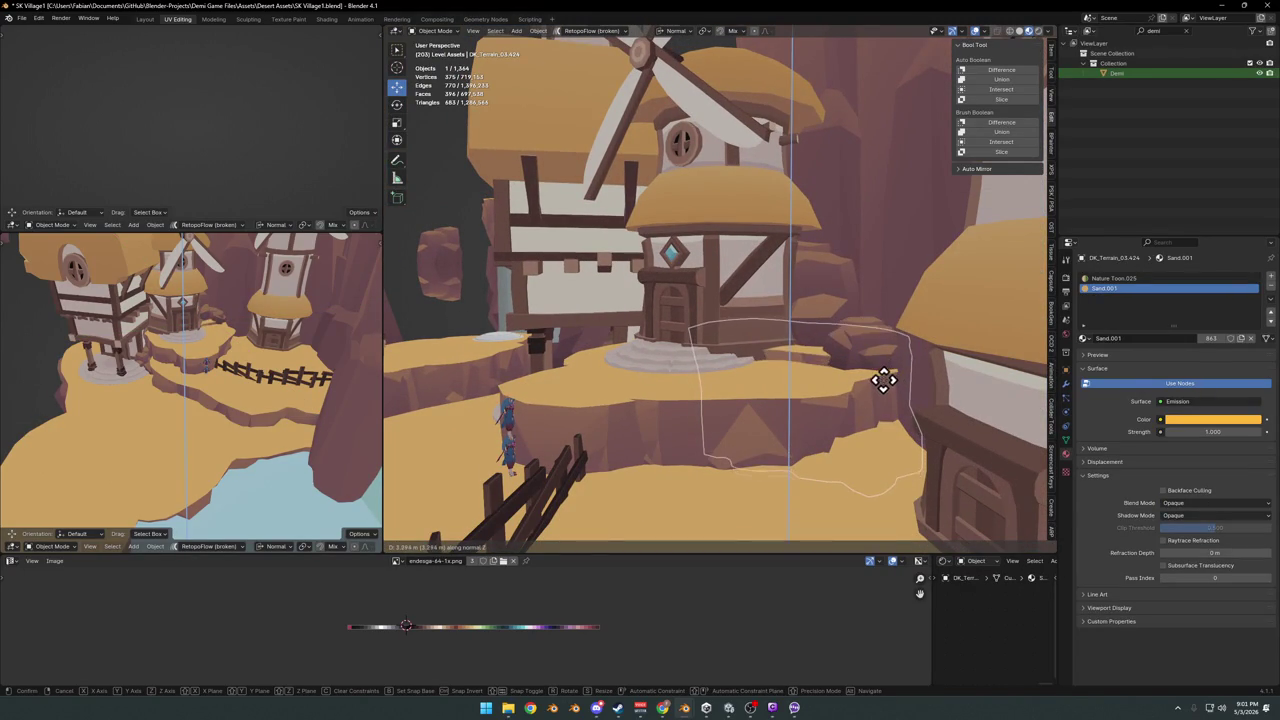
left_click(886, 369)
mouse_move(886, 380)
middle_mouse_down()
mouse_move(789, 346)
mouse_move(697, 351)
mouse_move(677, 330)
mouse_move(668, 354)
mouse_move(697, 350)
middle_mouse_up()
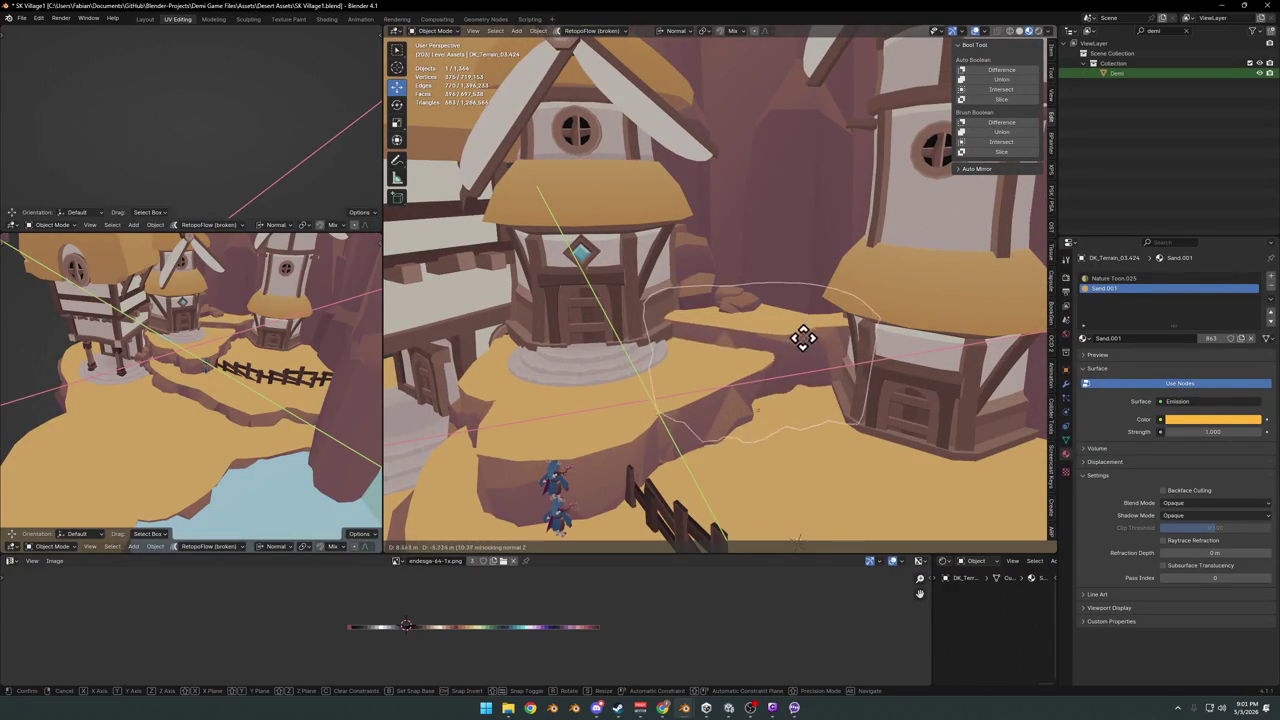
left_click(803, 340)
- Delete the stray object near the windmills and fence, then save the file
mouse_move(803, 346)
middle_mouse_down()
mouse_move(820, 323)
mouse_move(760, 350)
mouse_move(791, 354)
mouse_move(743, 343)
mouse_move(770, 345)
mouse_move(757, 337)
mouse_move(793, 398)
middle_mouse_up()
scroll(786, 326, "up", 3)
key("Delete")
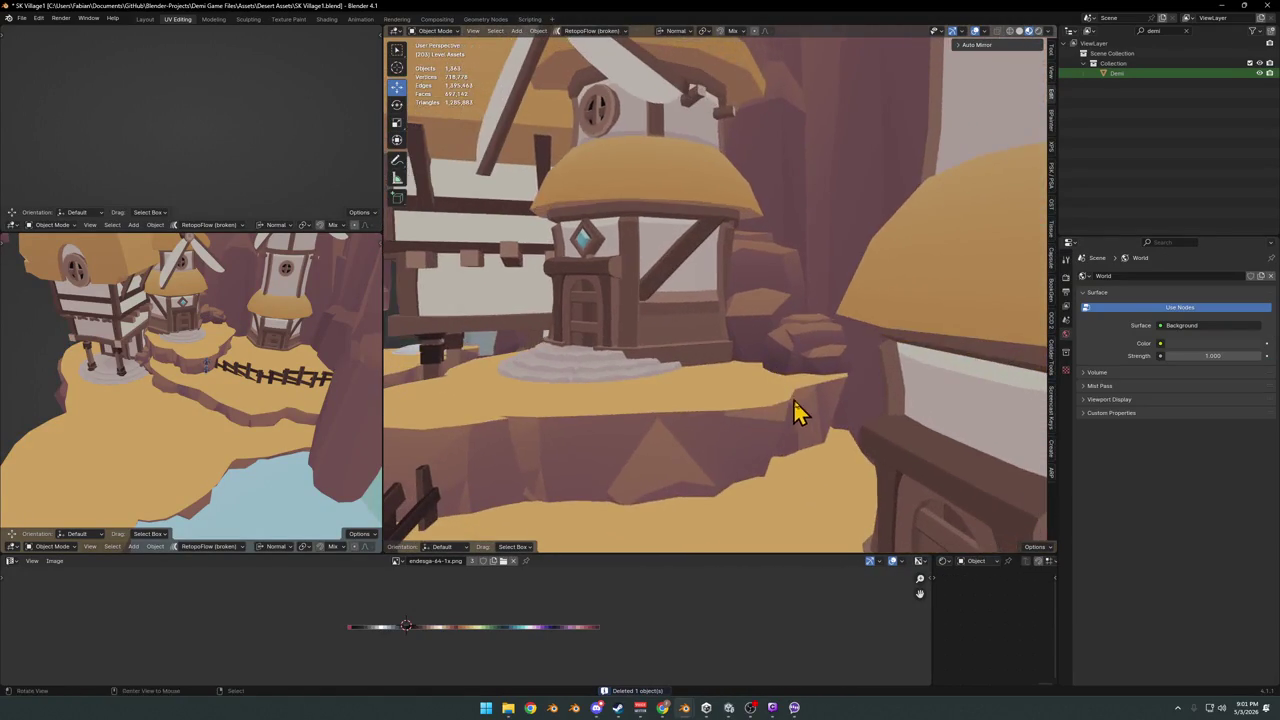
left_click(808, 437)
key("g")
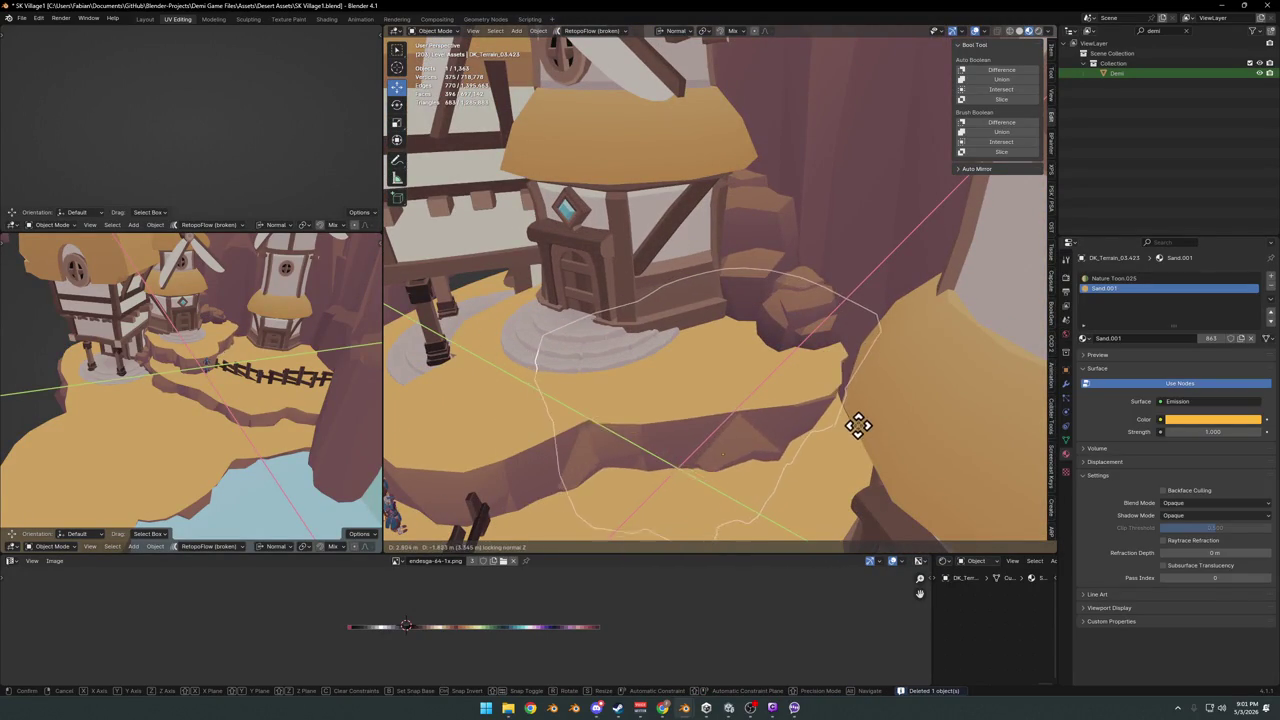
key("Escape")
mouse_move(855, 427)
middle_mouse_down()
mouse_move(791, 443)
mouse_move(851, 414)
mouse_move(826, 409)
mouse_move(775, 355)
mouse_move(794, 349)
mouse_move(723, 329)
mouse_move(771, 309)
mouse_move(737, 340)
middle_mouse_up()
key("ctrl+s")
- Snap the Demi character to the 3D cursor on the sand ledge
scroll(737, 340, "down", 3)
left_click(578, 397)
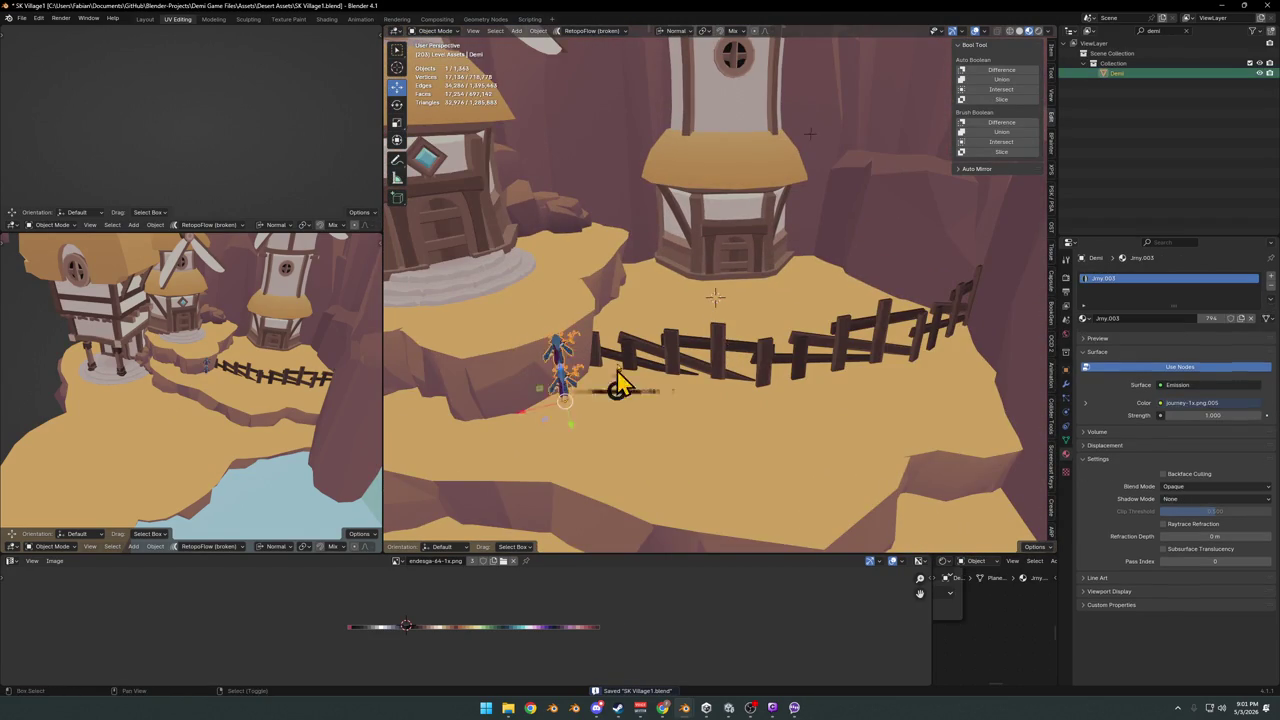
key("shift+s")
key("KP_Decimal")
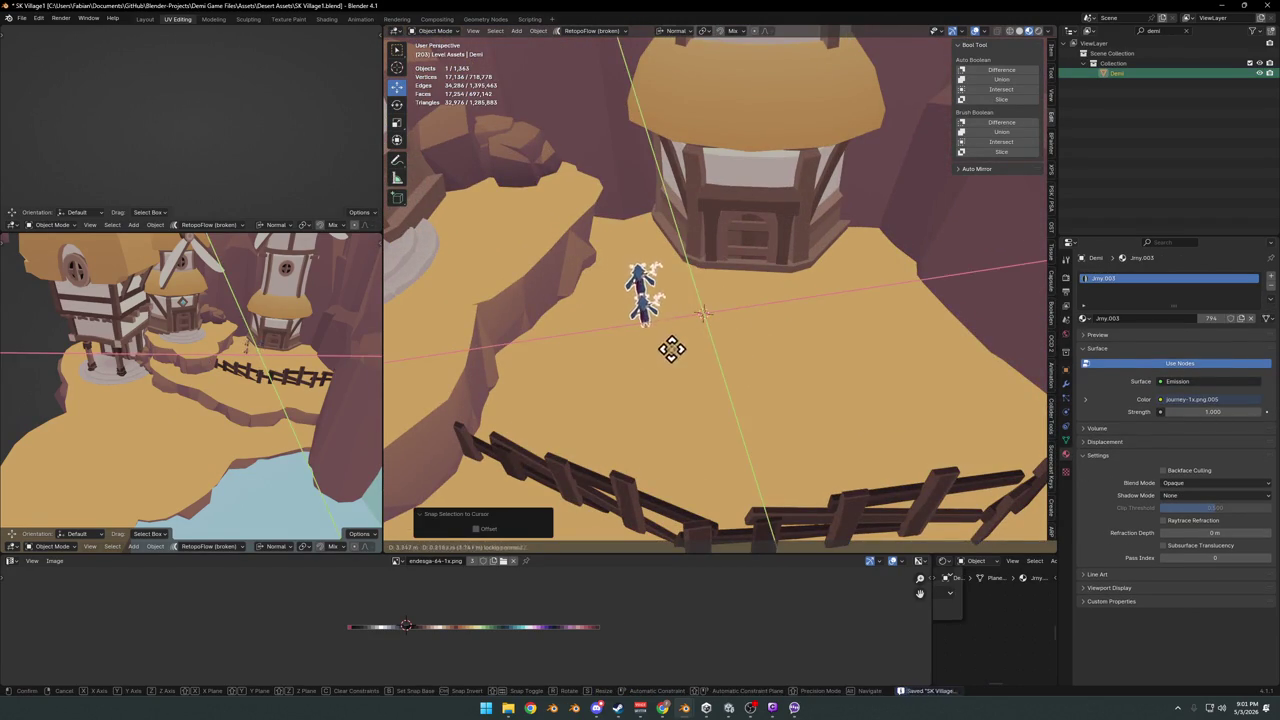
- Rotate the ledge piece by the windmill 12.2° around Z, slide it horizontally, and save
left_click(563, 280)
middle_click_drag(563, 280, 705, 322)
key("r")
key("z")
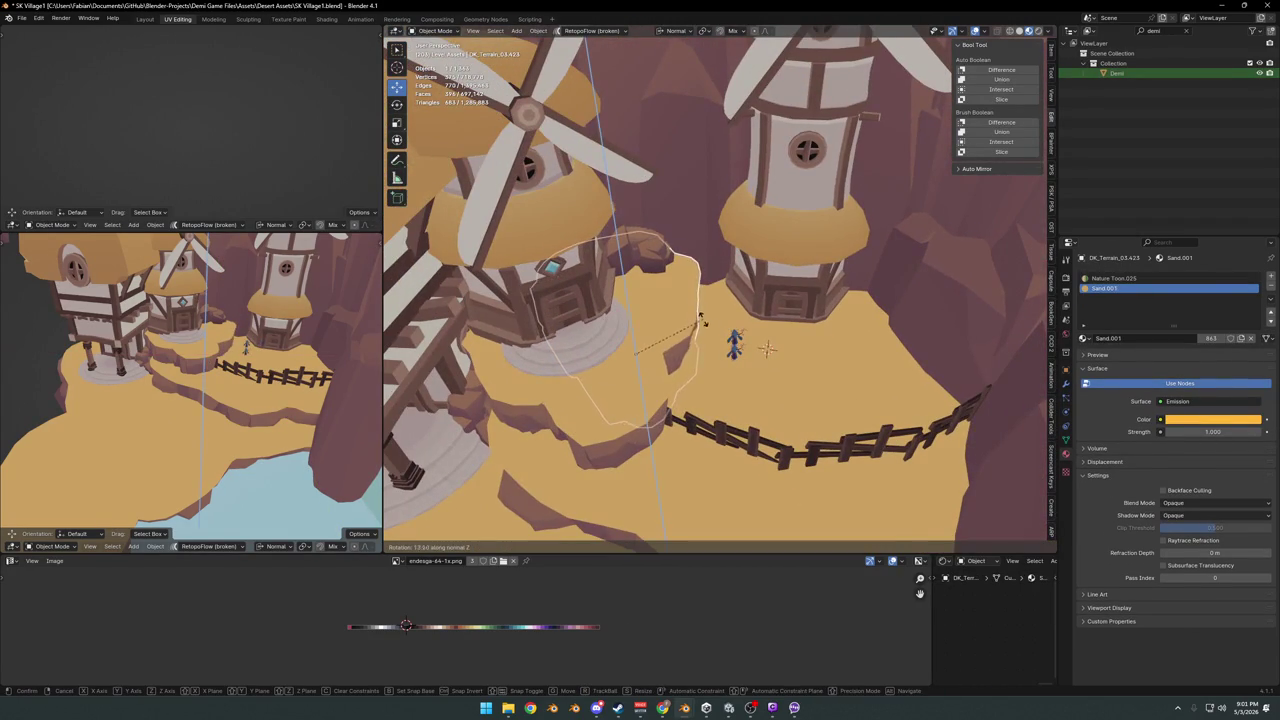
left_click(697, 319)
key("g")
key("shift+z")
left_click(688, 319)
scroll(700, 323, "up", 3)
mouse_move(651, 314)
middle_mouse_down()
mouse_move(705, 295)
mouse_move(771, 327)
mouse_move(777, 306)
mouse_move(708, 337)
mouse_move(791, 308)
mouse_move(711, 300)
mouse_move(723, 334)
mouse_move(744, 311)
middle_mouse_up()
scroll(705, 295, "down", 3)
key("ctrl+s")
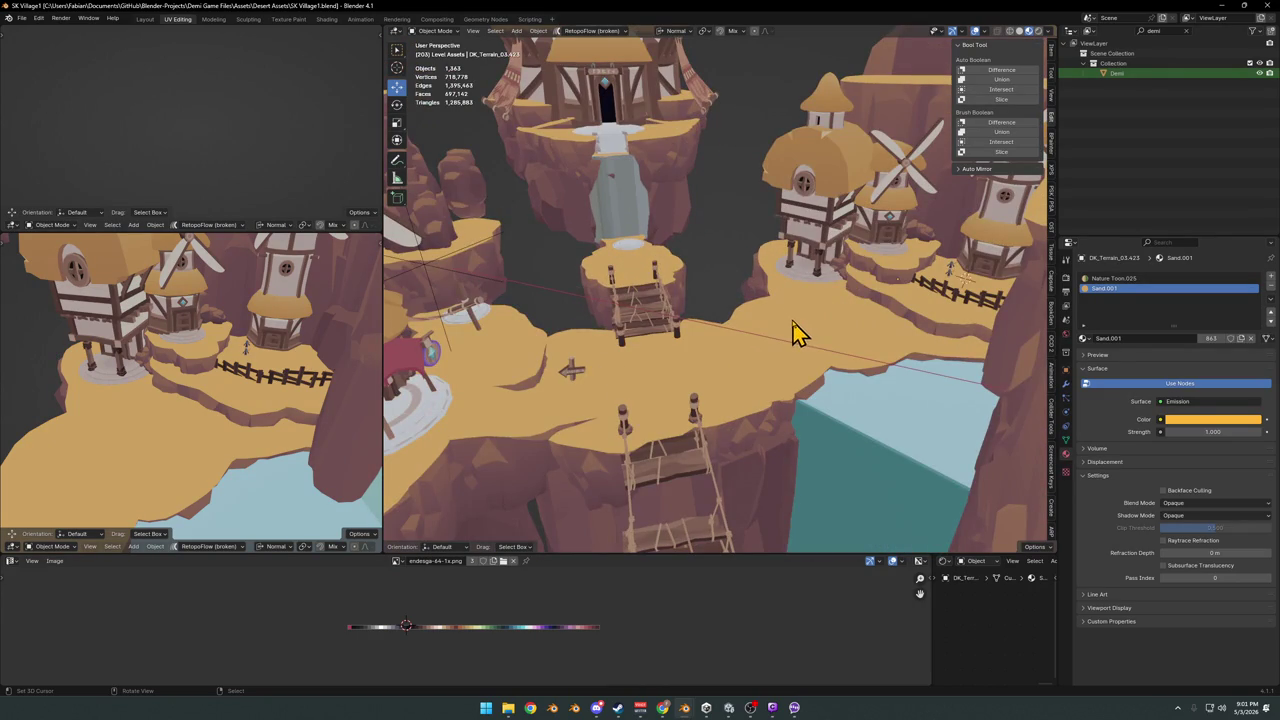
scroll(766, 363, "up", 3)
mouse_move(766, 363)
middle_mouse_down()
mouse_move(731, 320)
mouse_move(723, 334)
mouse_move(803, 374)
middle_mouse_up()
scroll(735, 340, "up", 2)
scroll(735, 345, "down", 3)
left_click(803, 374)
key("g")
key("z")
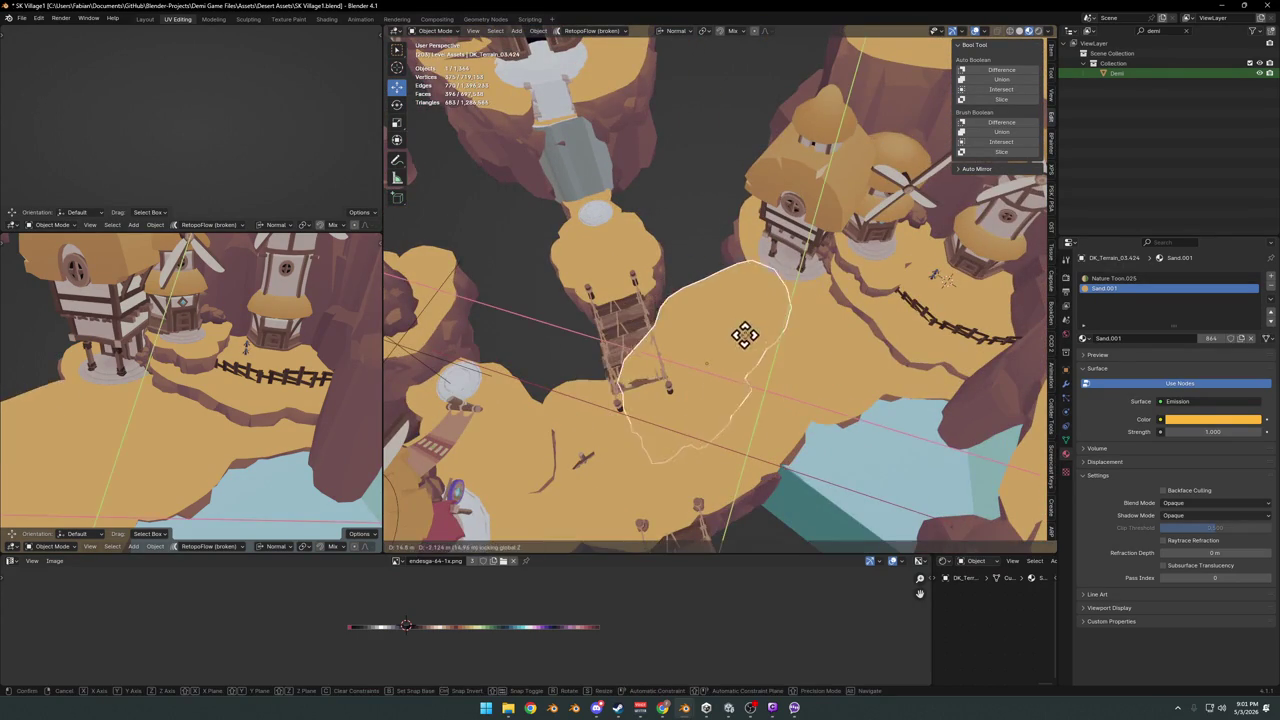
left_click(765, 330)
key("r")
left_click(784, 295)
key("g")
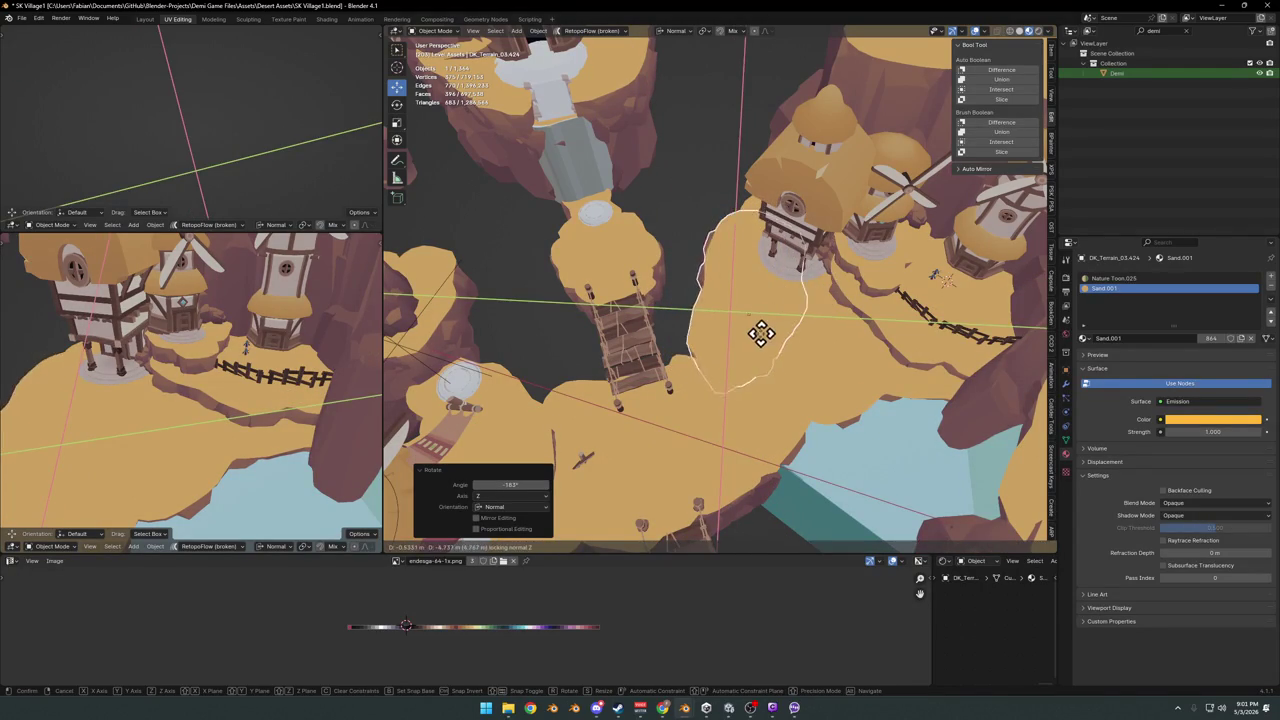
mouse_move(755, 328)
middle_mouse_down()
mouse_move(765, 335)
mouse_move(729, 294)
mouse_move(708, 317)
mouse_move(708, 281)
mouse_move(709, 334)
mouse_move(749, 357)
mouse_move(577, 366)
mouse_move(808, 372)
mouse_move(709, 377)
mouse_move(780, 349)
mouse_move(809, 363)
mouse_move(727, 372)
mouse_move(766, 366)
mouse_move(714, 400)
mouse_move(667, 343)
mouse_move(765, 350)
mouse_move(729, 406)
mouse_move(709, 329)
mouse_move(640, 343)
mouse_move(812, 392)
mouse_move(797, 420)
mouse_move(771, 366)
mouse_move(634, 380)
mouse_move(536, 300)
mouse_move(651, 286)
mouse_move(794, 423)
mouse_move(766, 366)
mouse_move(728, 358)
mouse_move(731, 314)
mouse_move(718, 364)
mouse_move(719, 321)
middle_mouse_up()
key("Delete")
left_click(475, 281)
key("Escape")
scroll(849, 328, "up", 5)
scroll(697, 314, "up", 5)
scroll(711, 337, "down", 5)
scroll(718, 361, "up", 3)
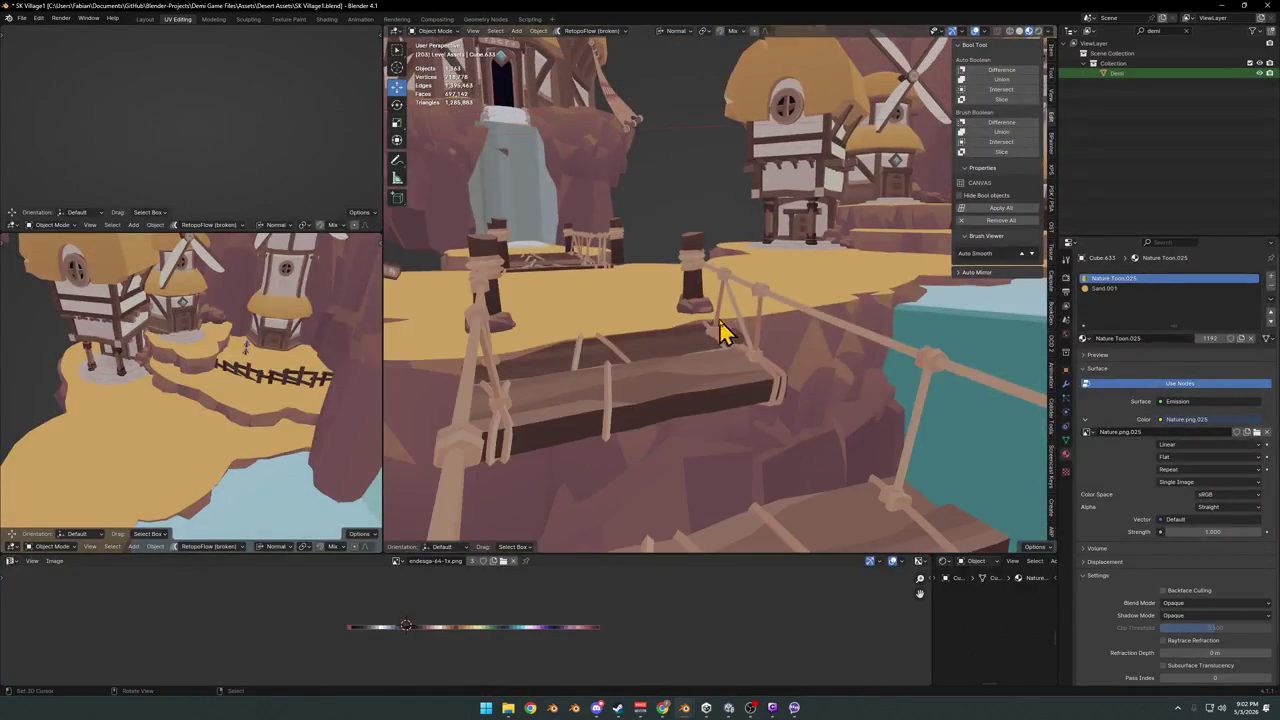
mouse_move(643, 345)
middle_mouse_down()
mouse_move(716, 377)
mouse_move(700, 363)
mouse_move(709, 354)
middle_mouse_up()
- Move the rope bridge along its up axis to a new height
left_click(748, 402)
key("g")
key("z")
key("z")
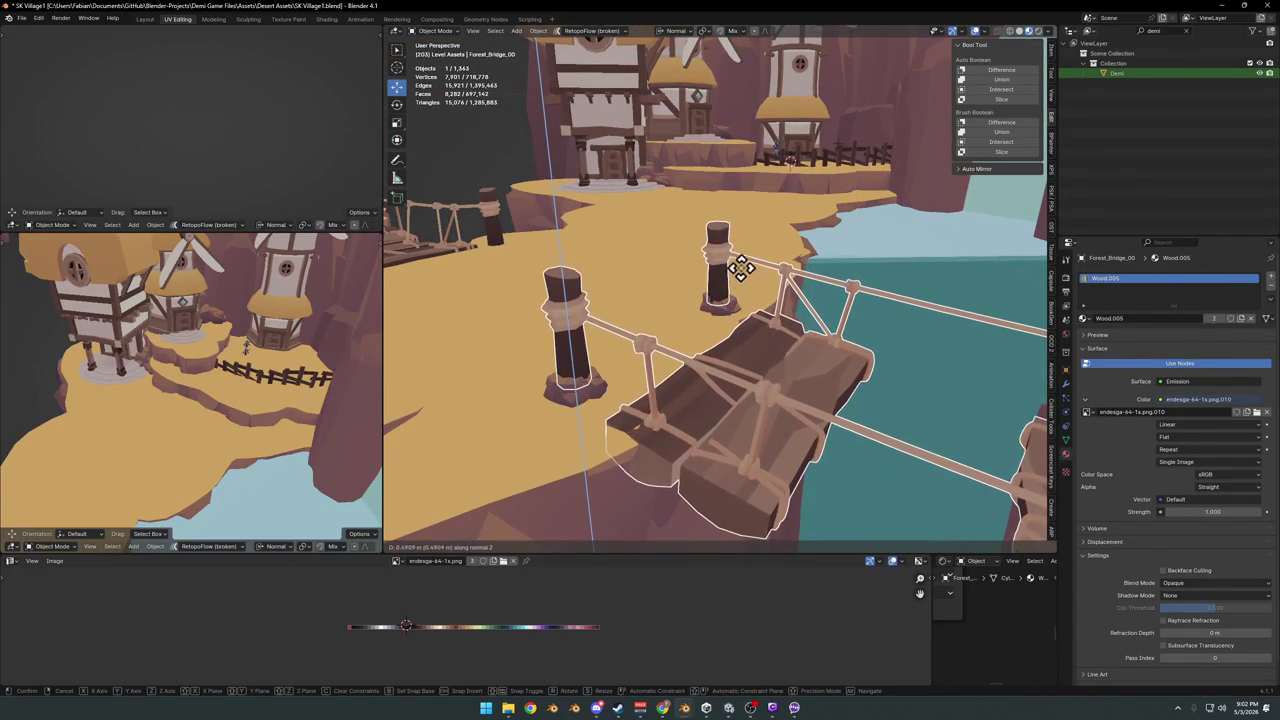
left_click(714, 320)
mouse_move(714, 320)
middle_mouse_down()
mouse_move(823, 357)
mouse_move(686, 351)
mouse_move(849, 257)
mouse_move(714, 240)
mouse_move(677, 298)
middle_mouse_up()
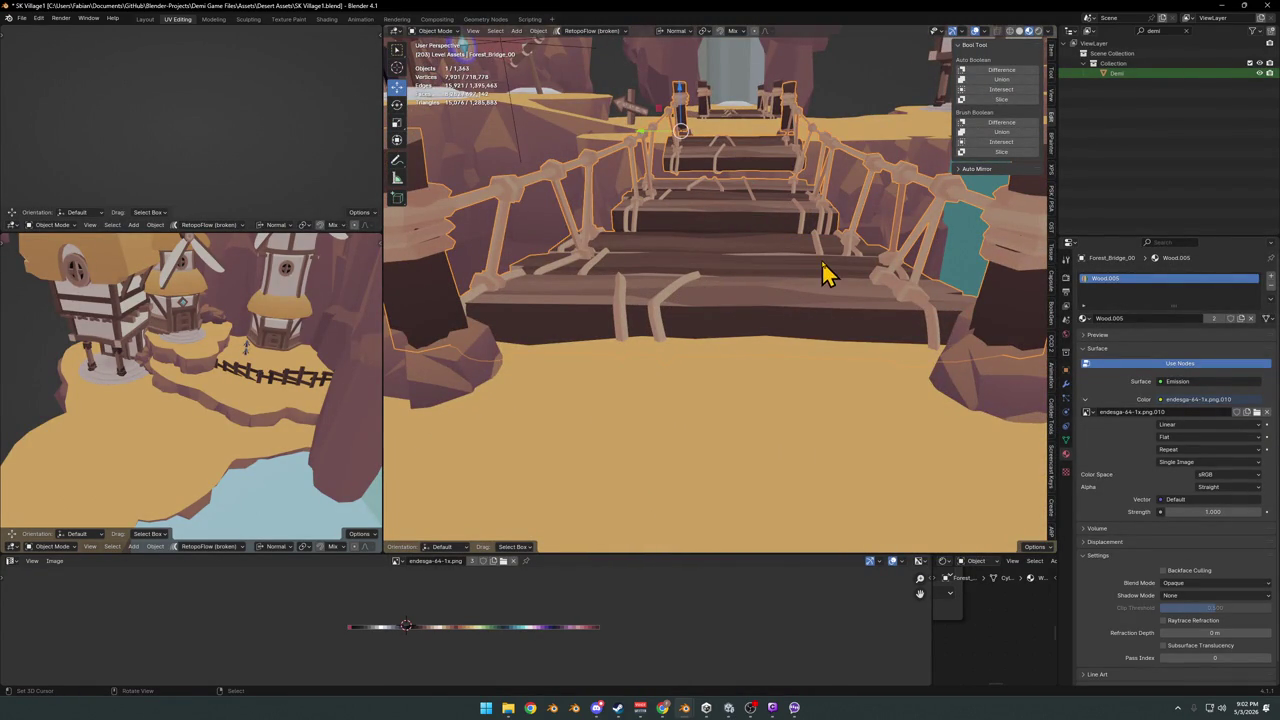
- Tilt the rope bridge about -0.8° around its Y axis
key("r")
key("Escape")
key("r")
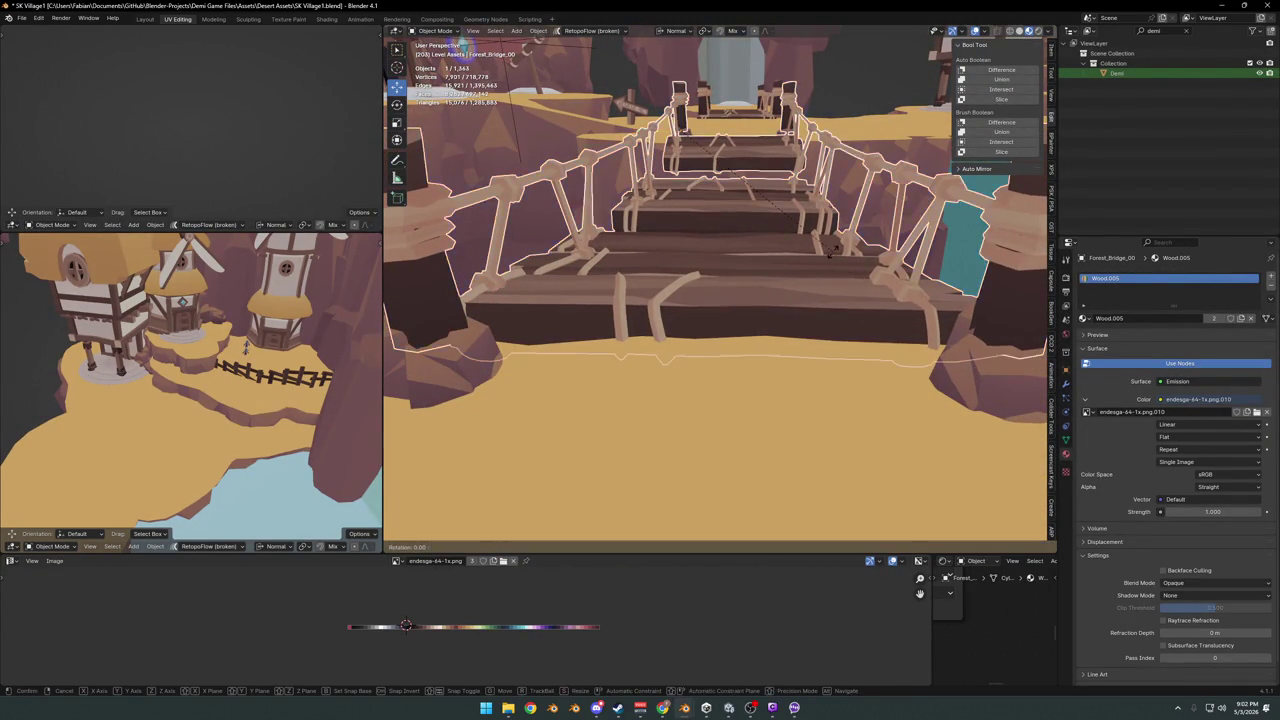
key("y")
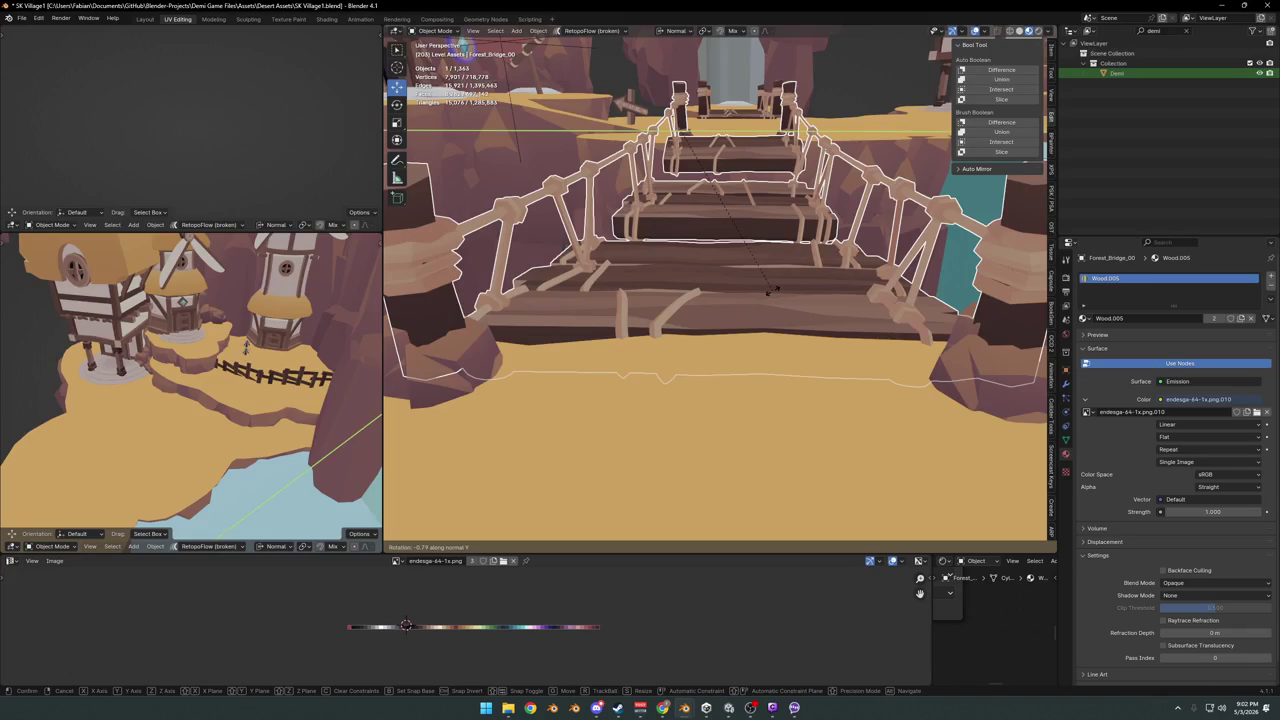
left_click(770, 283)
mouse_move(770, 283)
middle_mouse_down()
mouse_move(728, 237)
mouse_move(771, 214)
mouse_move(877, 220)
mouse_move(789, 251)
mouse_move(749, 371)
mouse_move(763, 371)
mouse_move(765, 350)
mouse_move(917, 363)
mouse_move(893, 343)
middle_mouse_up()
- Select the sand ledge terrain beside the bridge and enter Edit Mode
left_click(903, 338)
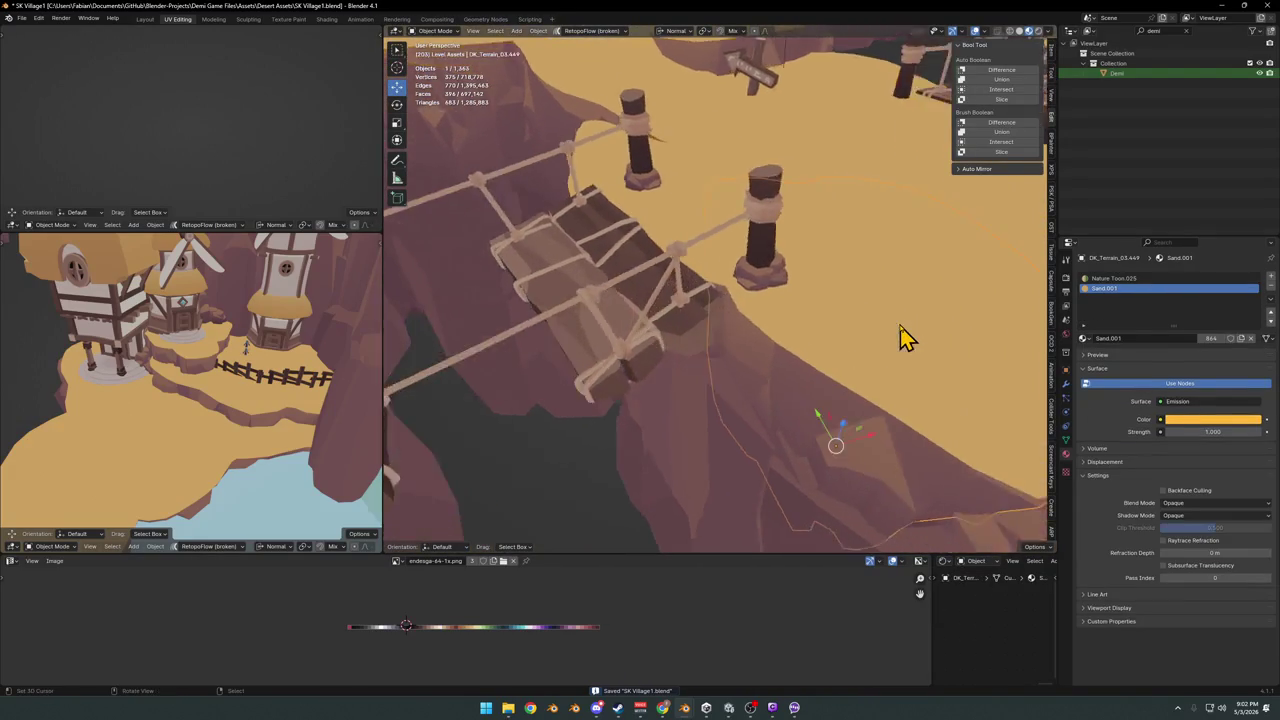
scroll(714, 323, "up", 4)
key("Tab")
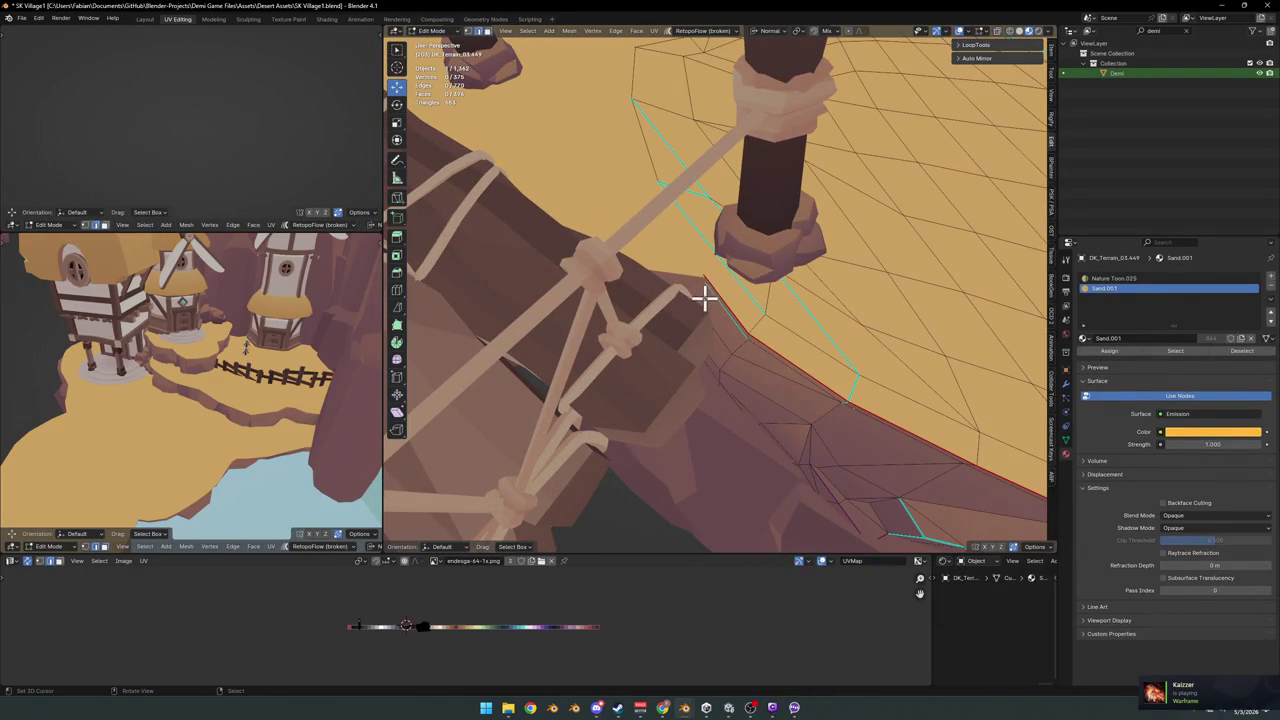
- Move a rim face out of the way, hide it, and check hidden edges in X-ray
left_click_drag(704, 297, 759, 286)
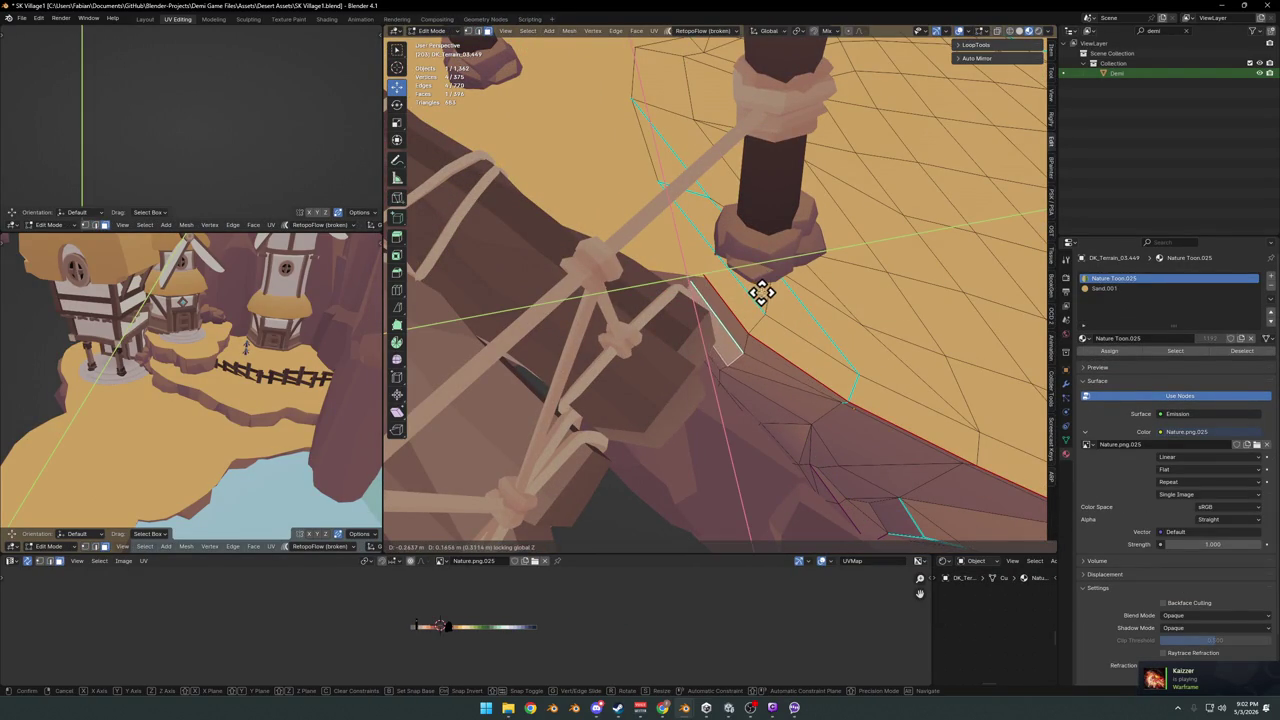
left_click(762, 292)
key("h")
key("shift+z")
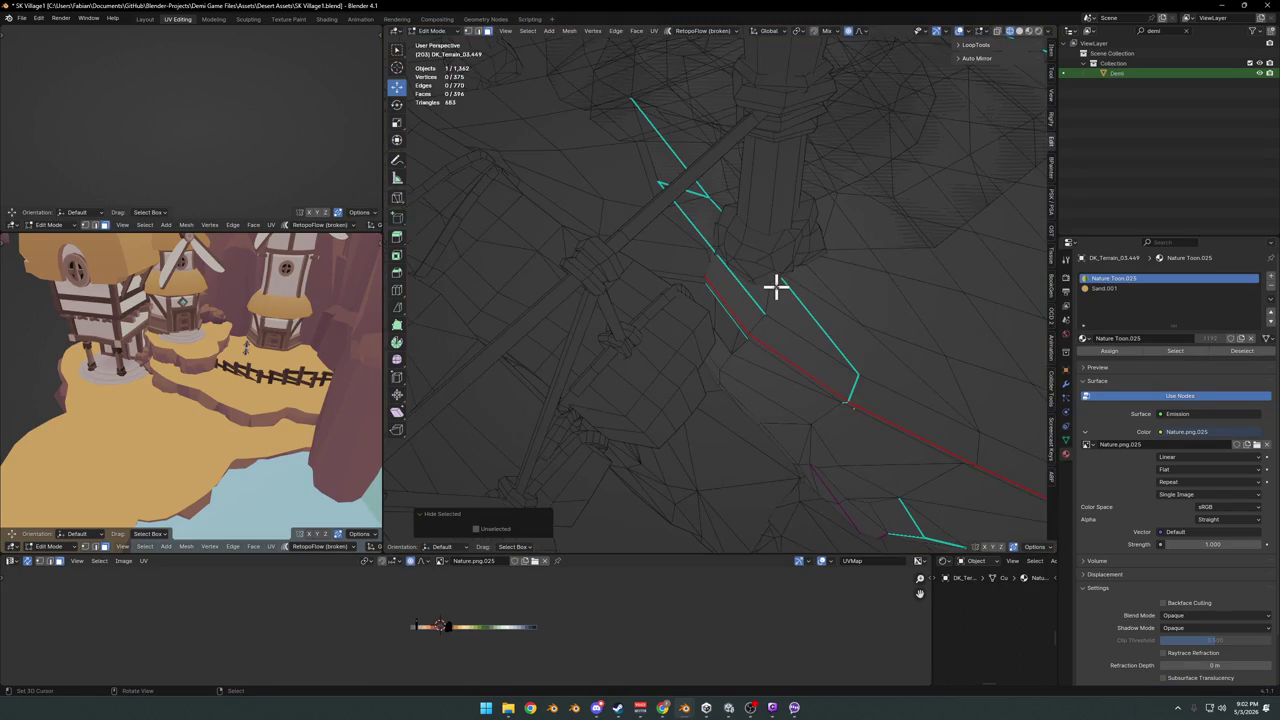
key("shift+z")
- Slide the rim edges horizontally and turn them 22.4° around the vertical axis
key("g")
key("shift+z")
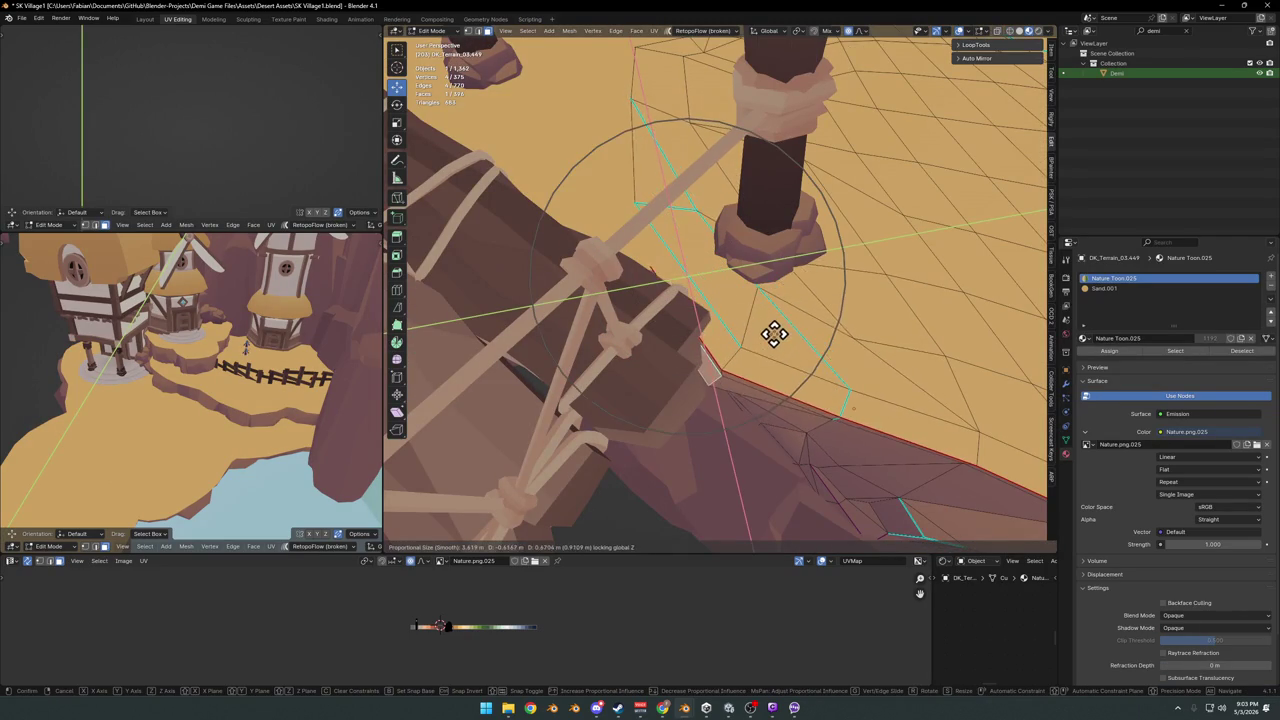
left_click(771, 334)
key("r")
key("z")
left_click(796, 287)
key("g")
key("shift+z")
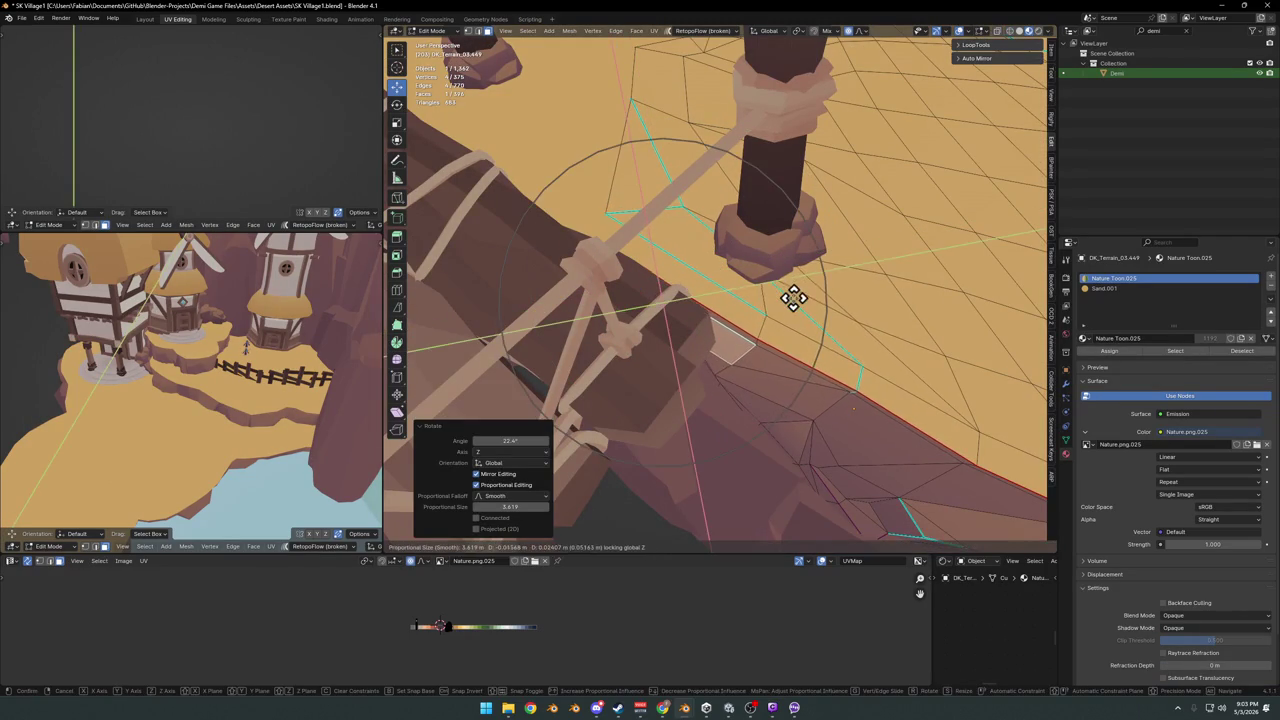
left_click(784, 304)
mouse_move(803, 294)
middle_mouse_down()
mouse_move(700, 249)
mouse_move(715, 297)
middle_mouse_up()
- Reshape the ledge rim vertically with proportional editing, adjusting the falloff radius
key("alt+a")
key("g")
key("z")
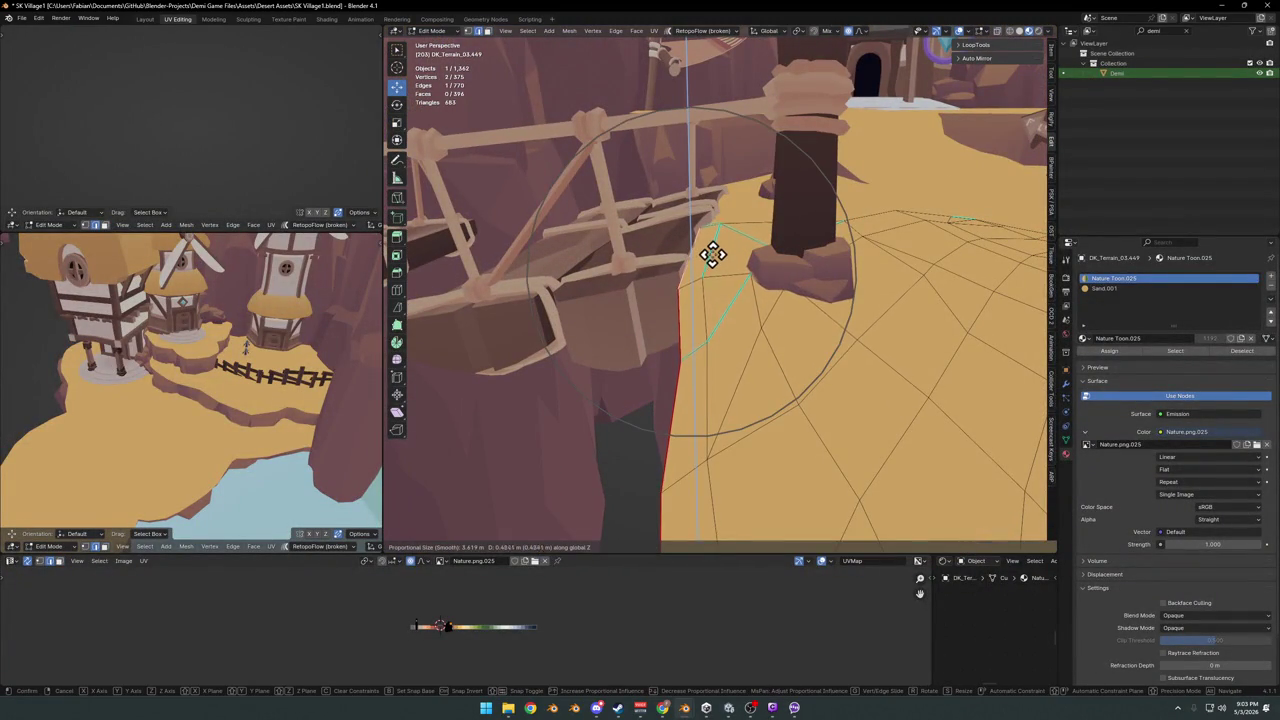
scroll(712, 253, "down", 4)
scroll(712, 253, "down", 2)
scroll(712, 253, "down", 1)
scroll(711, 253, "down", 2)
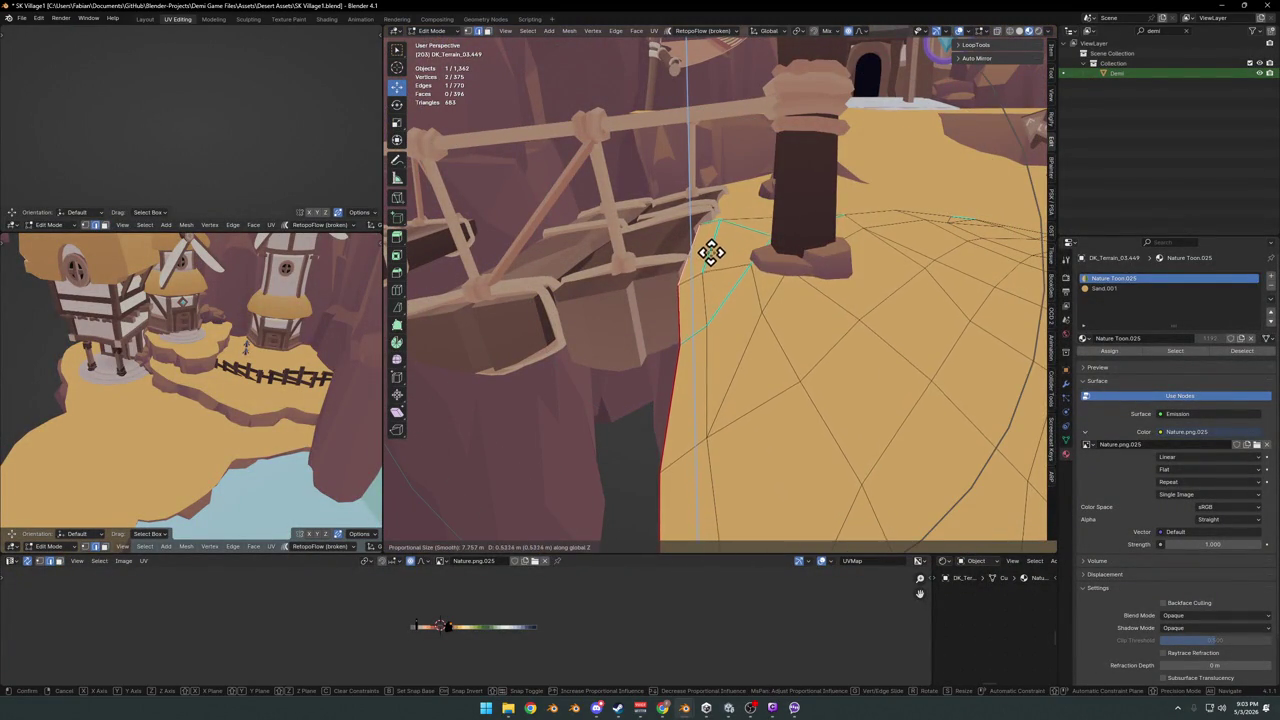
left_click(711, 253)
key("alt+a")
mouse_move(694, 263)
middle_mouse_down()
mouse_move(749, 277)
mouse_move(766, 266)
mouse_move(700, 337)
mouse_move(839, 315)
mouse_move(858, 272)
mouse_move(863, 334)
mouse_move(762, 310)
middle_mouse_up()
- Try vertical moves on rim faces and vertices near the bridge, cancelling and undoing them
left_click(858, 272)
key("g")
key("z")
key("Escape")
key("ctrl+z")
middle_click_drag(705, 270, 714, 251)
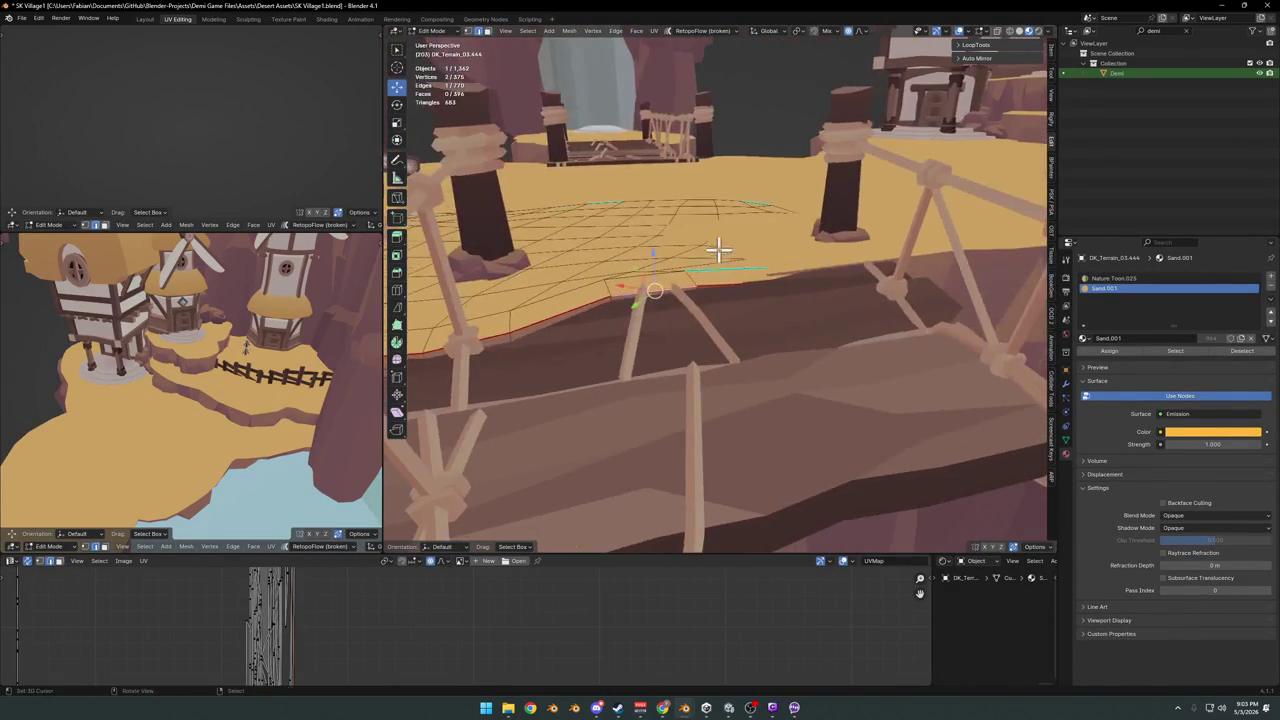
key("g")
key("z")
key("Escape")
key("ctrl+z")
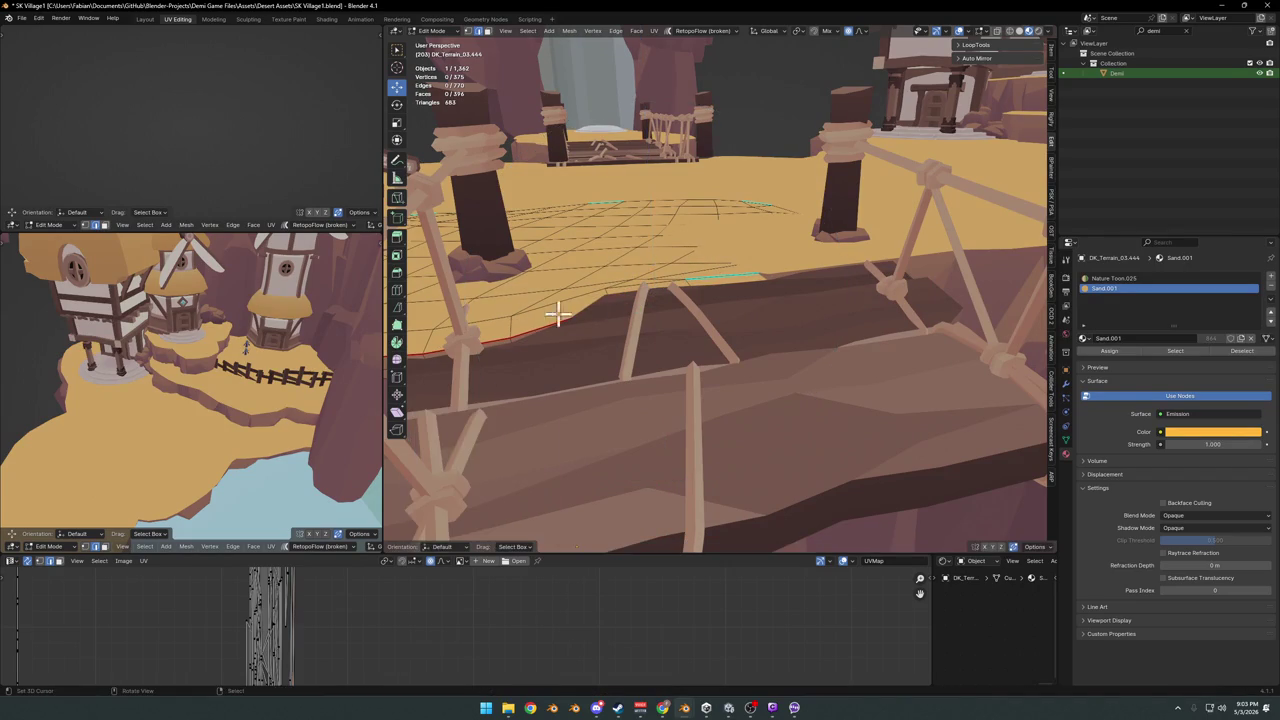
- Drop a ledge rim edge about 1.07 m with smooth proportional editing
left_click(475, 341)
key("g")
key("z")
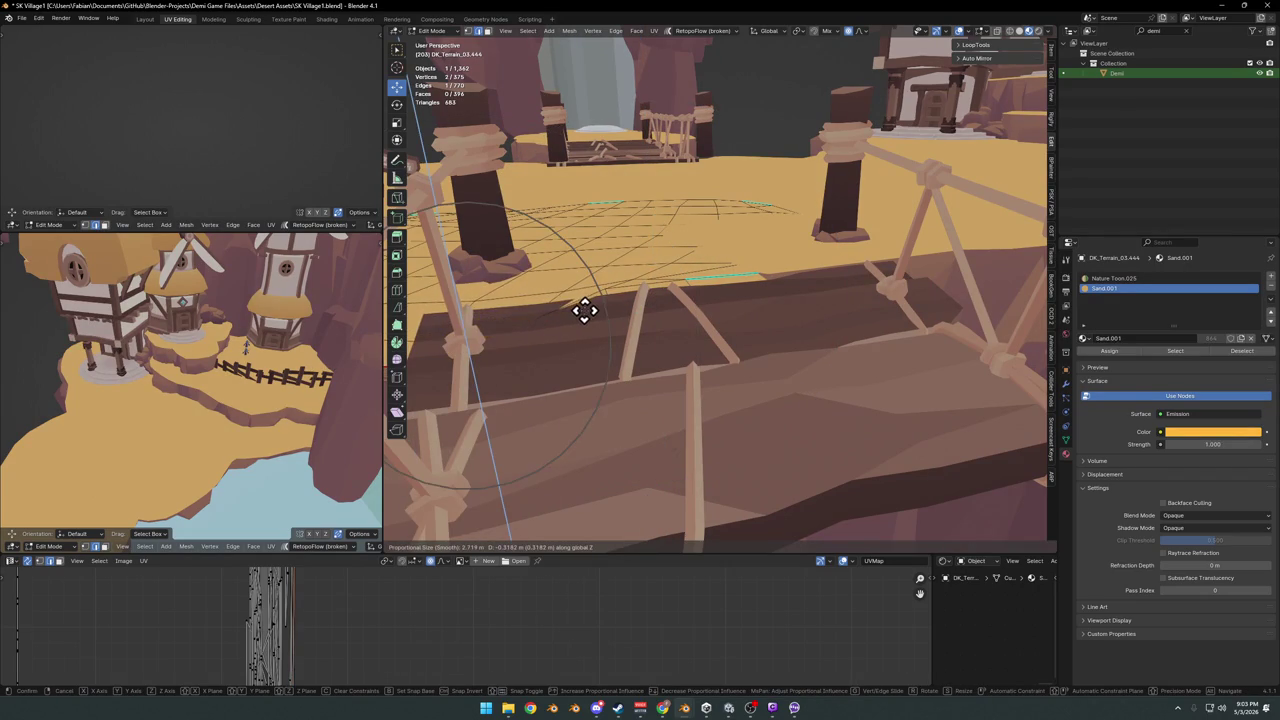
middle_click_drag(571, 329, 691, 374)
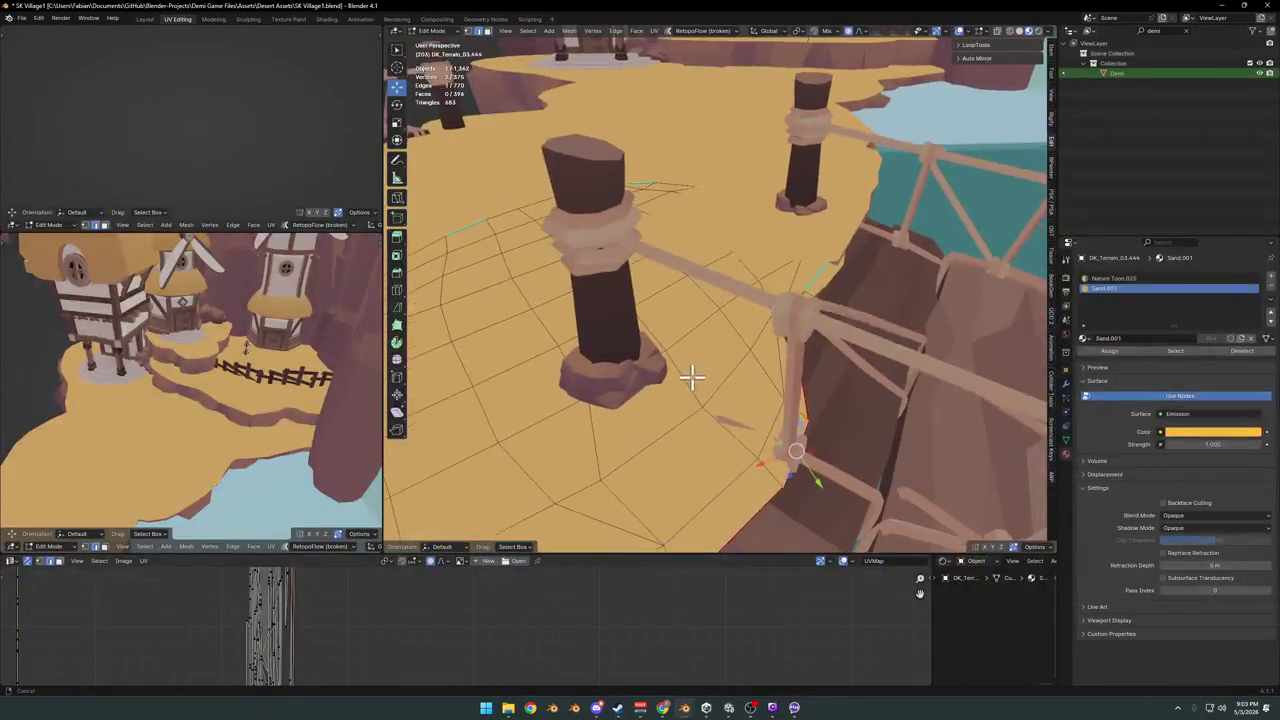
key("shift+z")
scroll(724, 376, "down", 2)
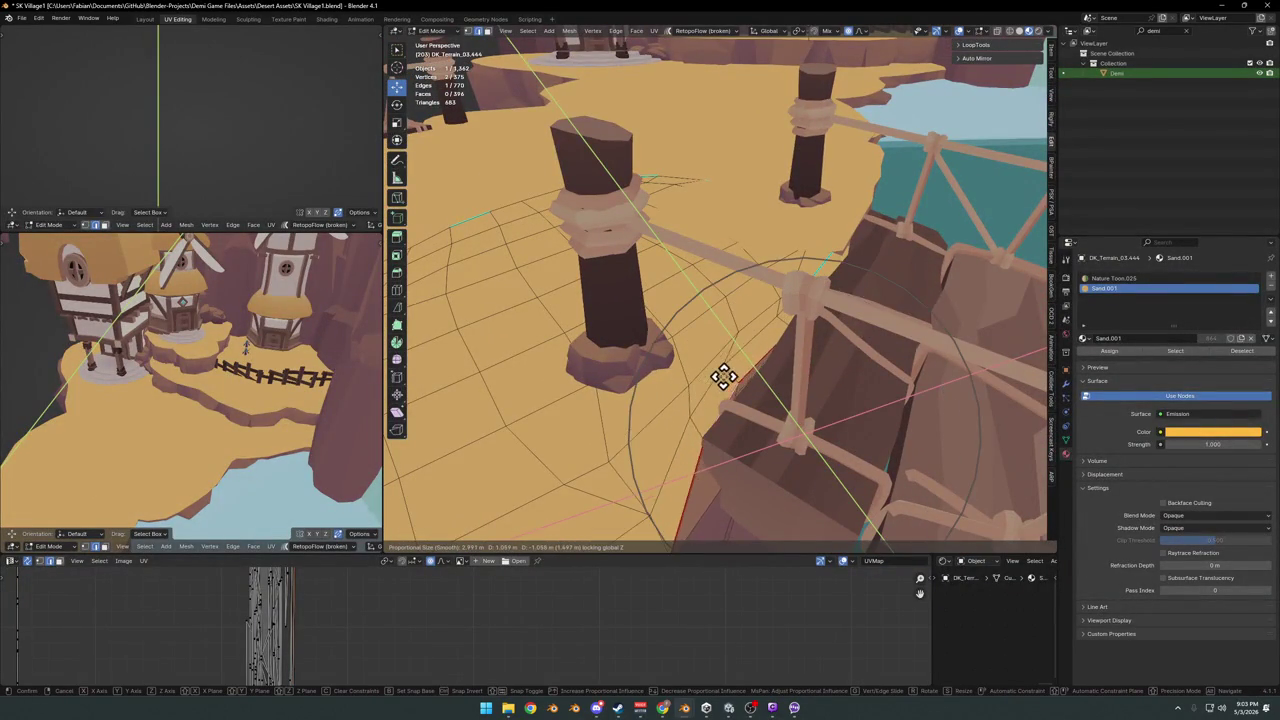